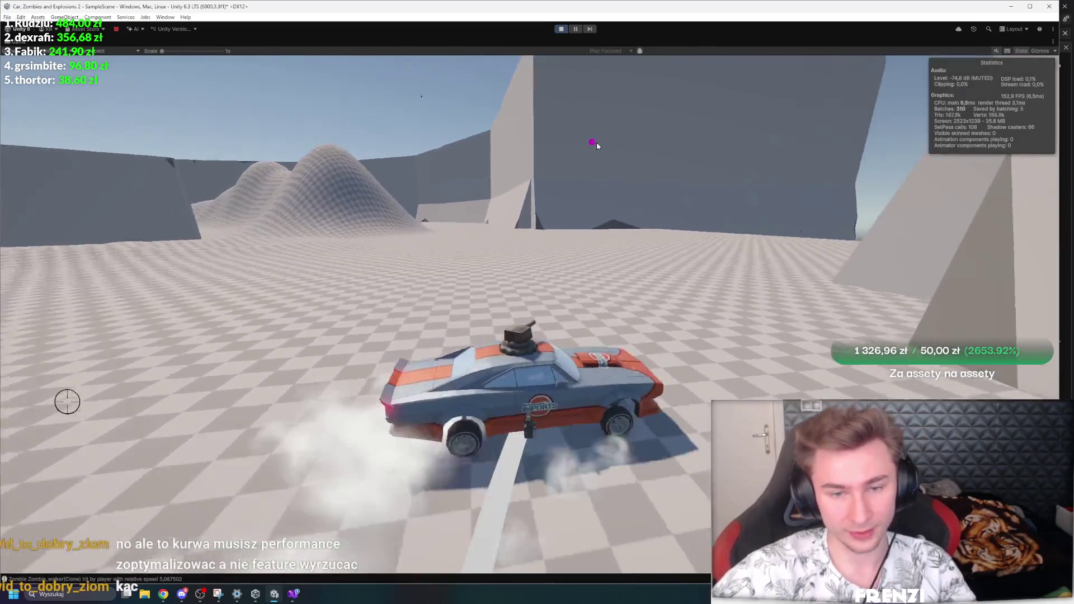
Step: Swing the game camera around the car over the checkered floor, then stop the test
drag(596, 142, 627, 201)
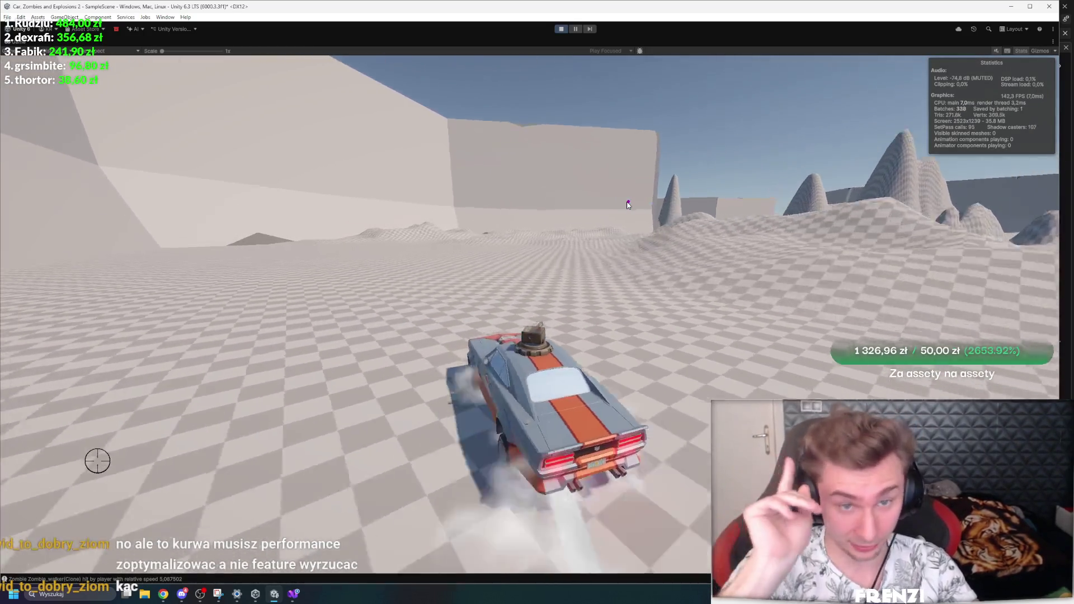
click(628, 204)
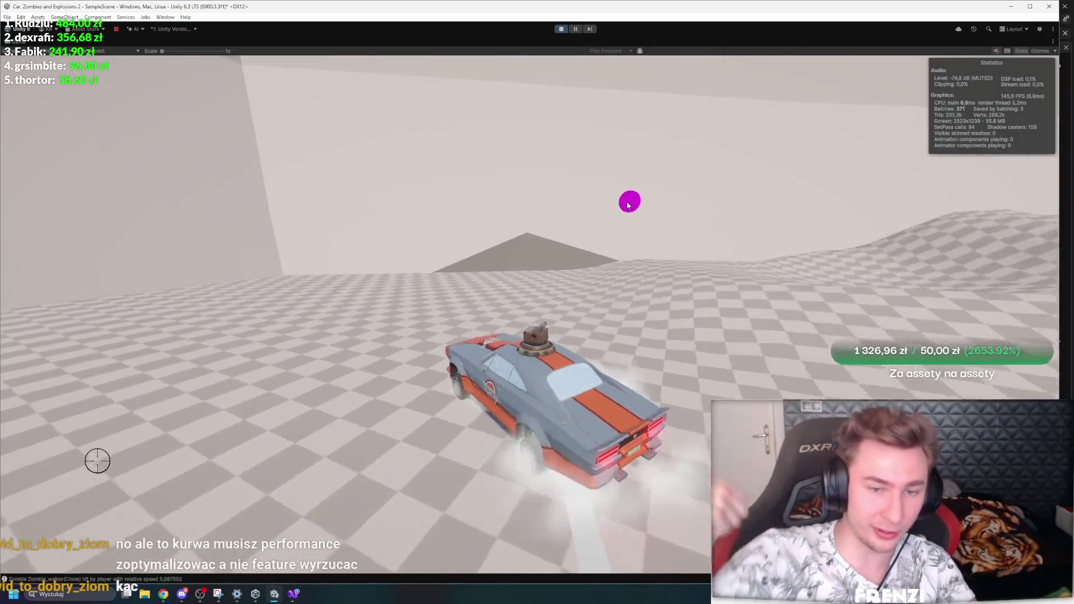
mouse_move(628, 205)
mouse_down()
mouse_move(587, 223)
mouse_move(419, 205)
mouse_move(515, 219)
mouse_move(658, 220)
mouse_move(659, 243)
mouse_move(644, 247)
mouse_up()
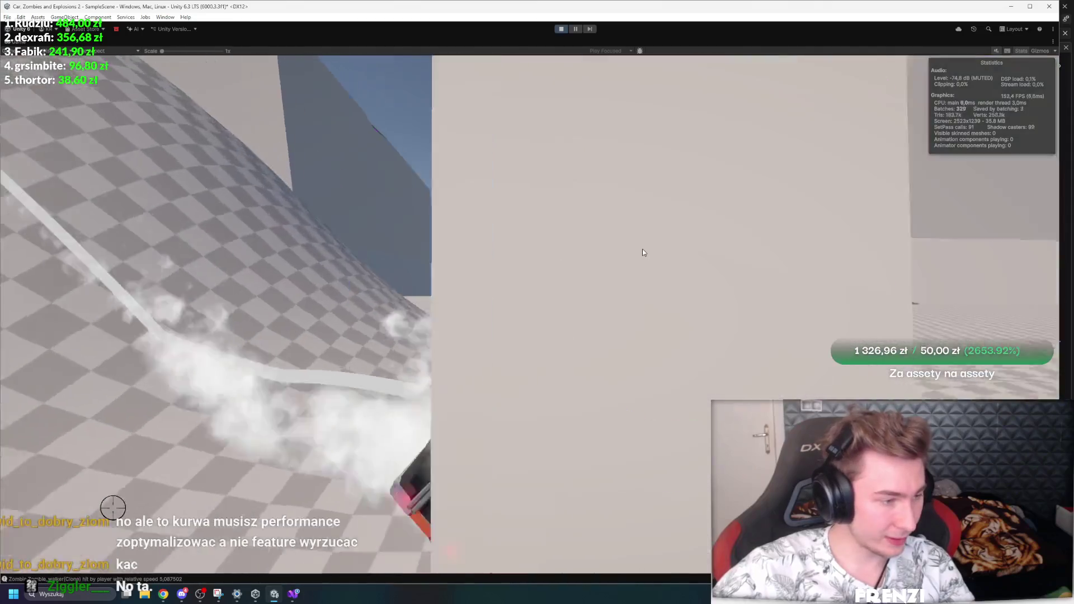
mouse_move(643, 249)
mouse_down()
mouse_move(650, 240)
mouse_move(585, 186)
mouse_up()
click(561, 28)
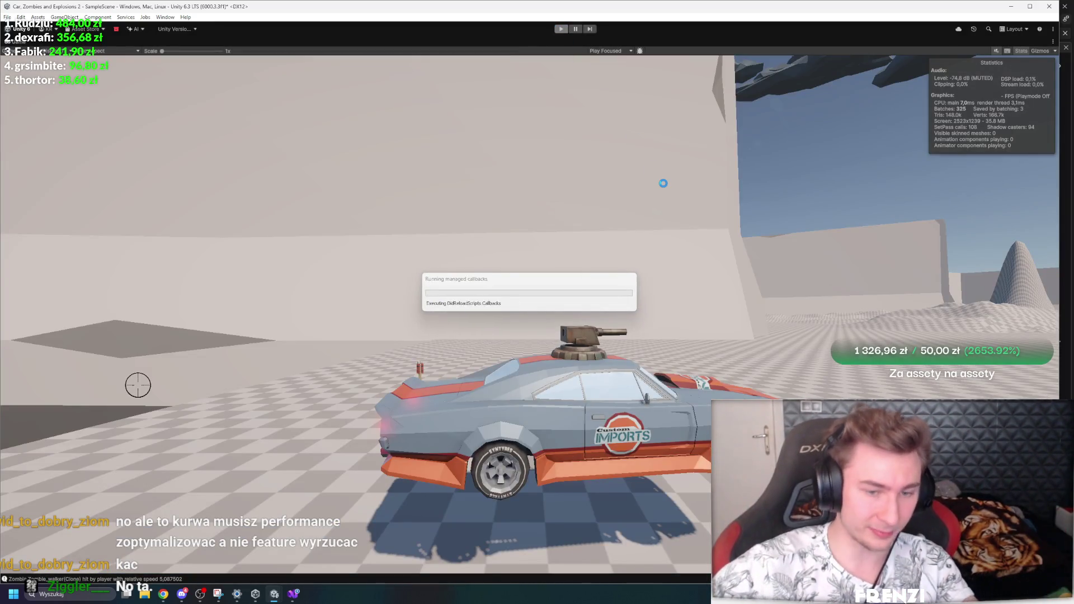
Step: Replay the game test, driving and ramming into the zombie horde, then stop it
key(ctrl+p)
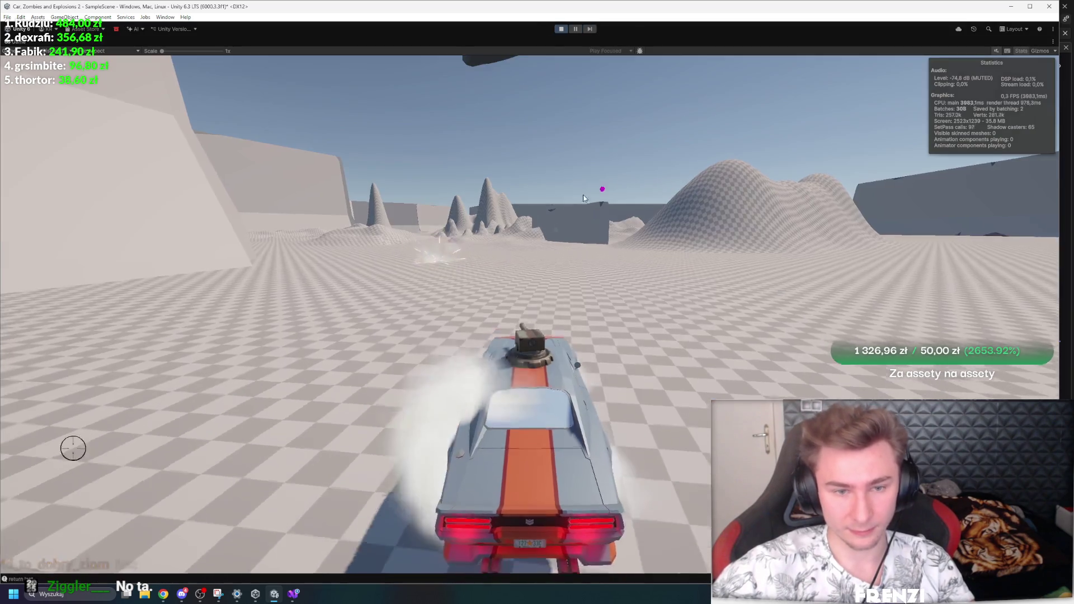
drag(610, 297, 610, 297)
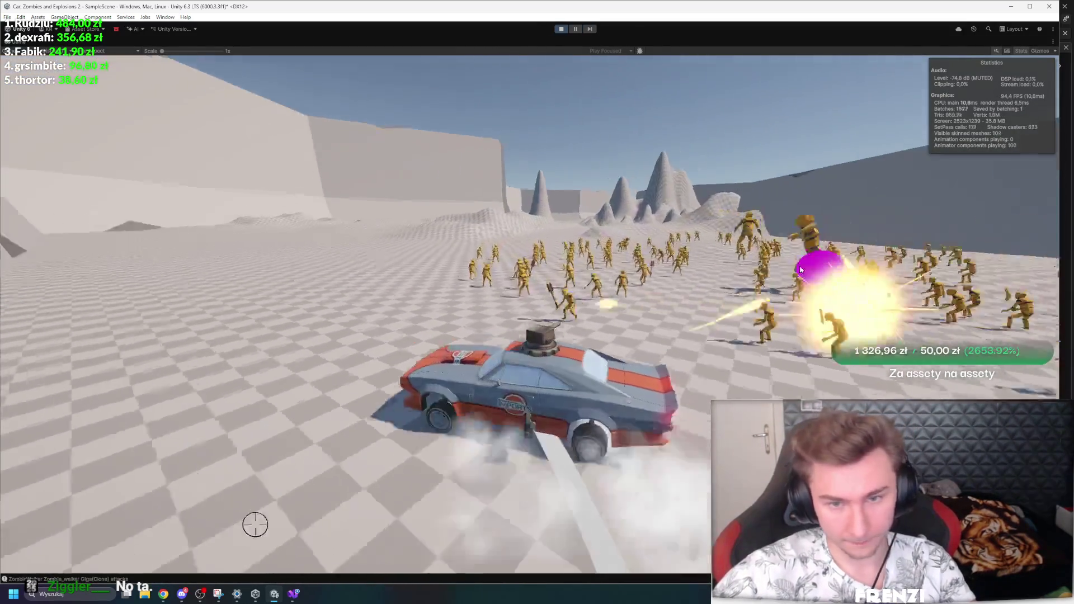
mouse_move(802, 270)
mouse_down()
mouse_move(324, 220)
mouse_move(380, 244)
mouse_up()
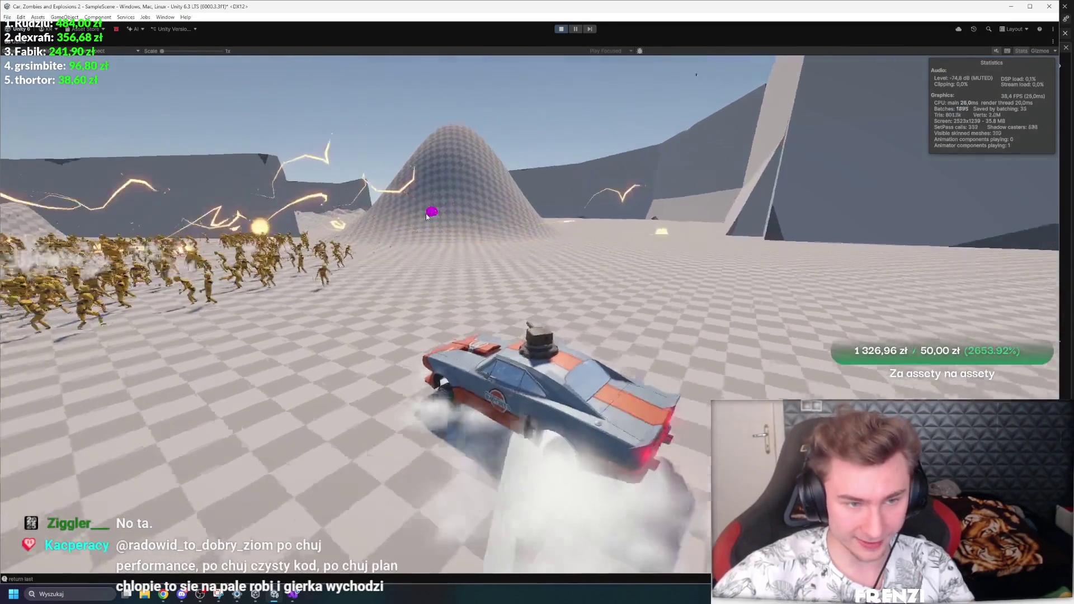
drag(427, 214, 559, 209)
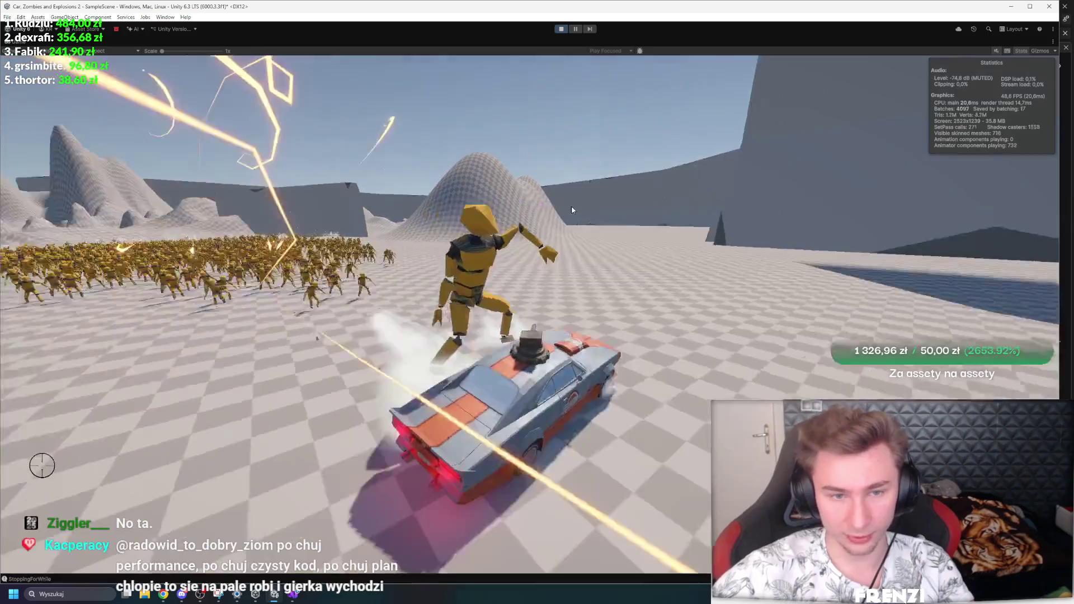
mouse_move(572, 208)
mouse_down()
mouse_move(514, 253)
mouse_move(516, 234)
mouse_up()
click(564, 28)
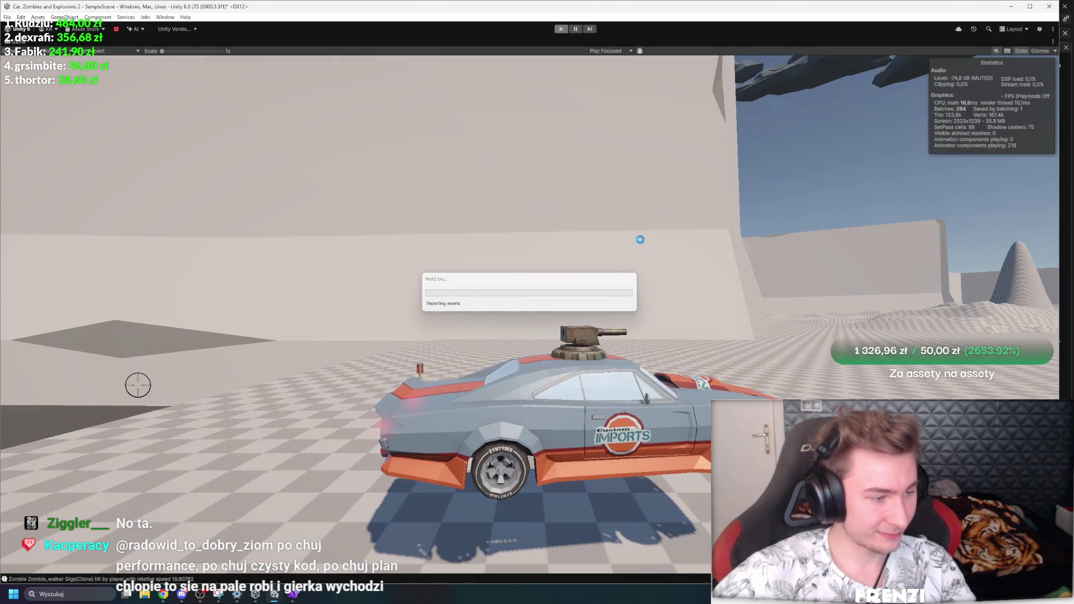
Step: Restart the test, steer into the zombie horde, and pause with the editor layout restored
drag(641, 241, 694, 227)
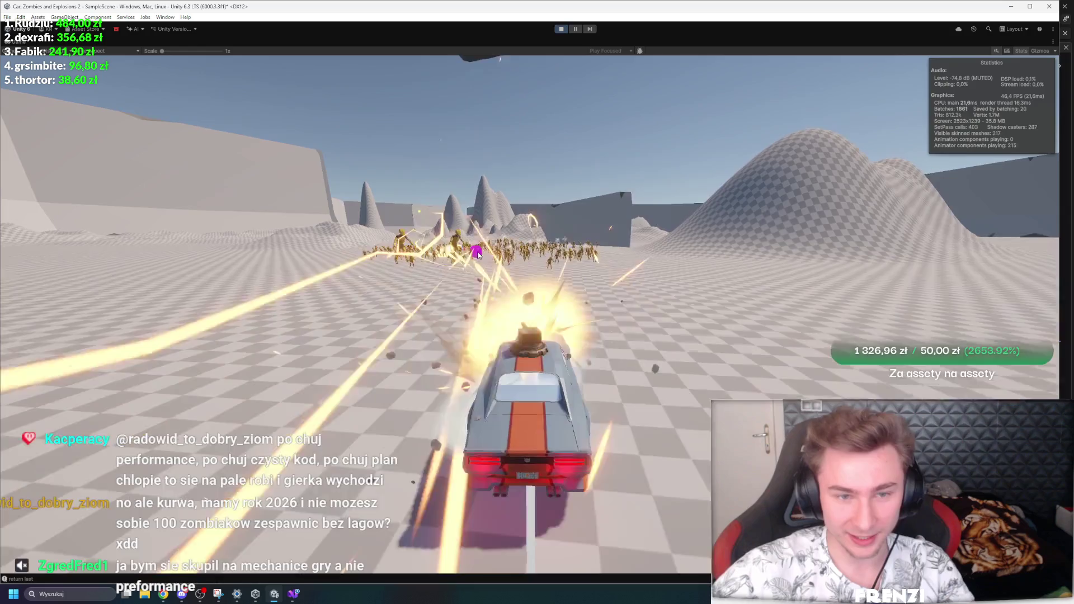
drag(477, 253, 583, 253)
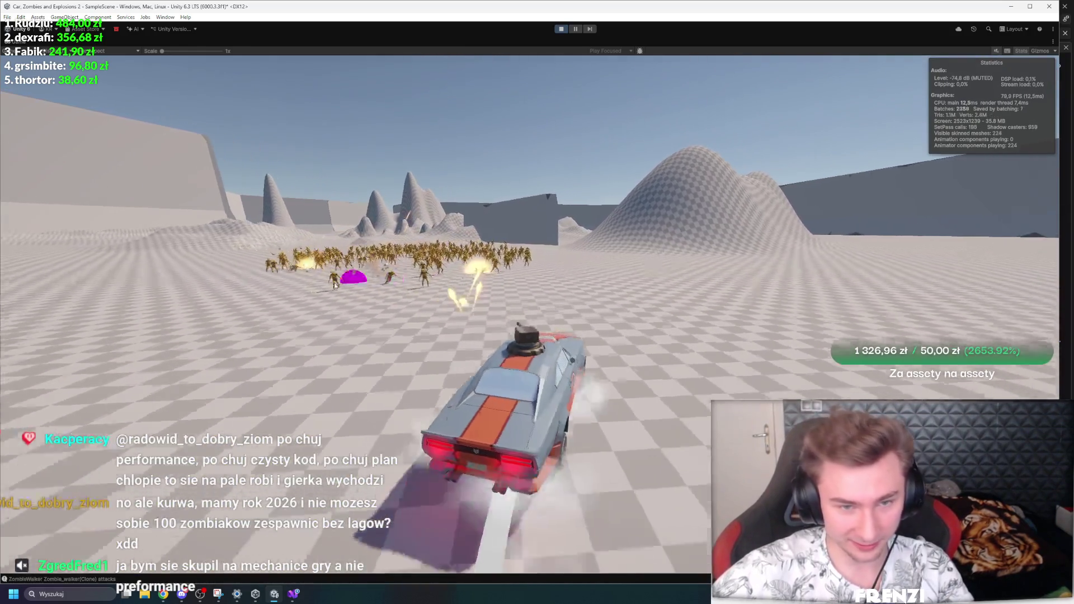
mouse_move(335, 285)
mouse_down()
mouse_move(434, 274)
mouse_move(448, 252)
mouse_up()
click(576, 29)
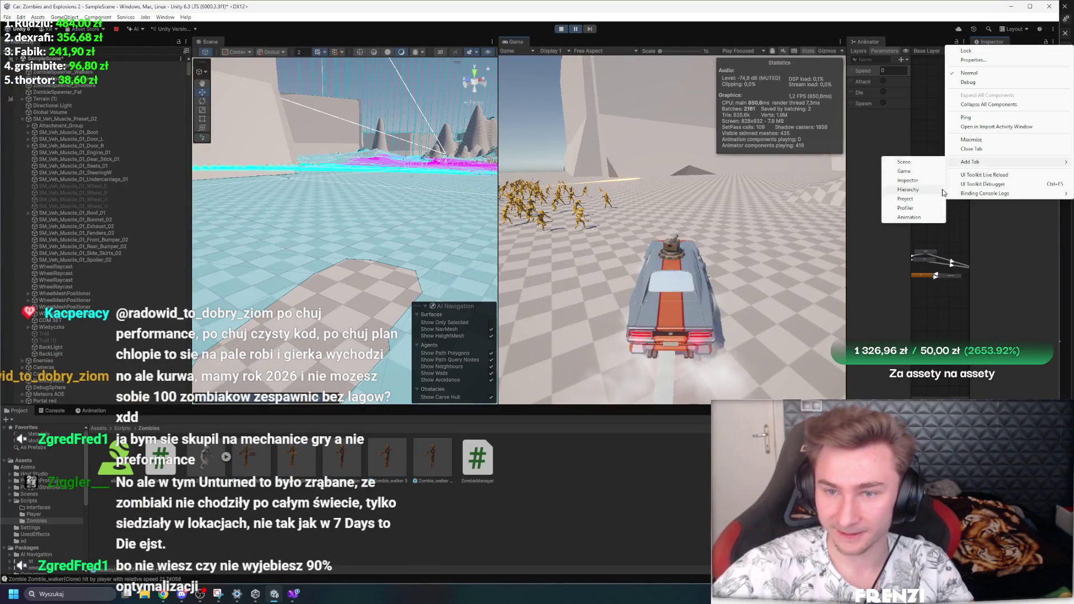
Step: Add a Profiler panel beside the Animator and widen it
click(920, 208)
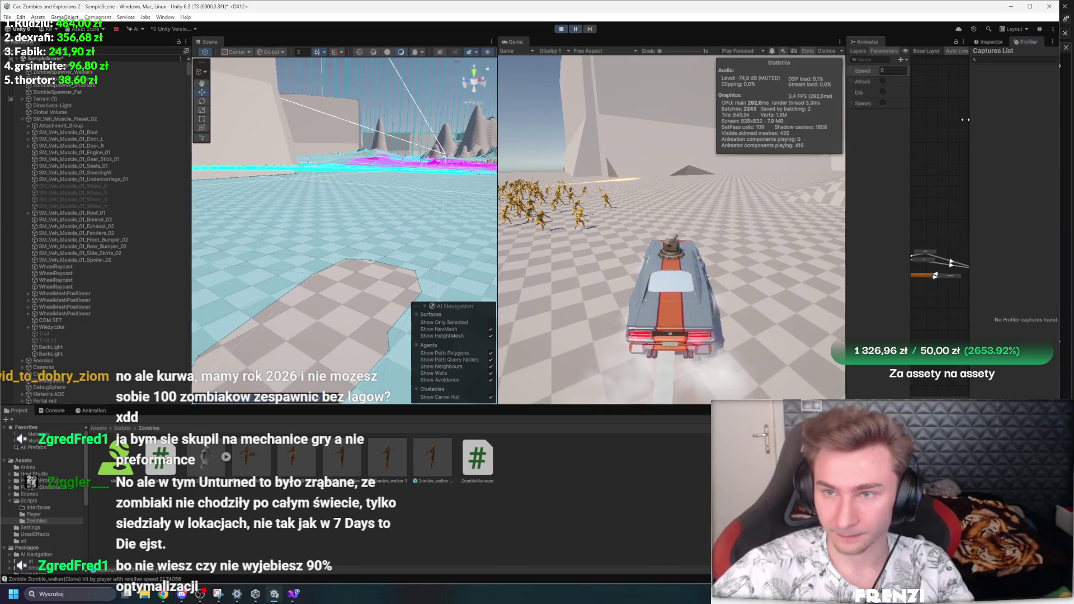
drag(965, 119, 721, 122)
drag(826, 135, 449, 197)
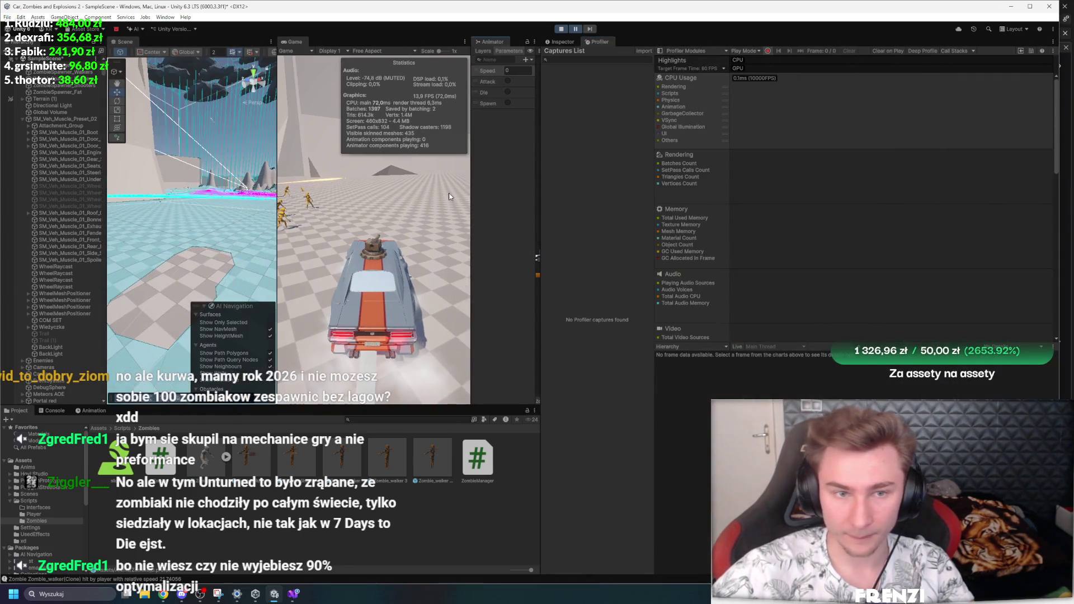
Step: Play maximized, steering toward the zombie horde, then restore the full editor layout
key(shift+space)
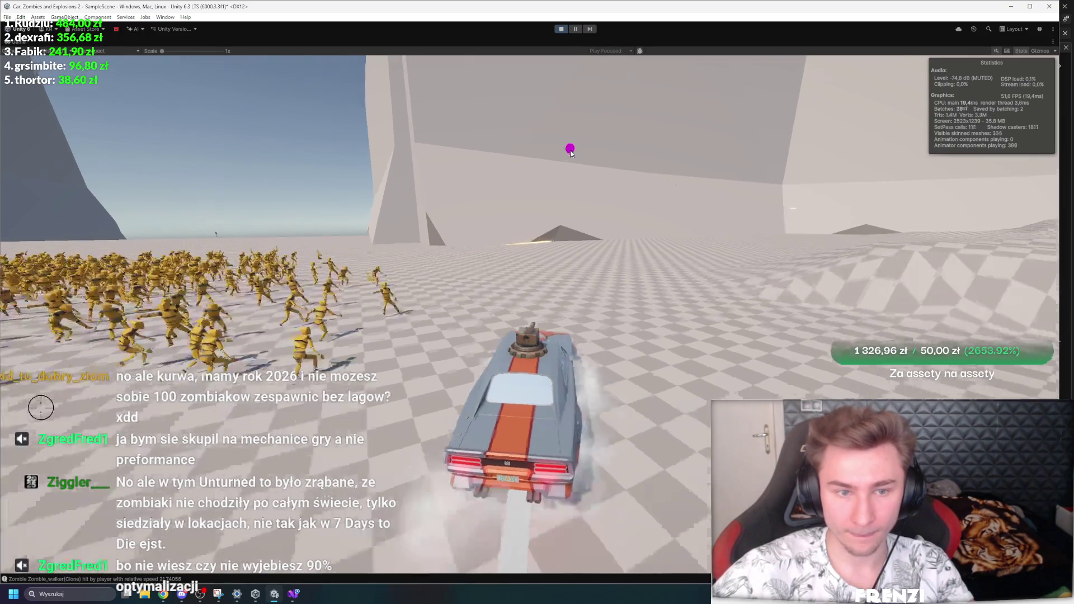
key(a)
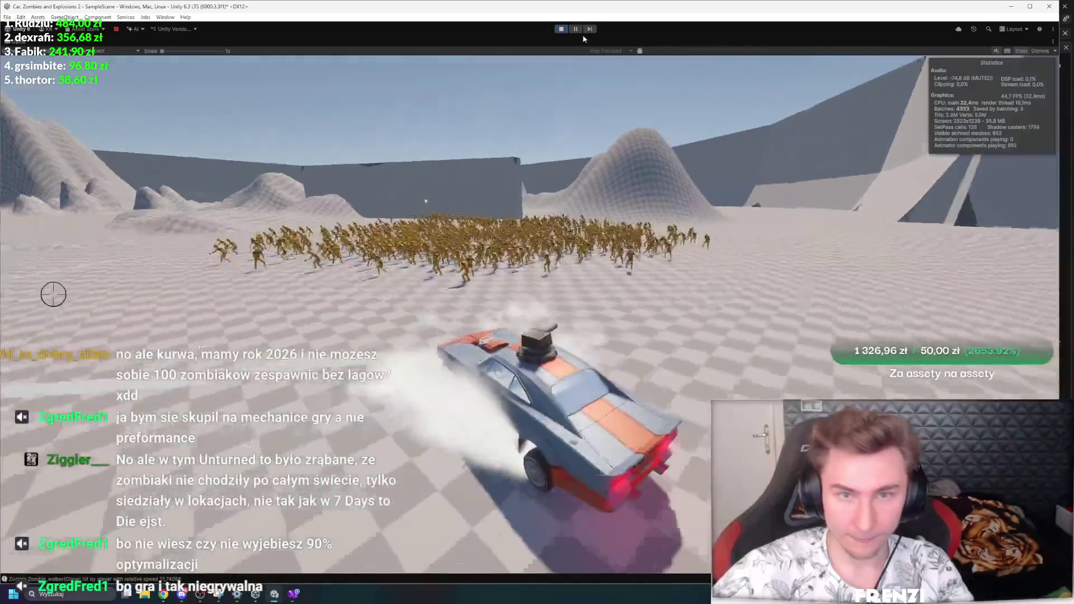
key(shift+space)
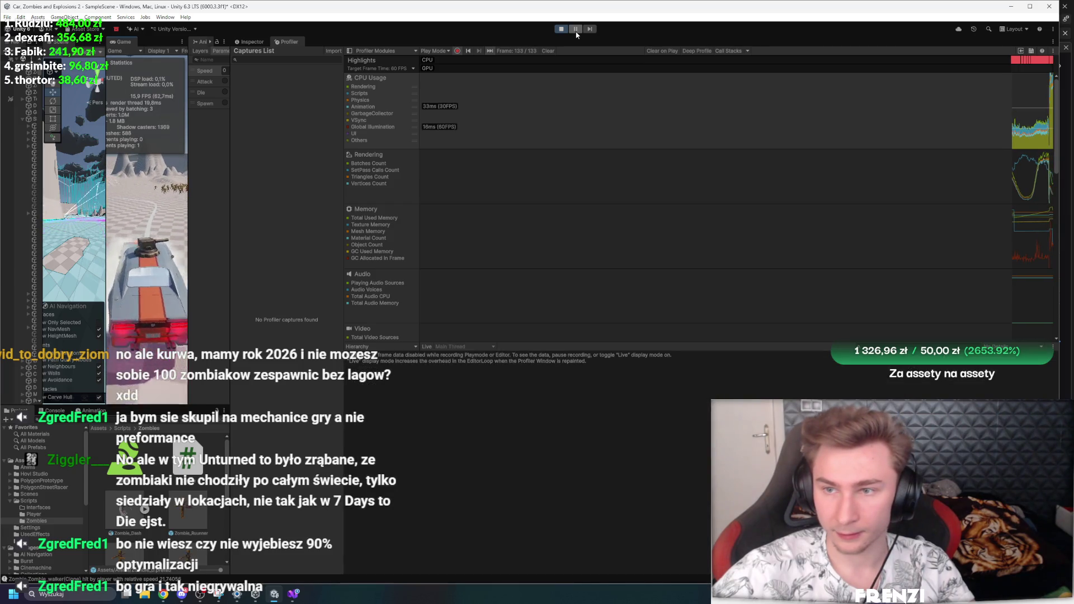
Step: Check Visual Studio, then inspect EditorLoop timing in the Profiler and shrink the panel
key(alt+Tab)
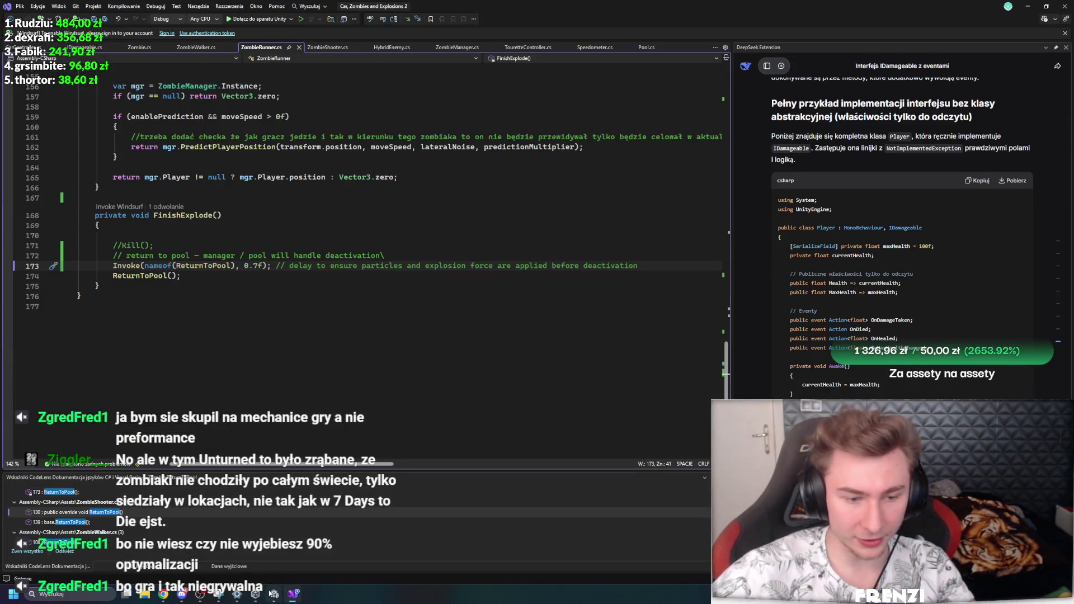
click(273, 593)
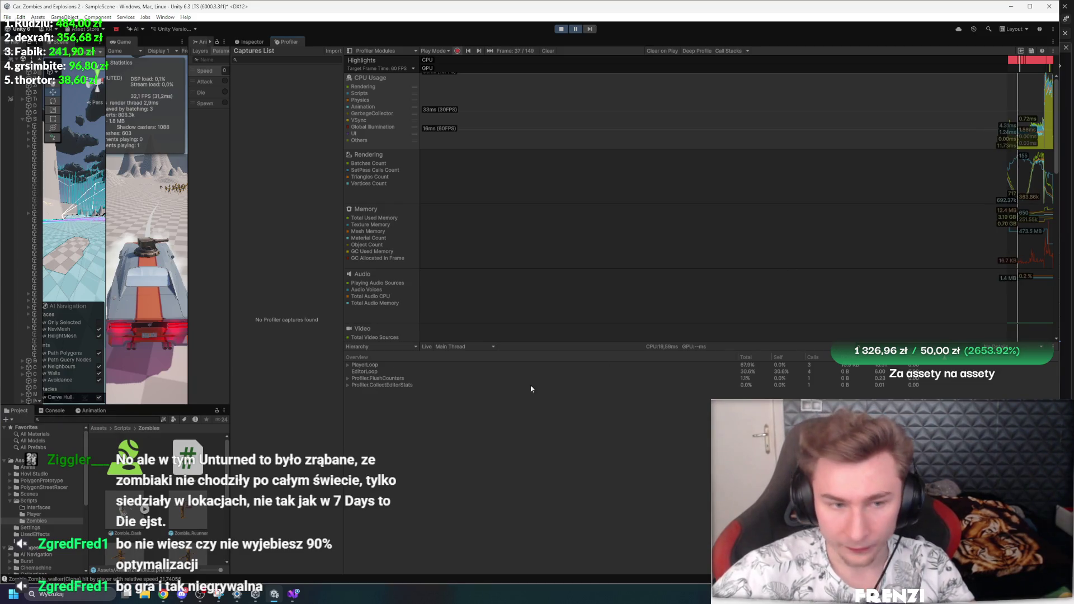
click(364, 371)
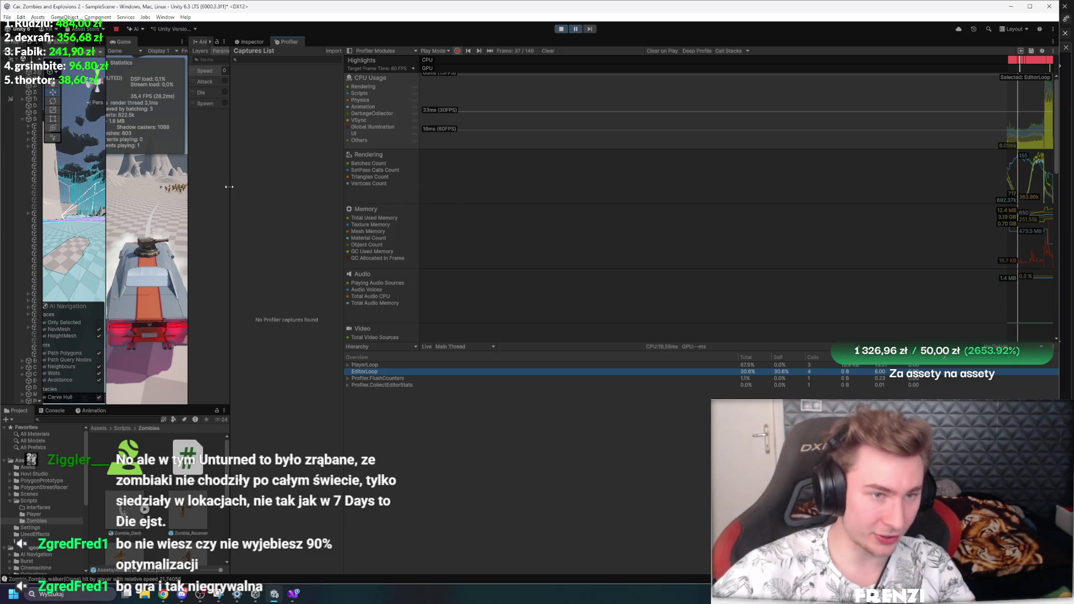
drag(228, 186, 567, 221)
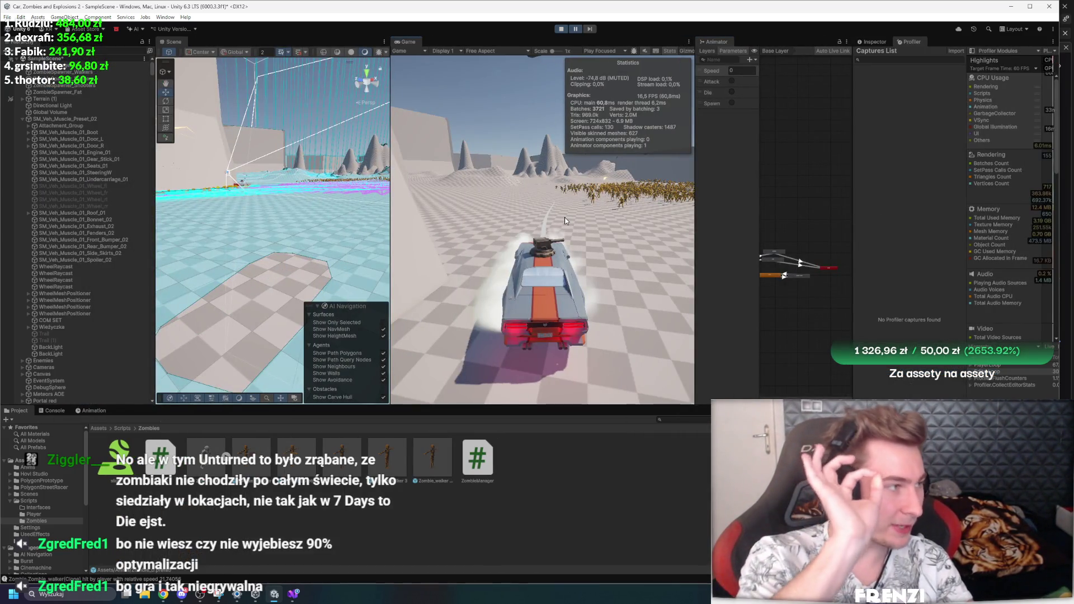
Step: Maximize the Game view and drift the car over the checkered ramp toward the horde
key(shift+space)
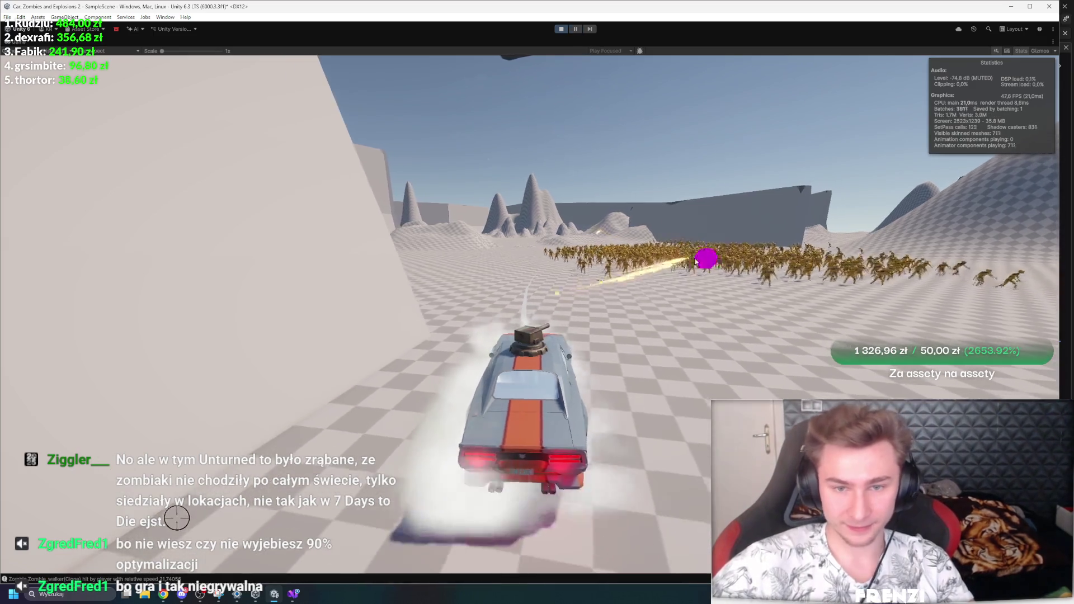
key(a)
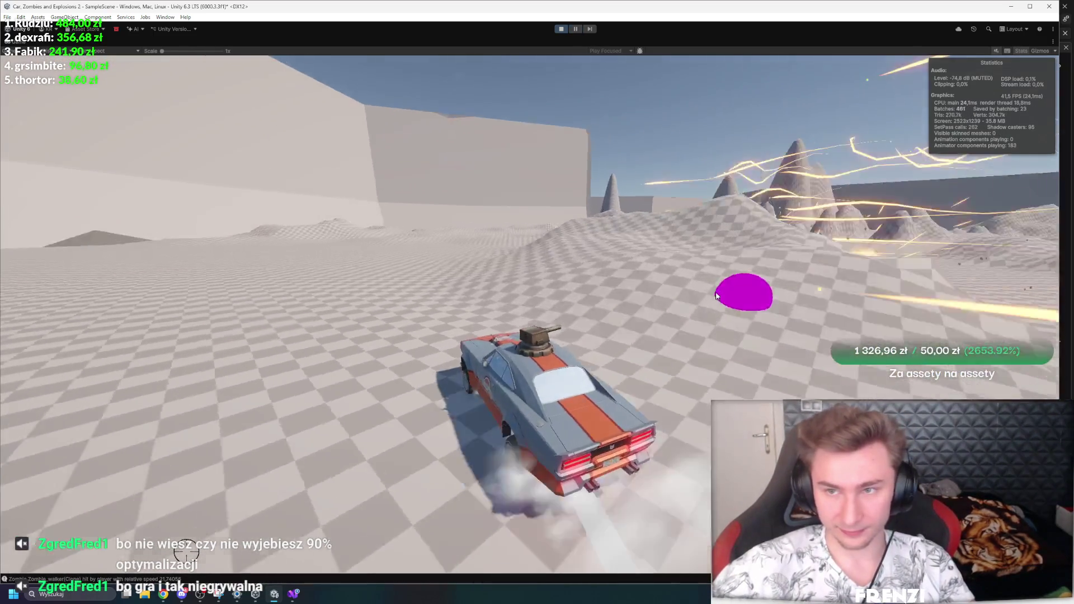
key(a)
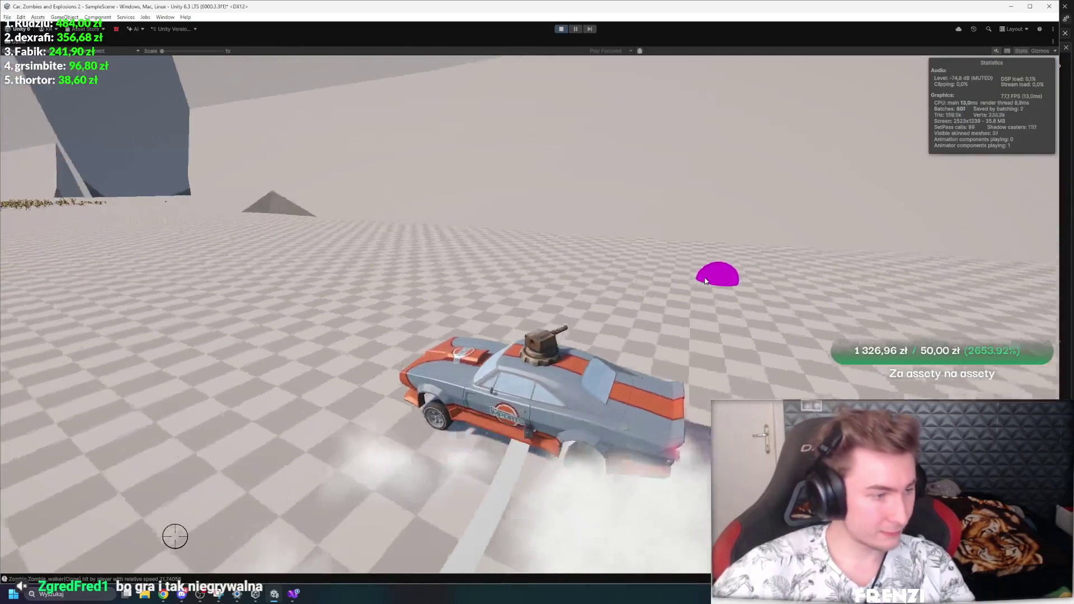
key(w)
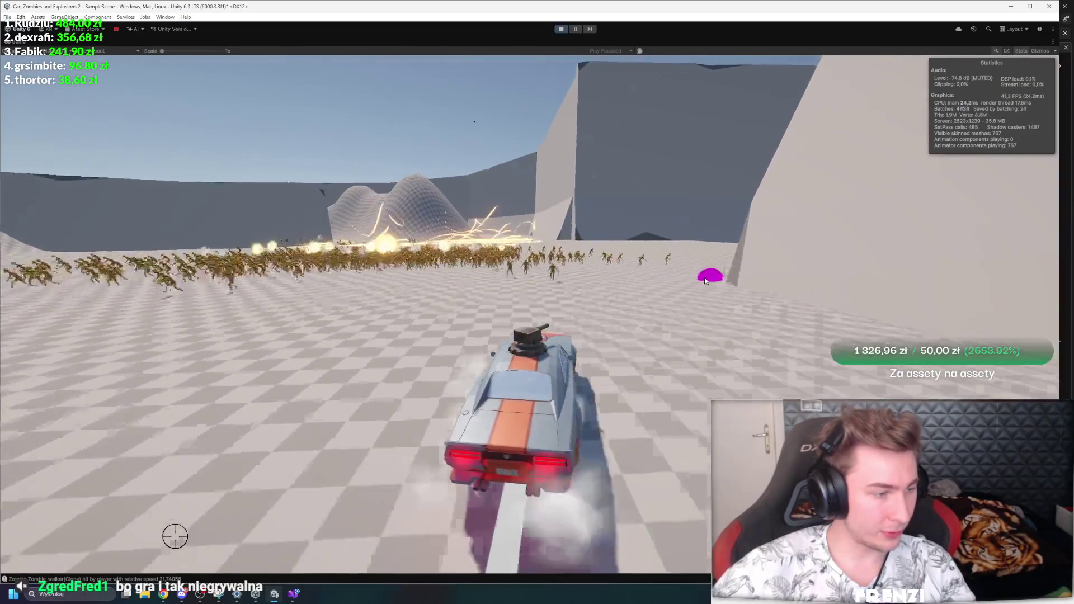
key(a)
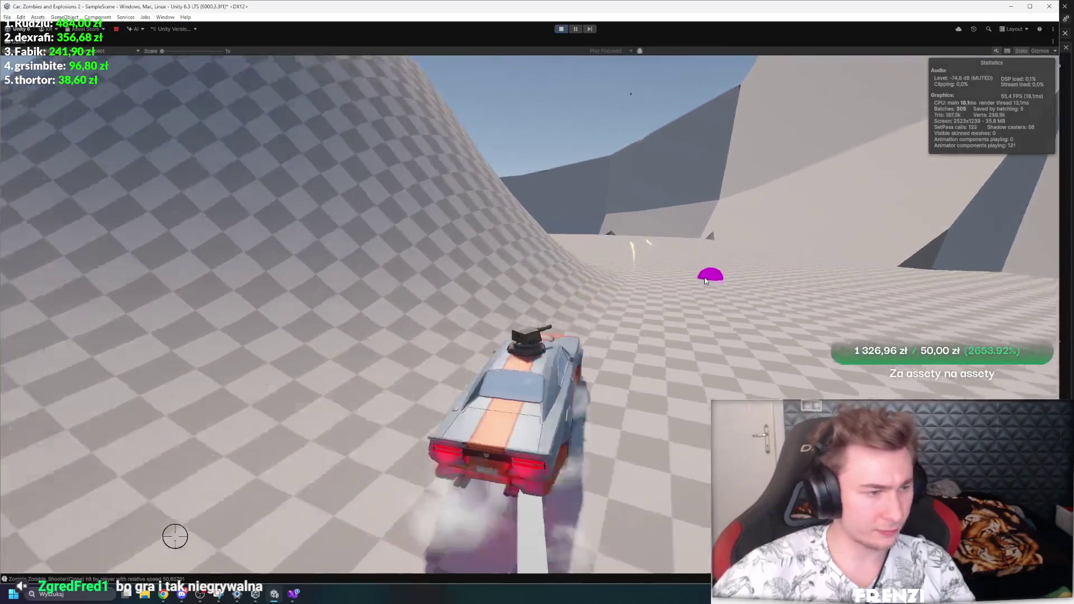
key(d)
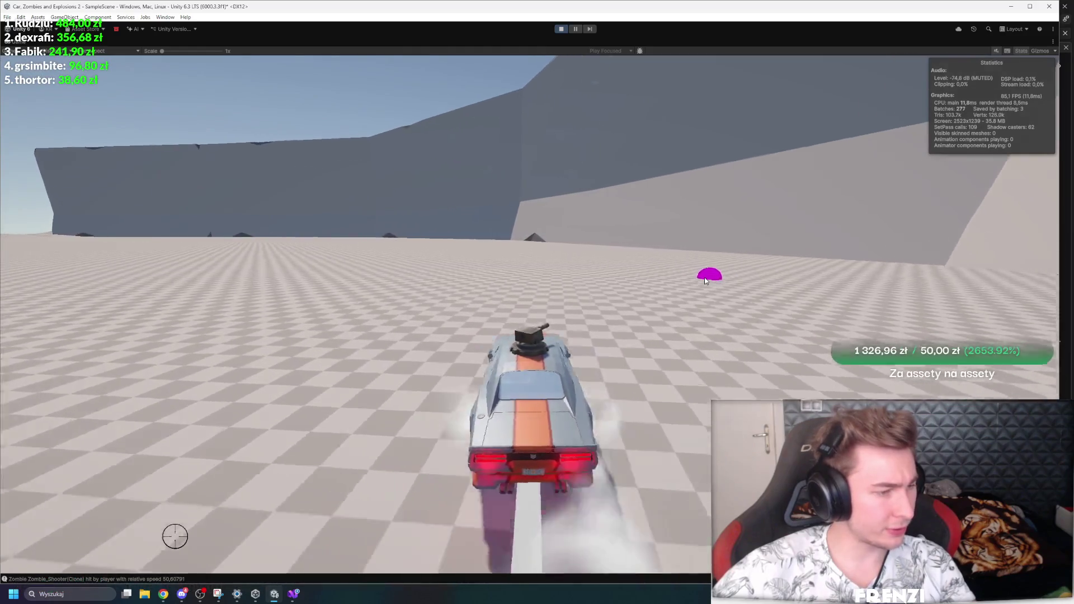
key(a)
key(a)
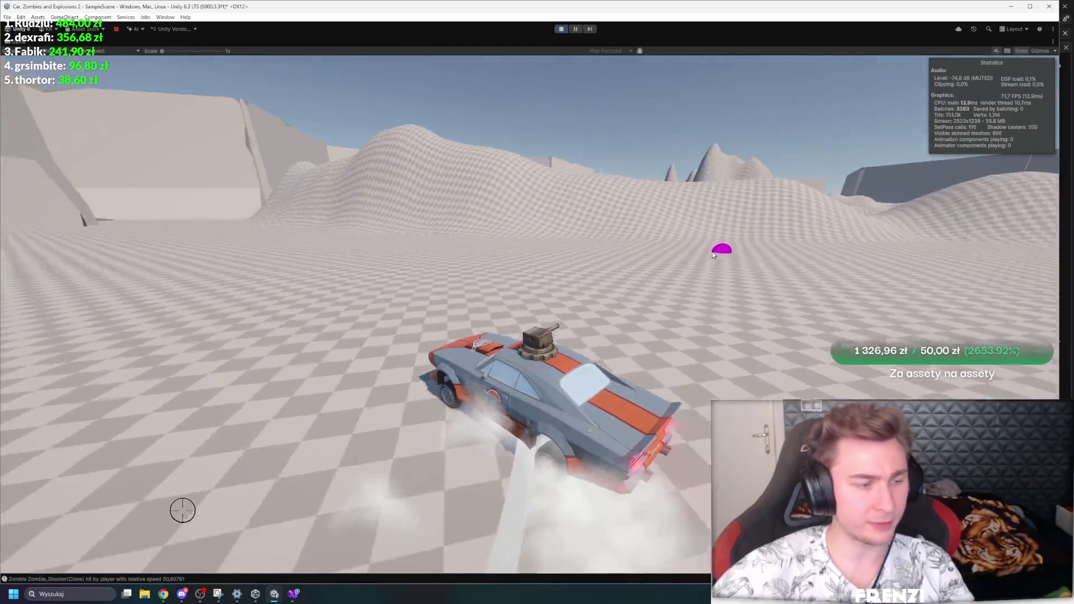
key(a)
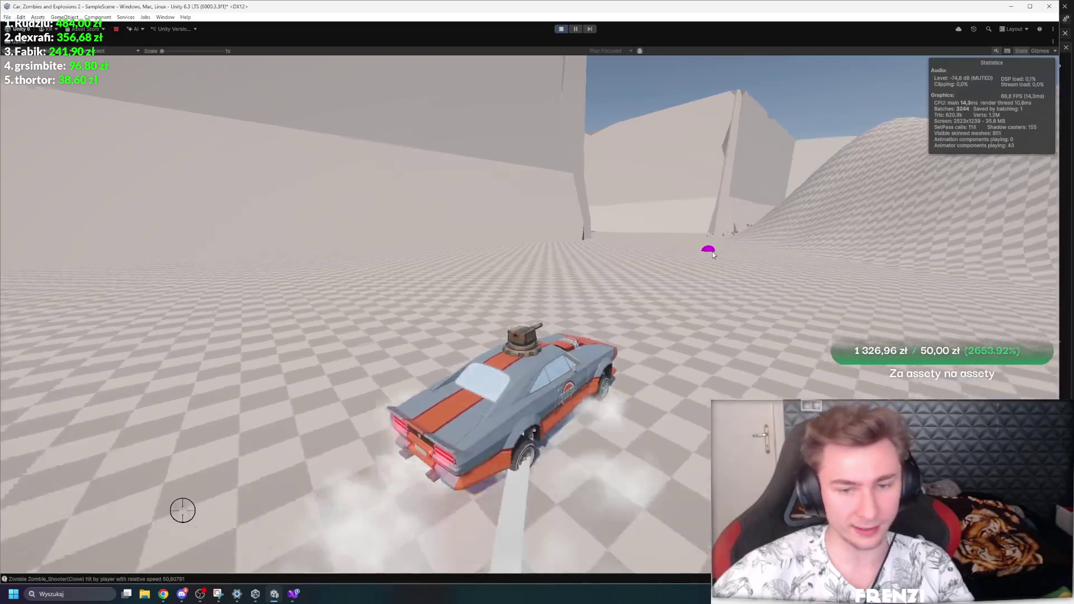
key(w)
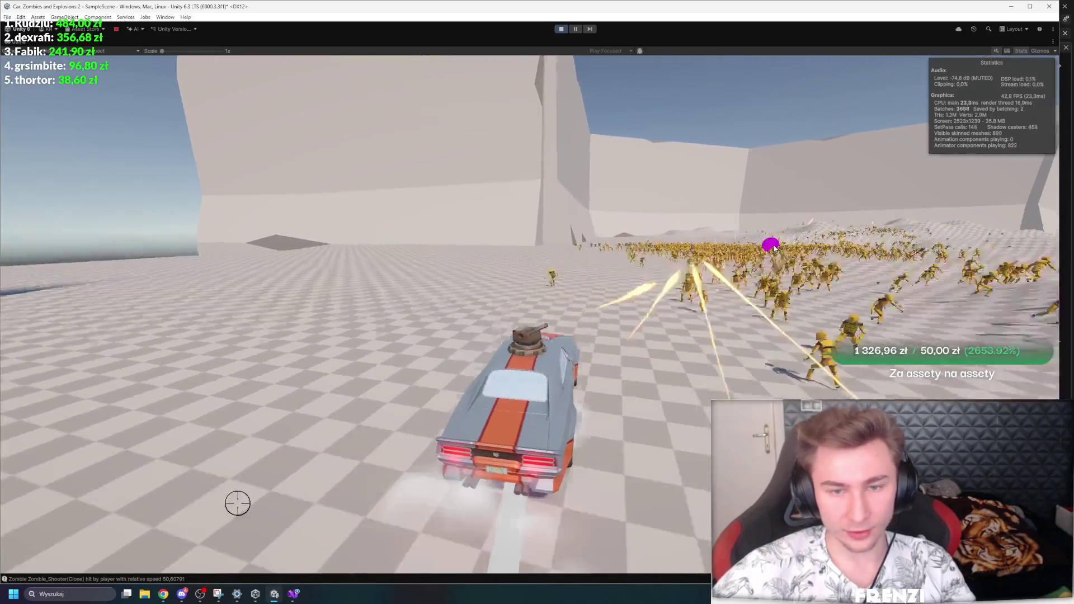
key(w)
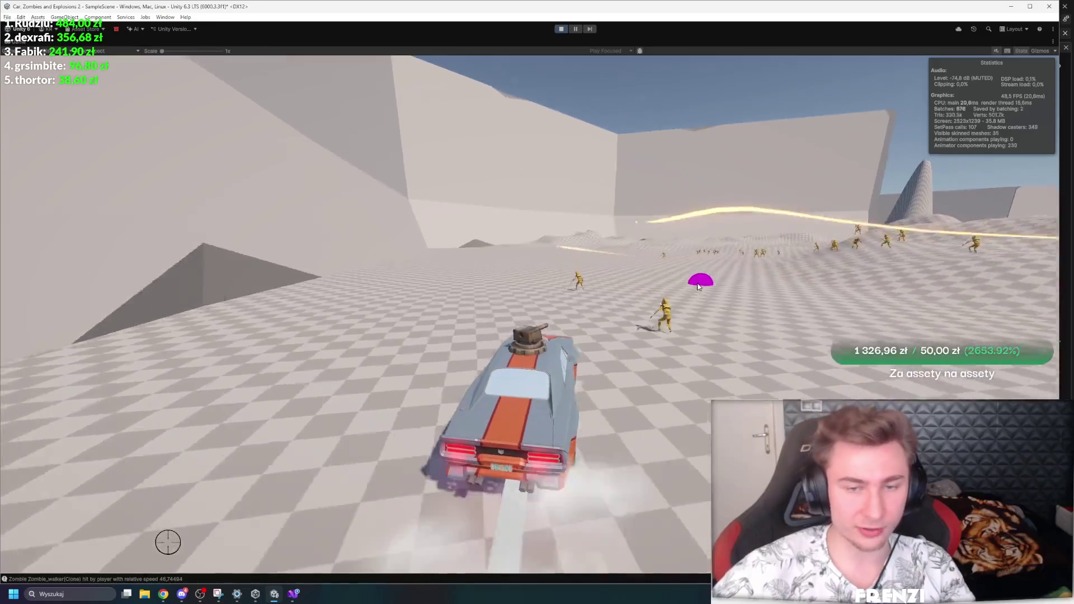
Step: Drift back and forth, driving through the horde while the turret fires
key(a)
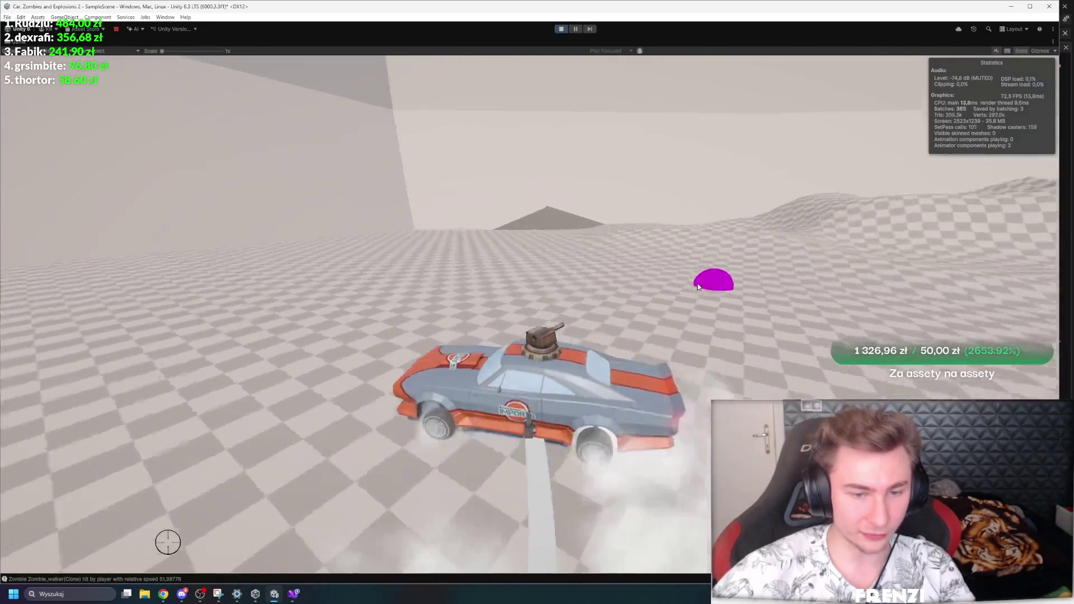
key(w)
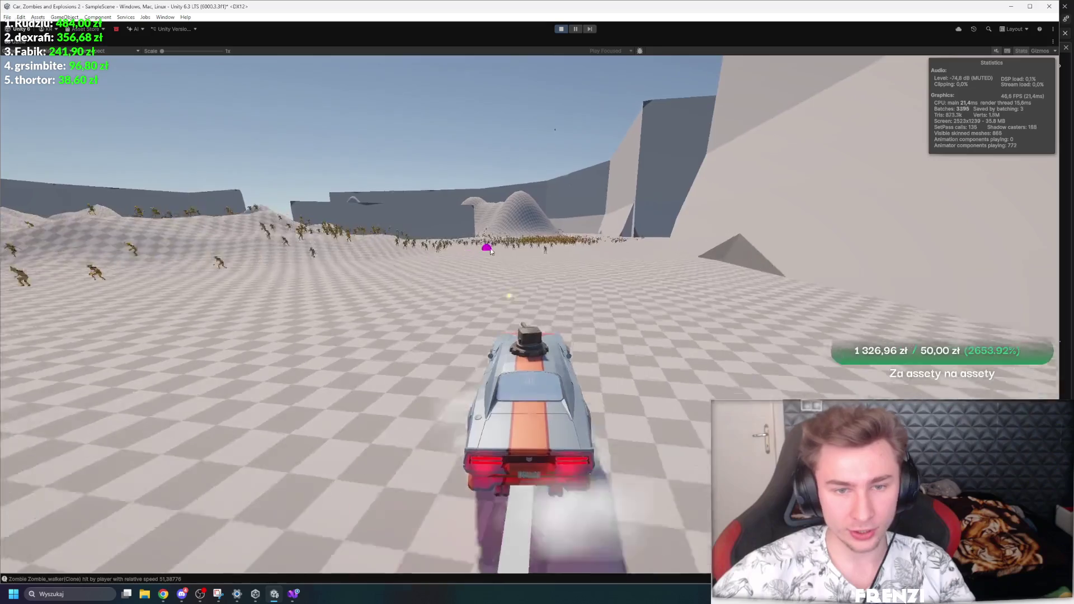
key(w)
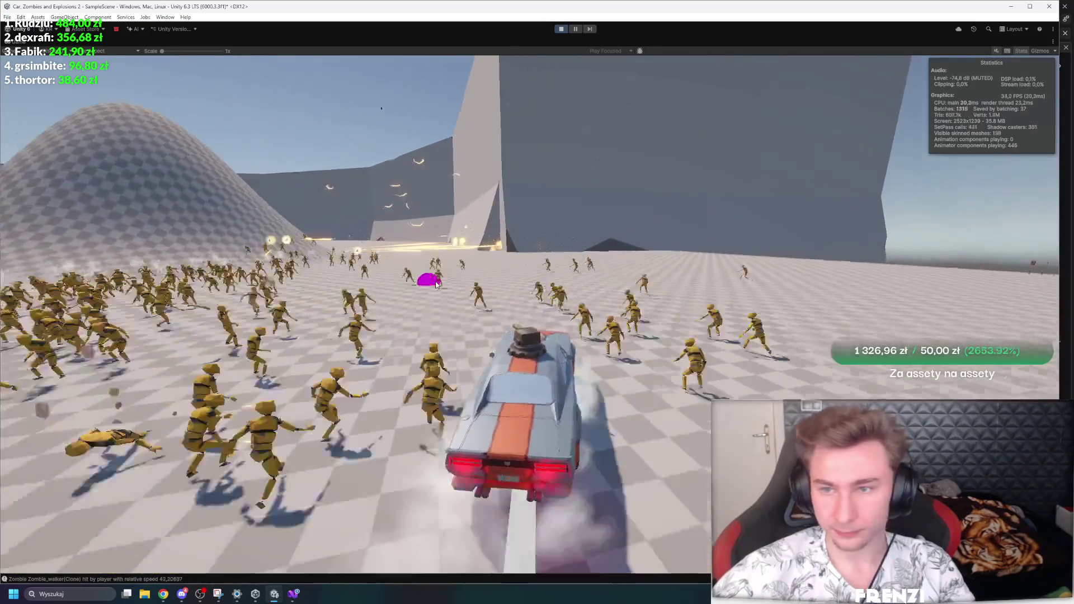
key(a)
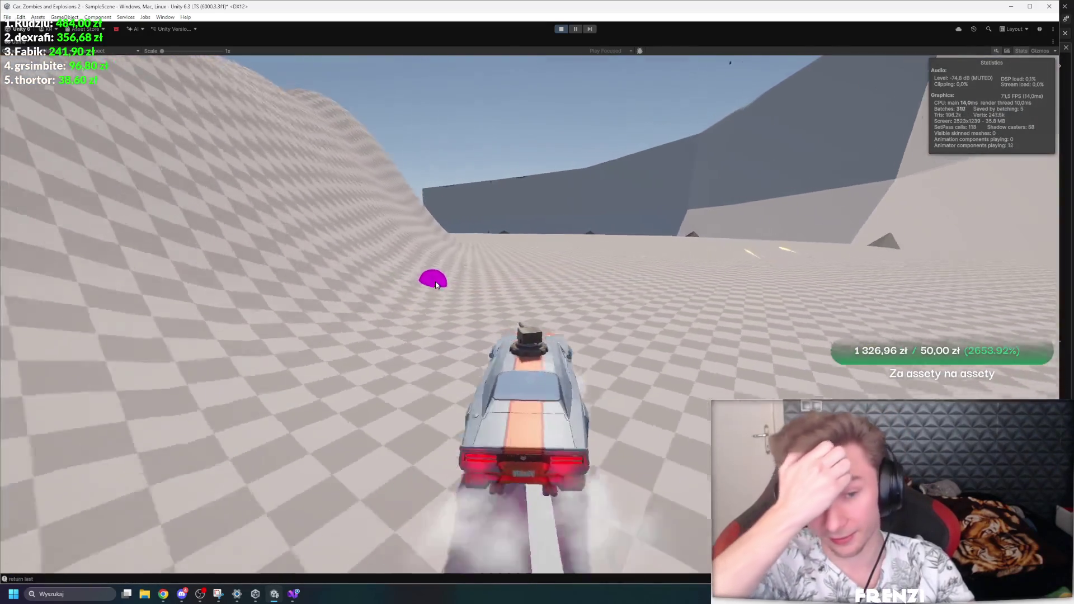
key(d)
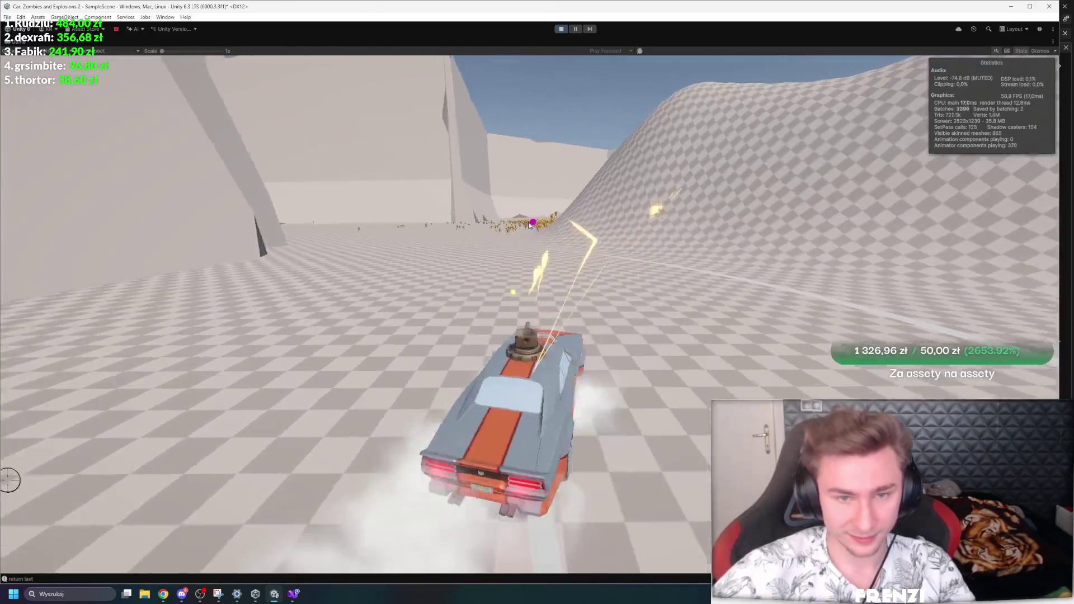
key(a)
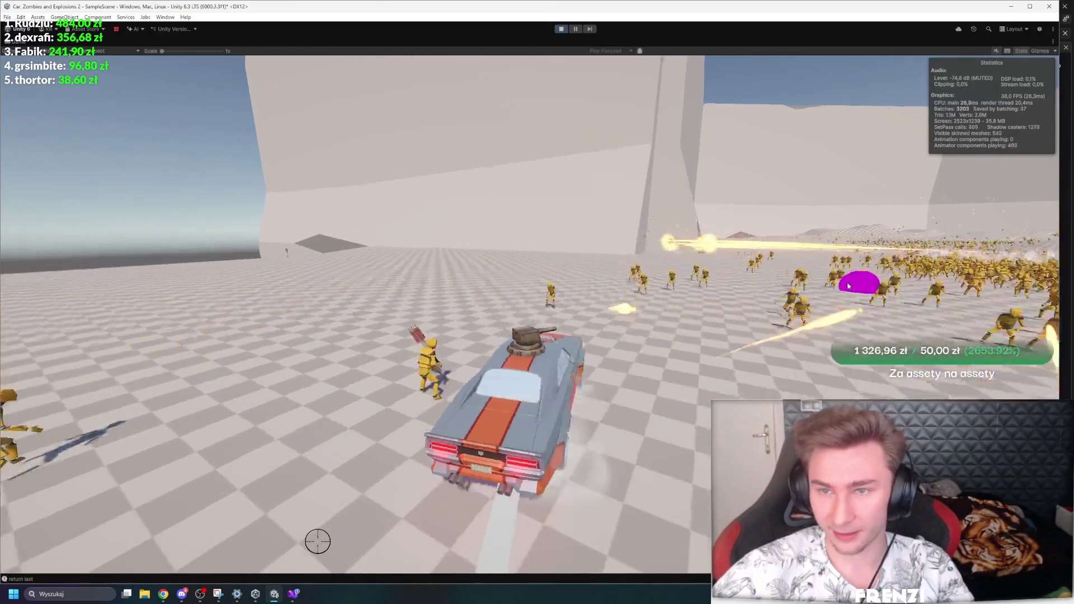
key(d)
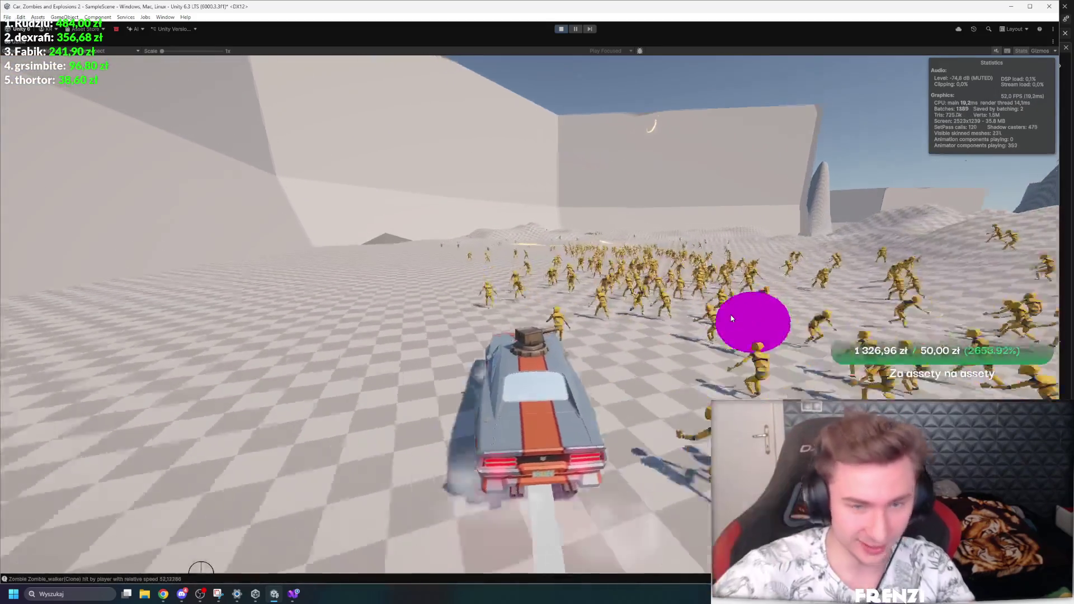
key(a)
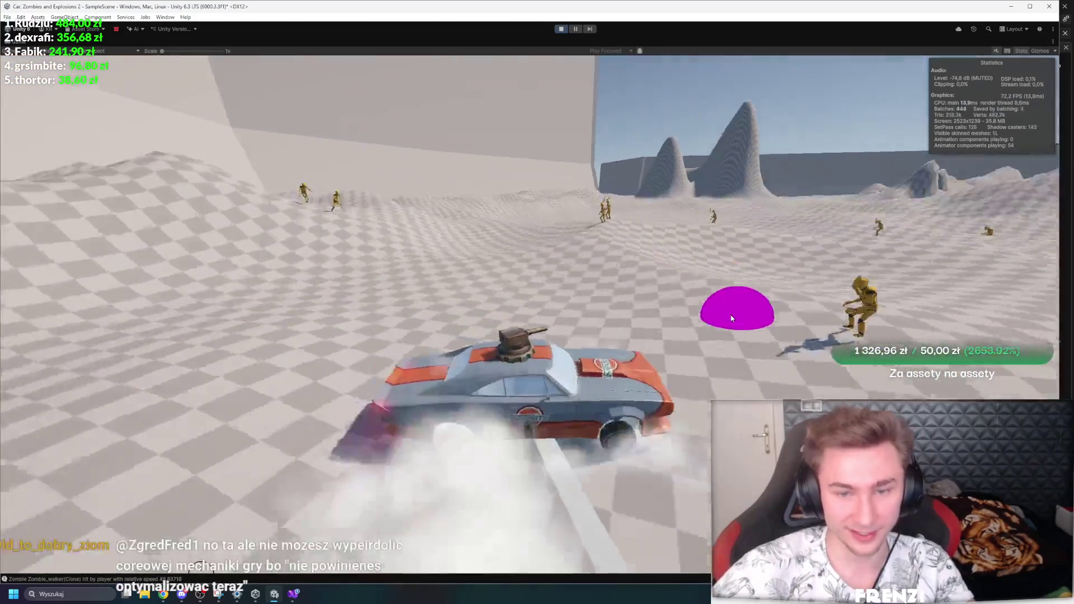
key(d)
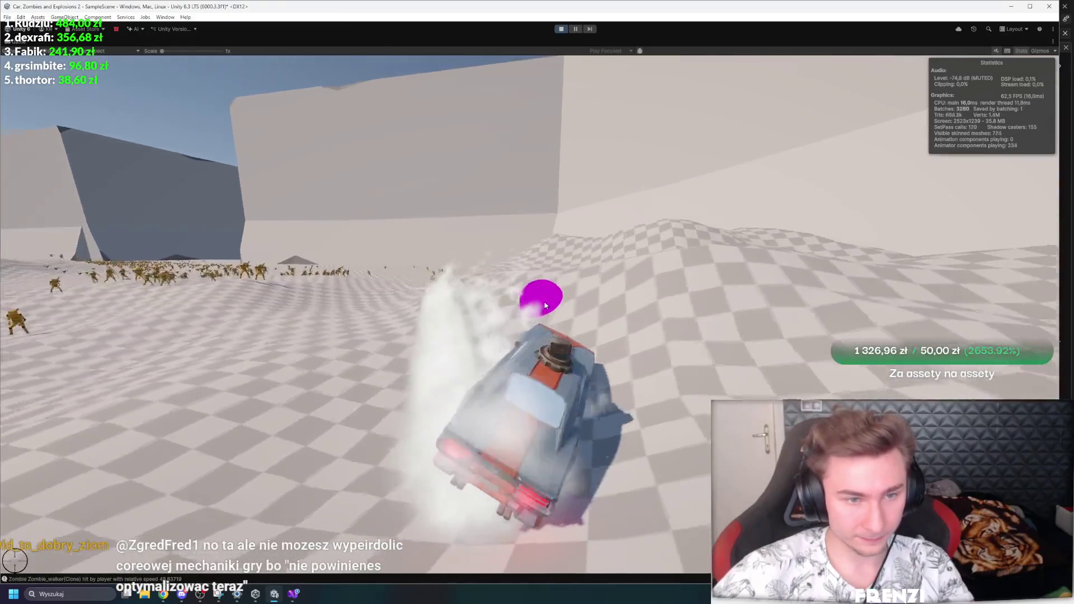
key(a)
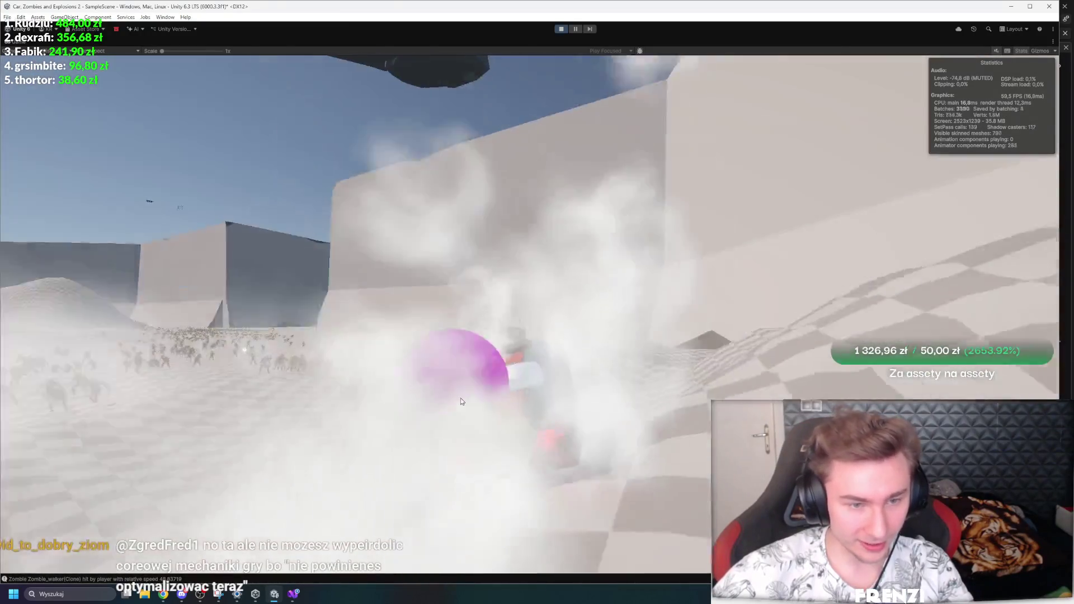
key(a)
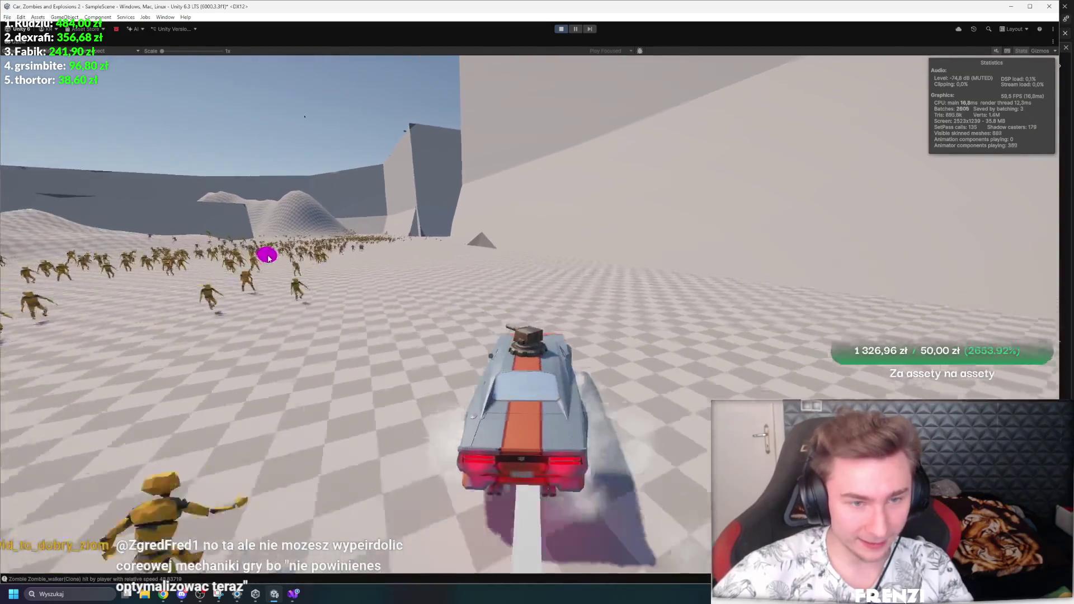
key(w)
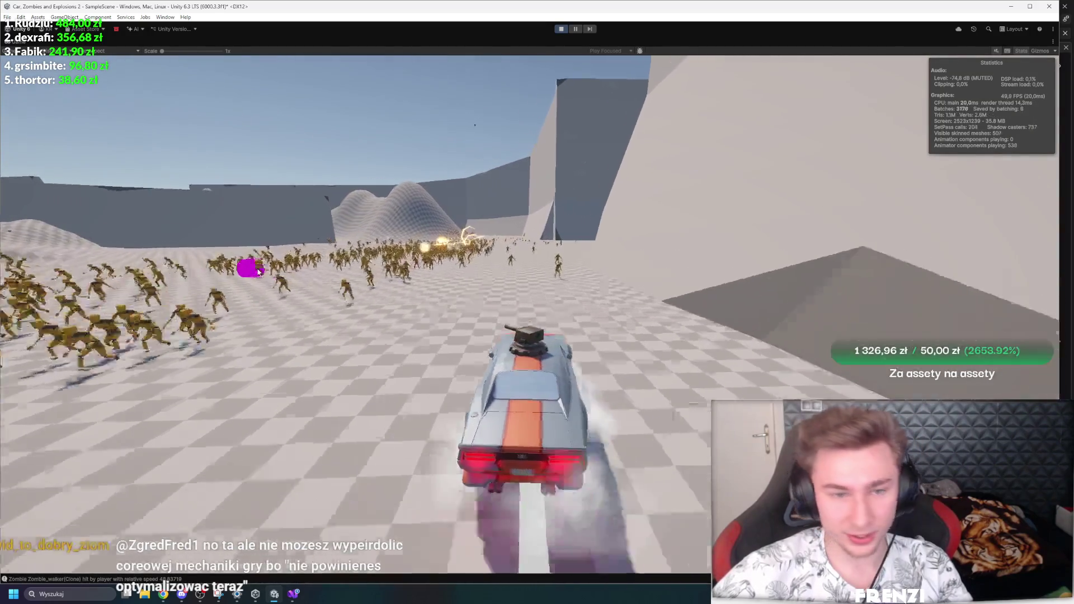
Step: Keep drifting through the horde and up the hill, then stop the game
key(d)
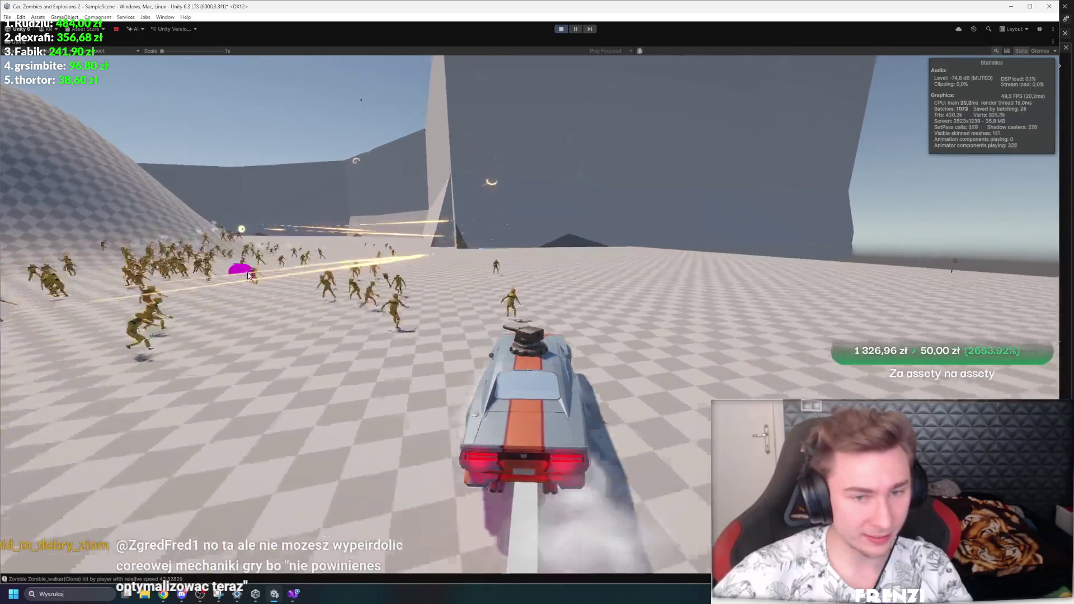
key(a)
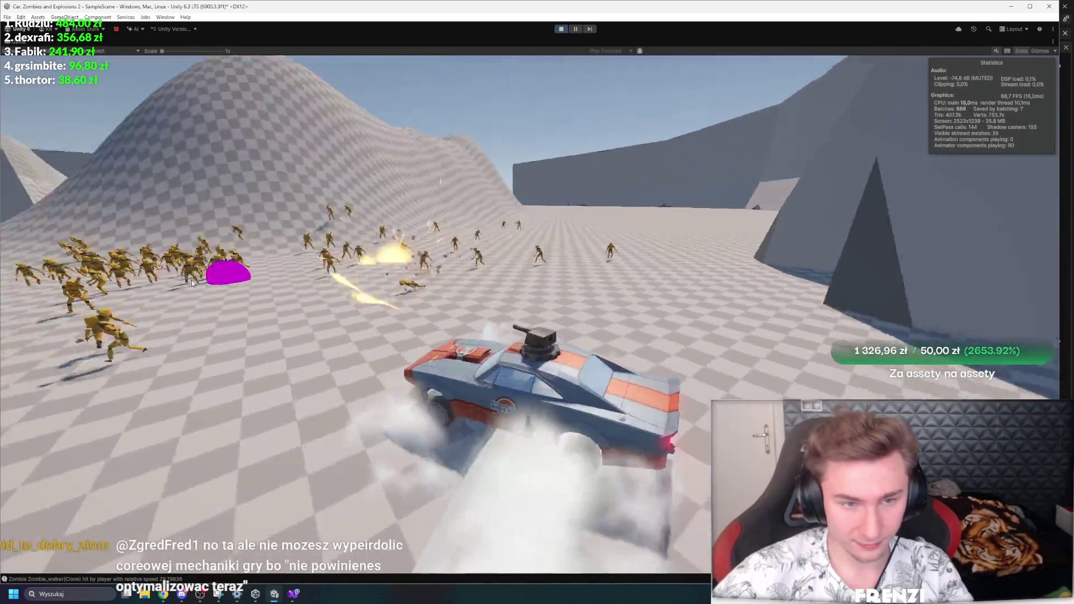
key(a)
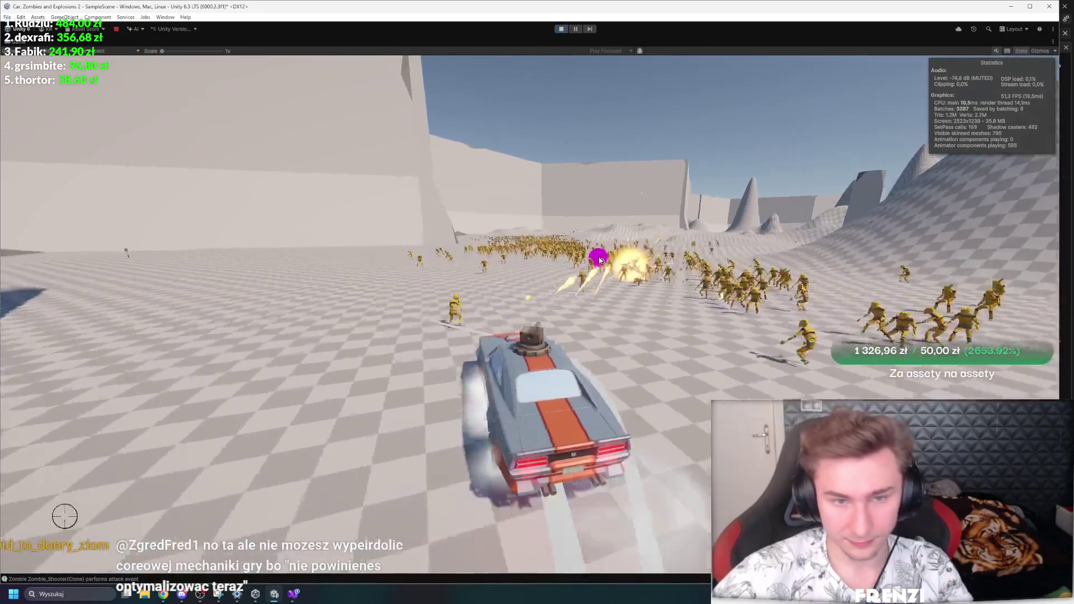
key(a)
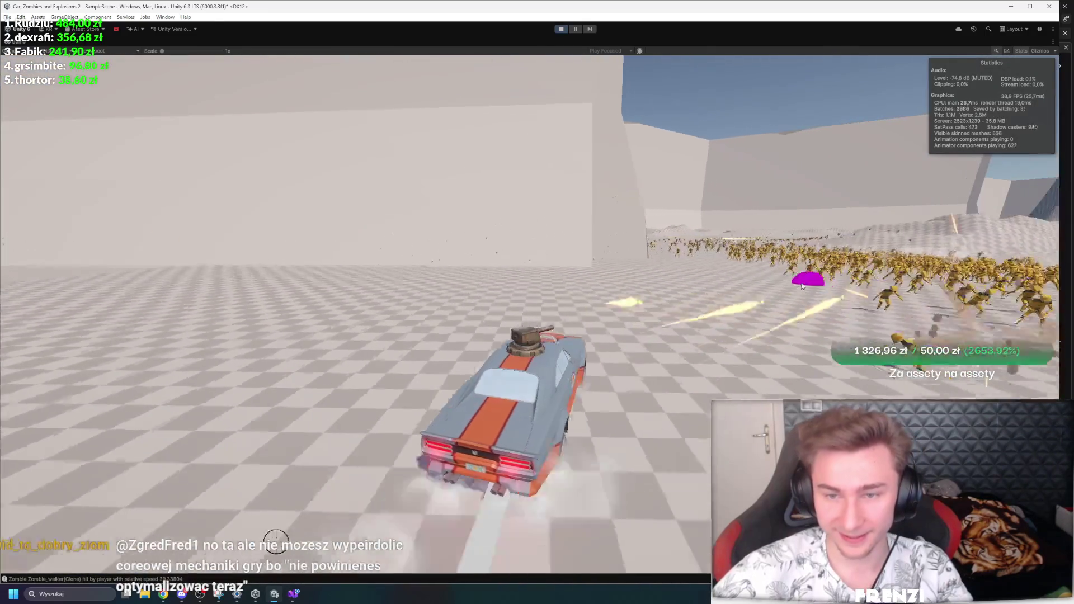
key(w)
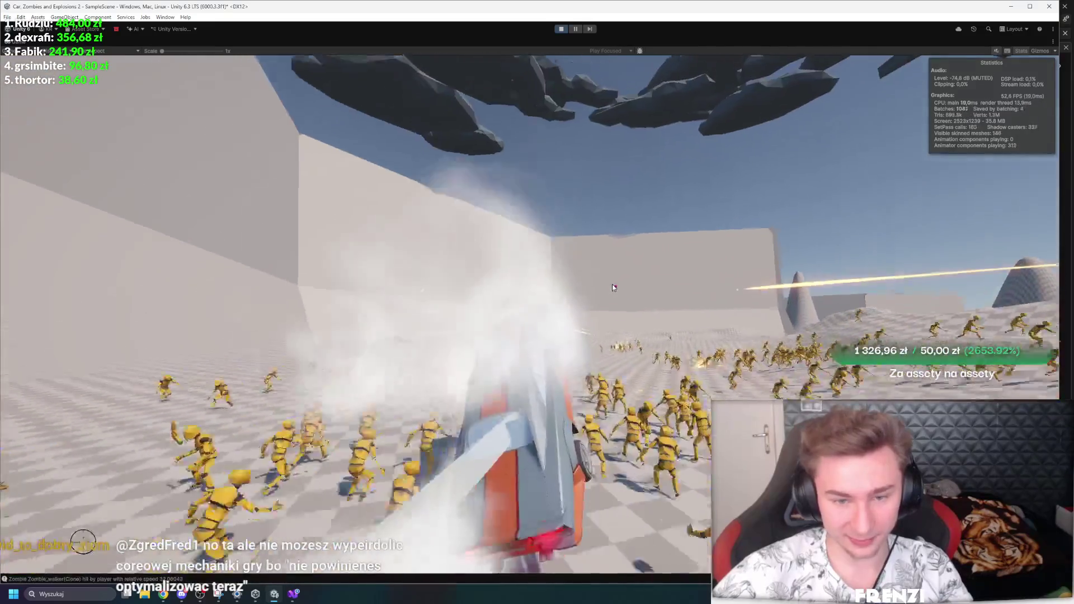
key(a)
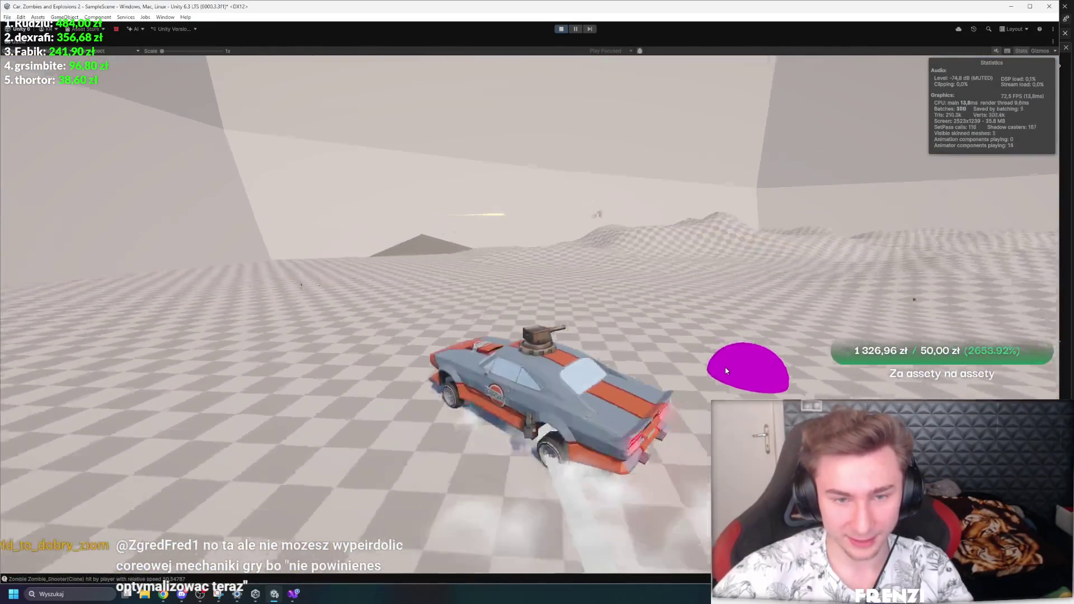
key(d)
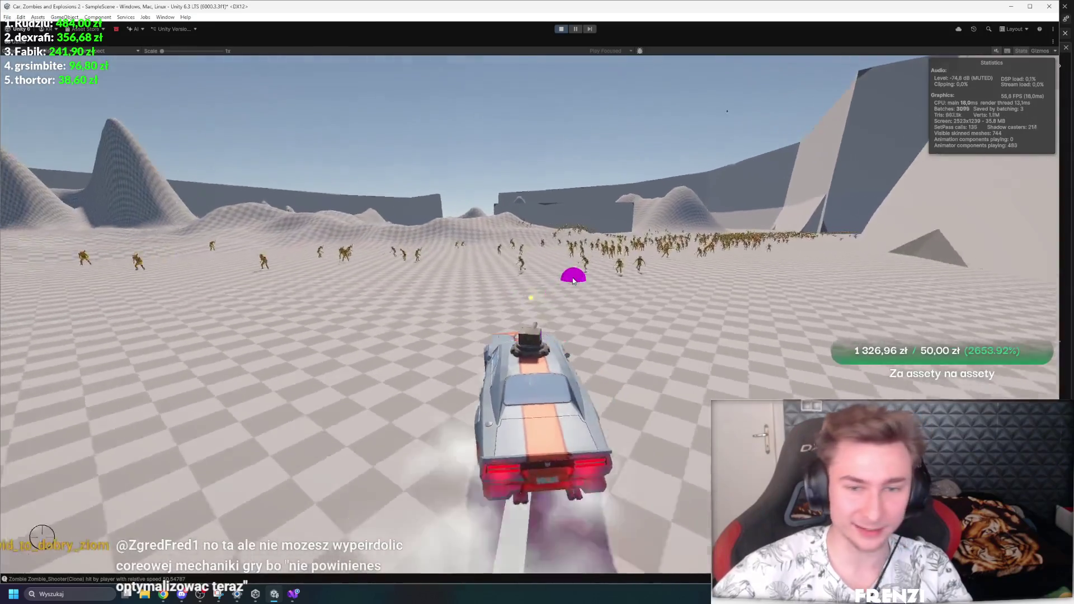
key(a)
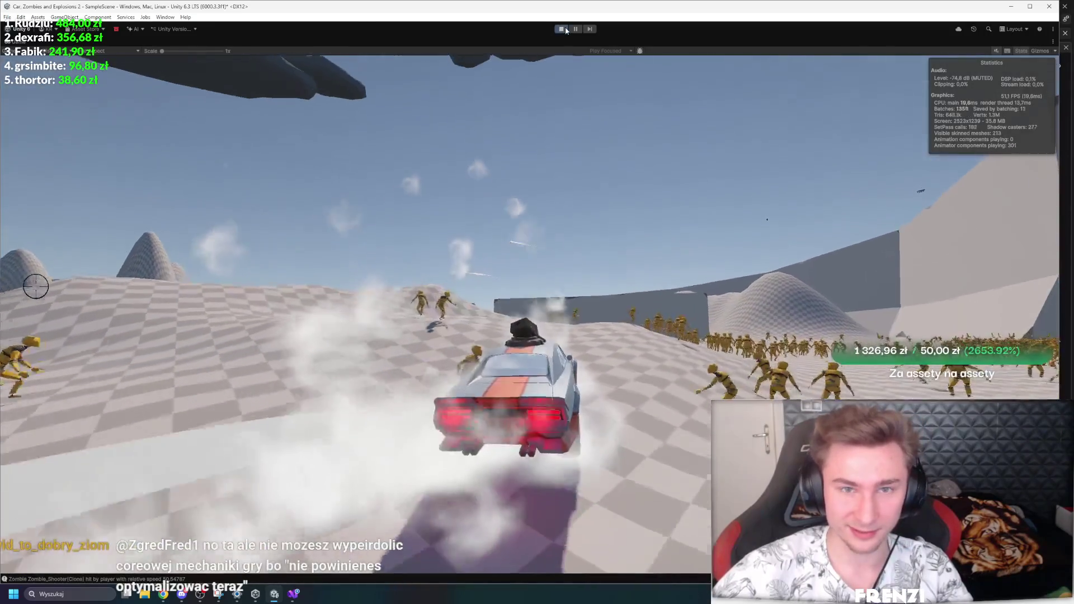
key(ctrl+p)
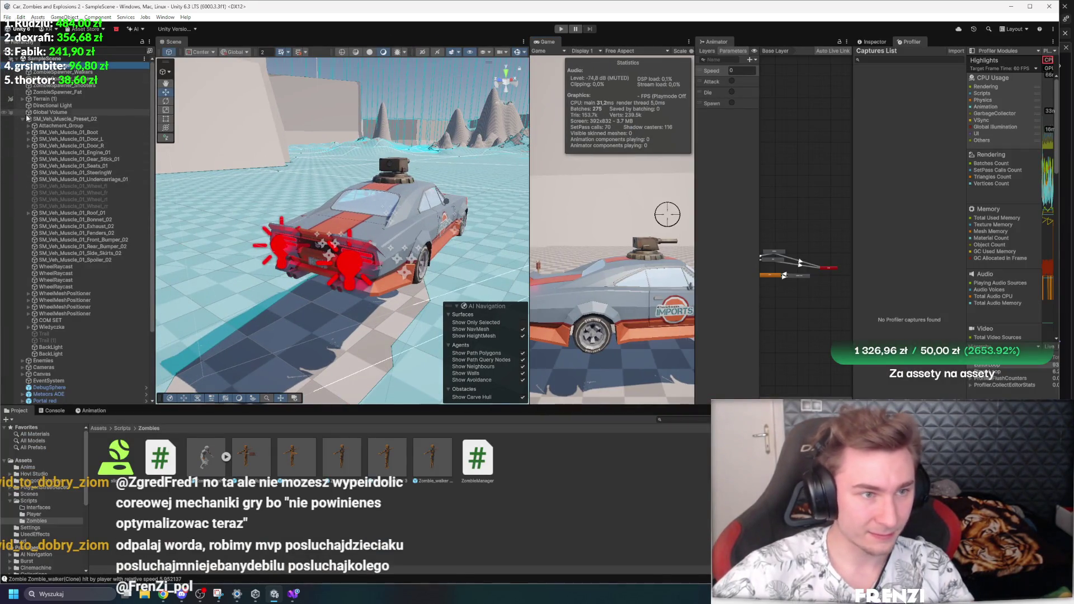
Step: Create an empty object in the Hierarchy, keeping the default name GameObject
right_click(85, 280)
click(157, 423)
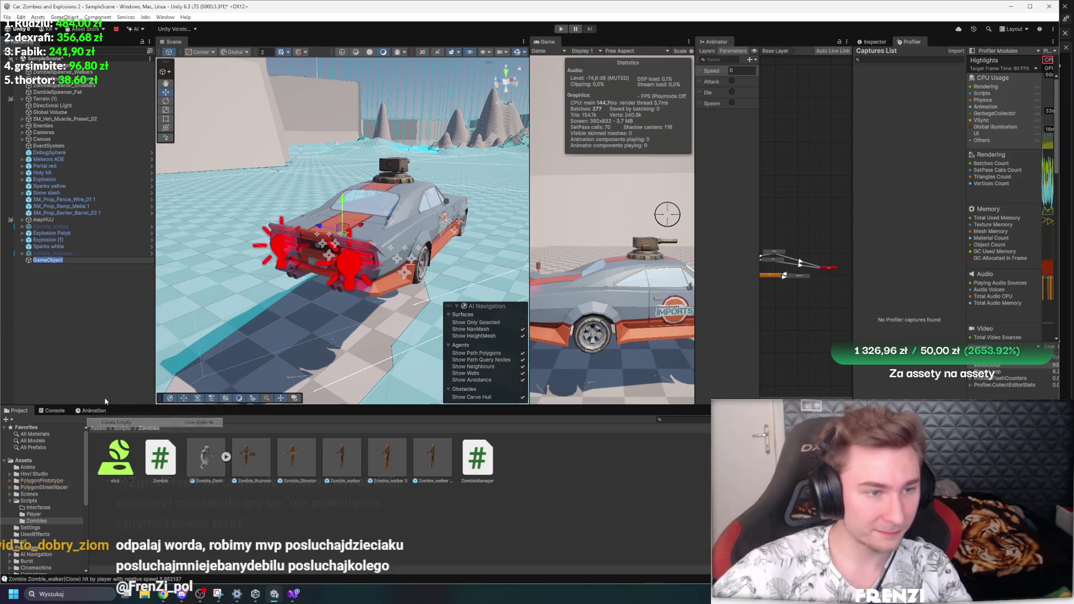
key(Return)
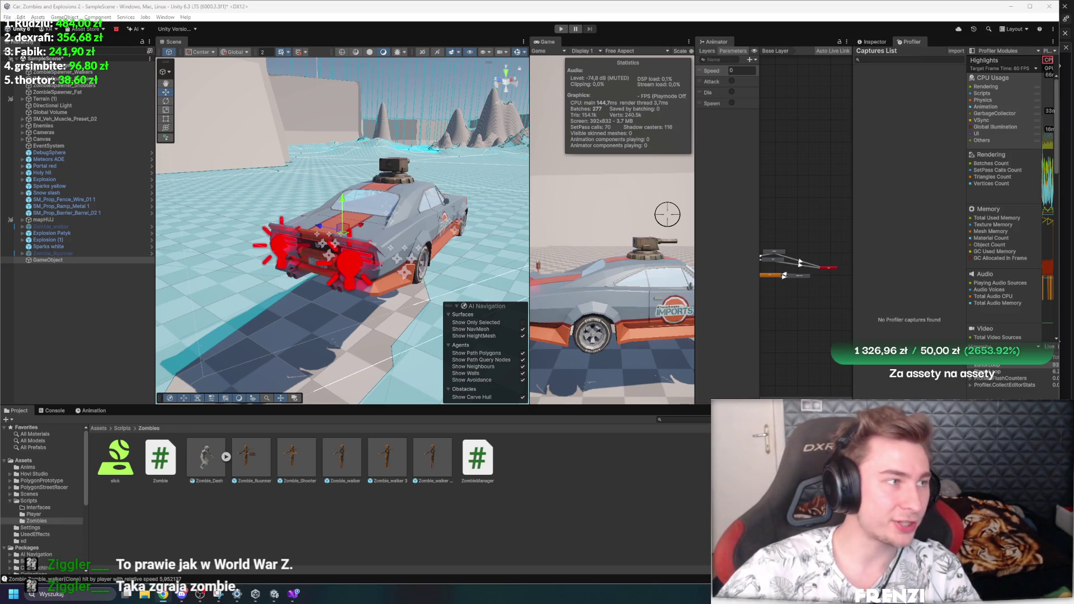
Step: Clear the selection, glance at the Console log, and return to the Project browser
click(106, 341)
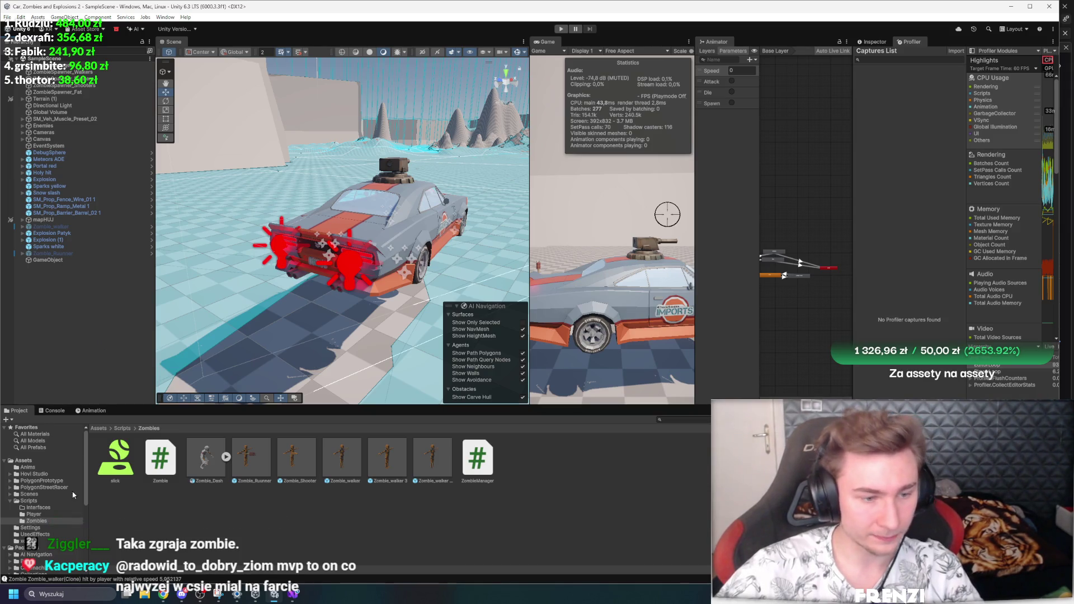
click(53, 411)
click(14, 412)
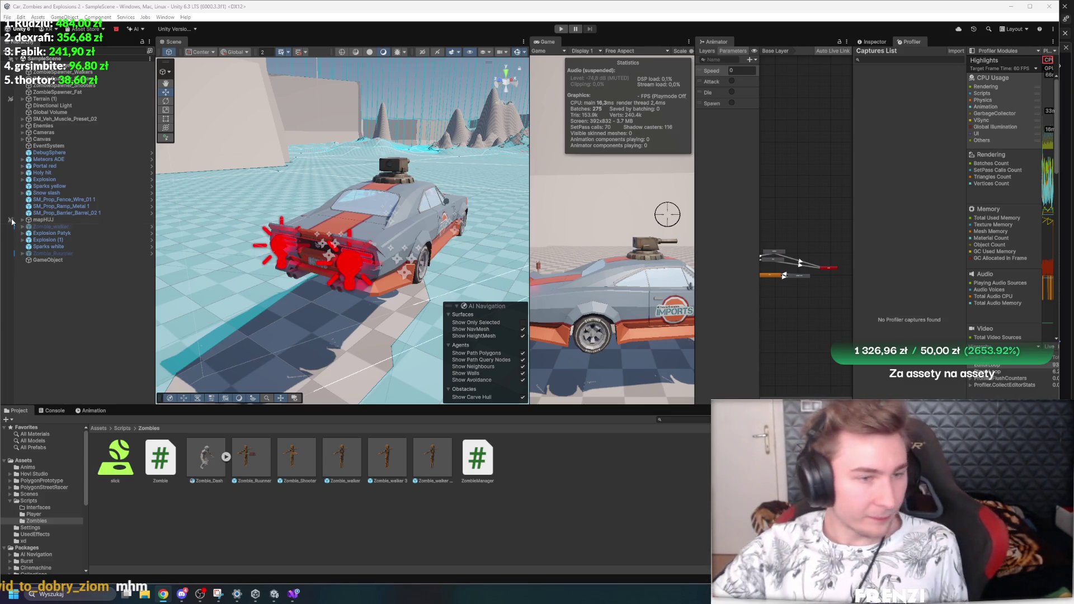
right_click(96, 60)
Step: Place a Zombie_walker prefab instance from the Zombies folder into the scene
click(230, 459)
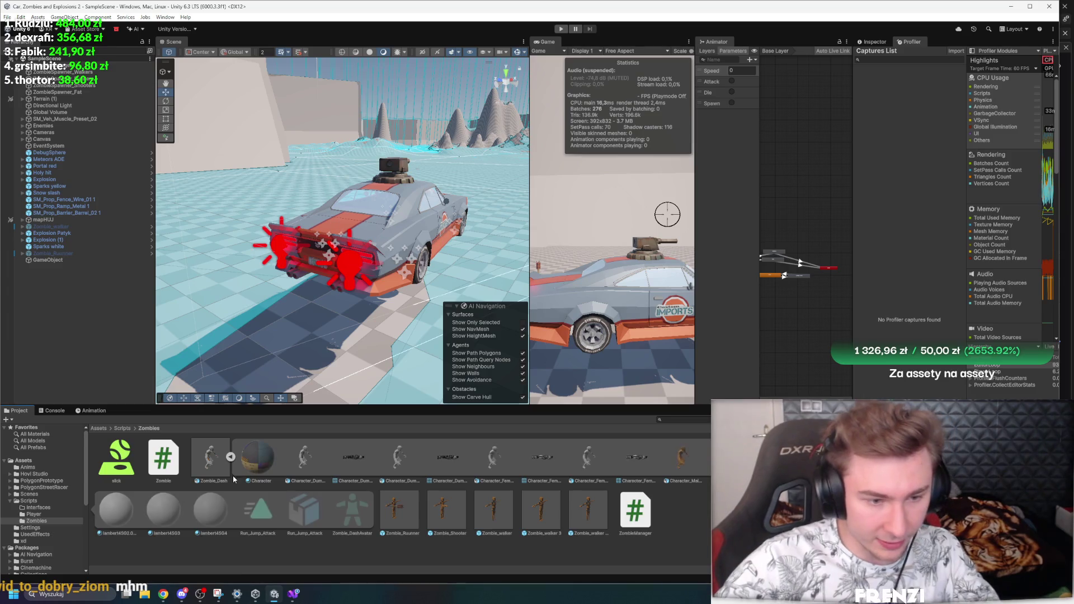
click(229, 458)
click(296, 459)
click(343, 459)
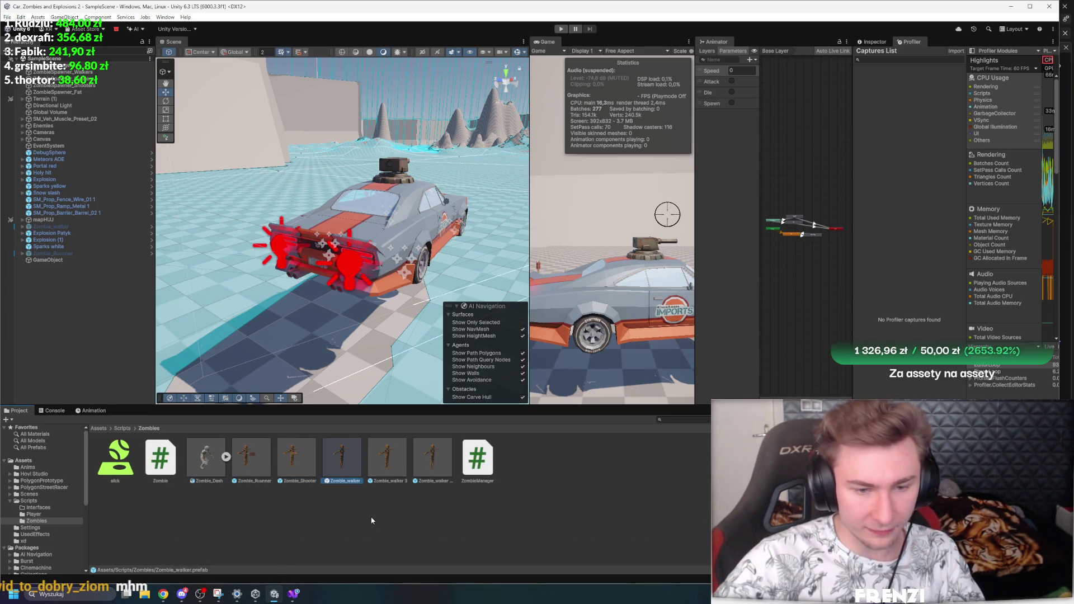
drag(343, 457, 343, 218)
Step: Remove the Zombie Walker (Script) component from Zombie_walker (1)
click(876, 42)
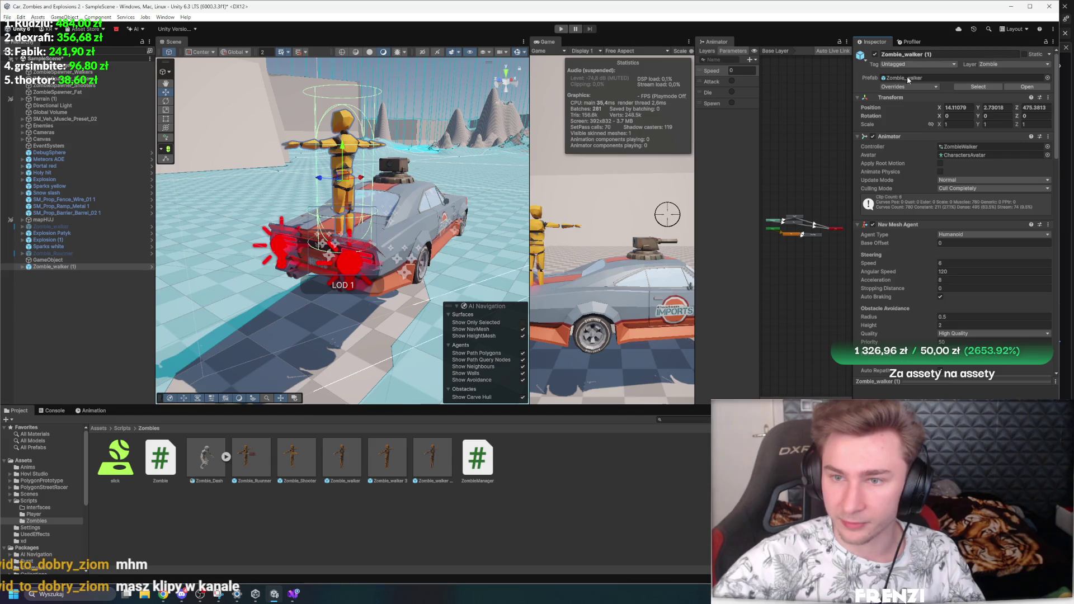
right_click(935, 392)
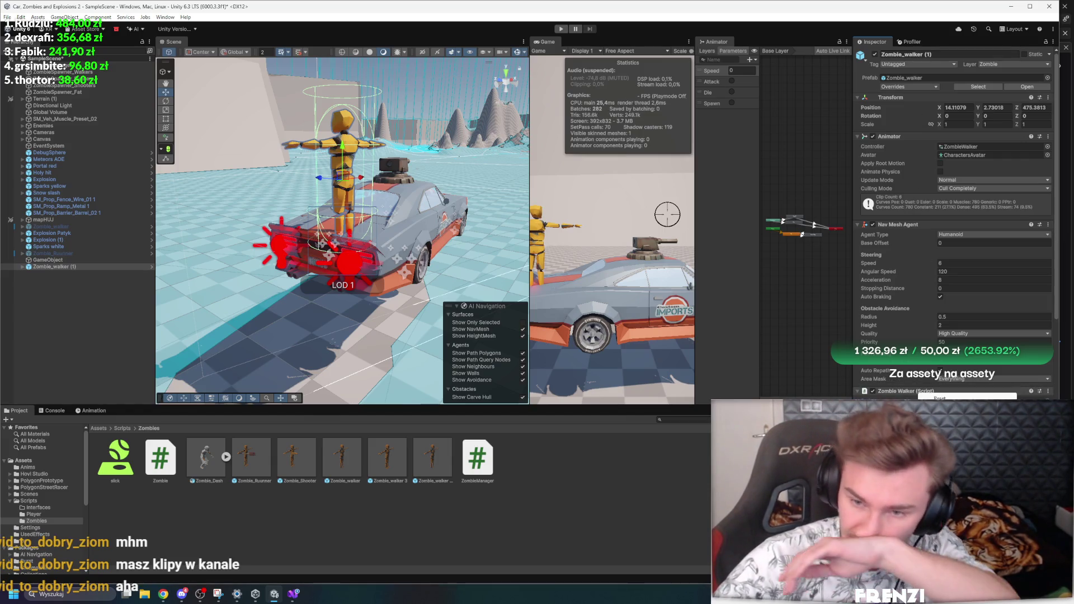
click(951, 420)
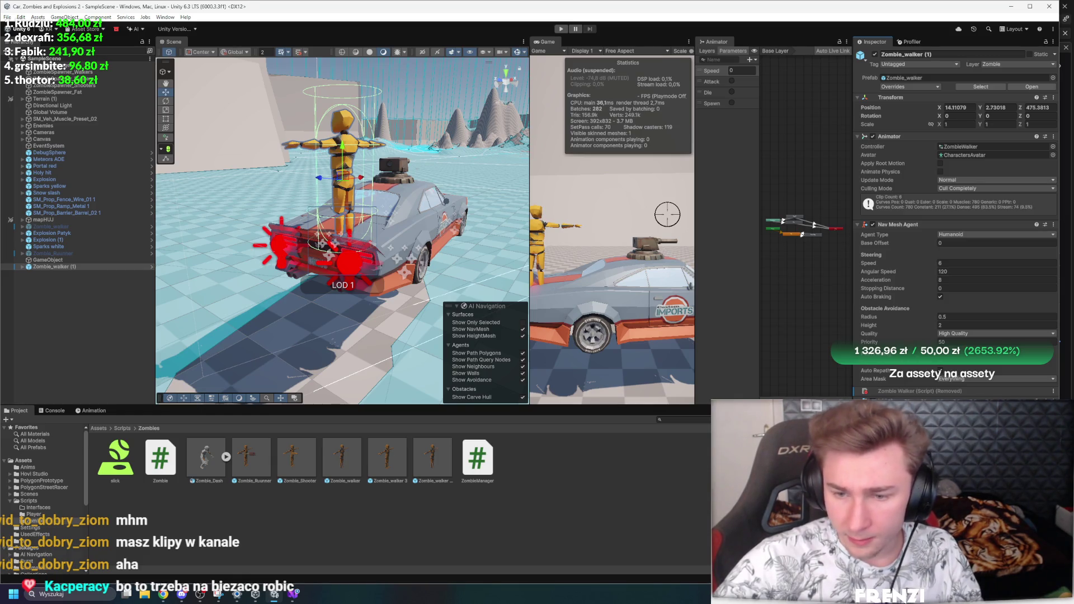
Step: Switch over to the code in Visual Studio
click(257, 594)
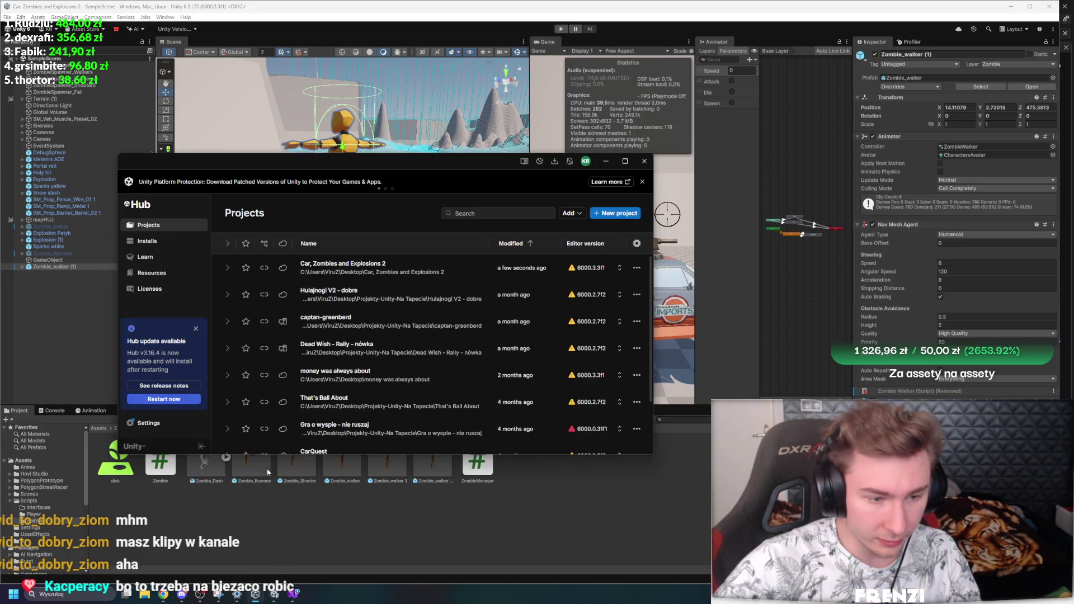
click(257, 594)
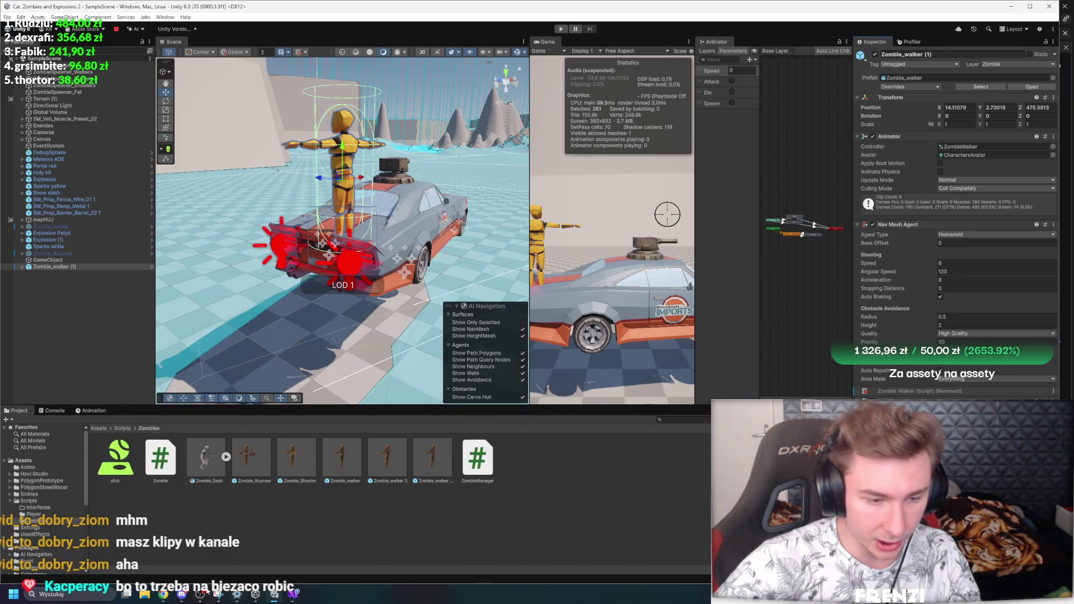
click(294, 594)
Step: Read through the ZombieWalker.cs and ZombieManager.cs scripts
scroll(365, 390, up, 20)
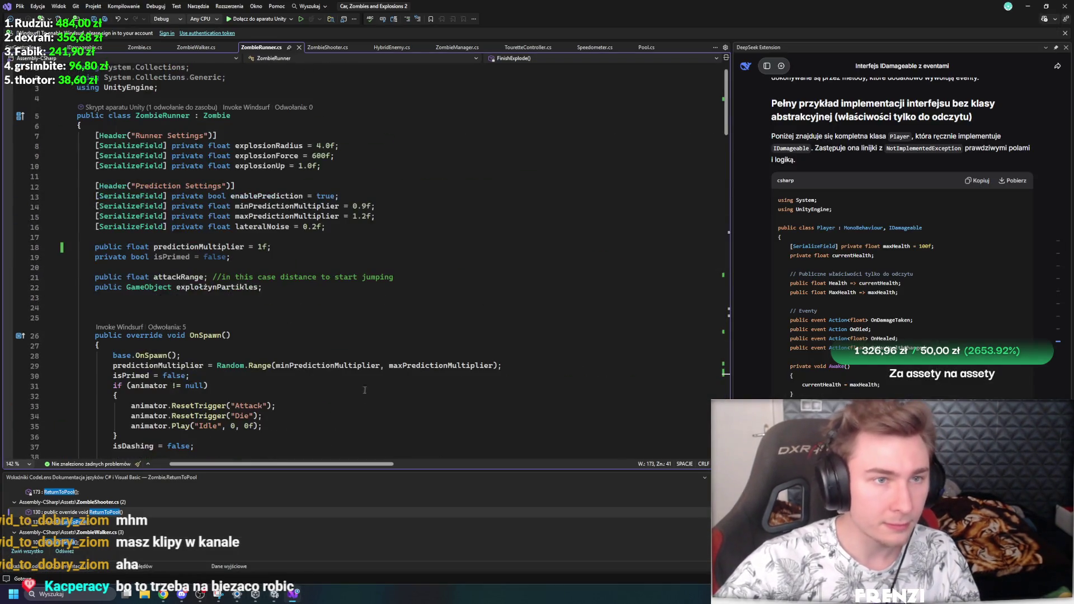
click(196, 47)
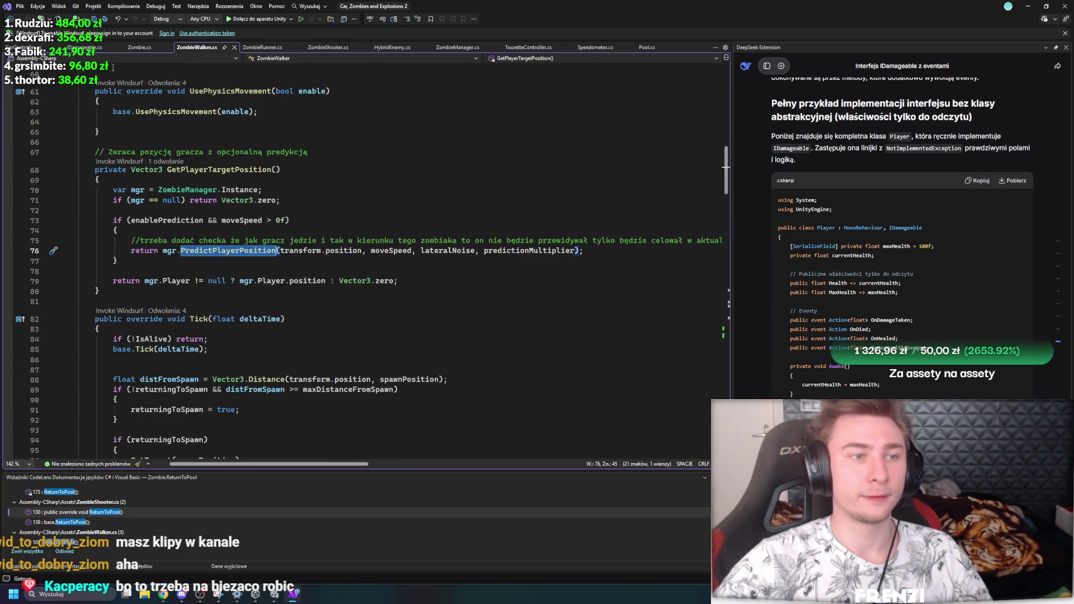
click(456, 47)
scroll(287, 348, up, 20)
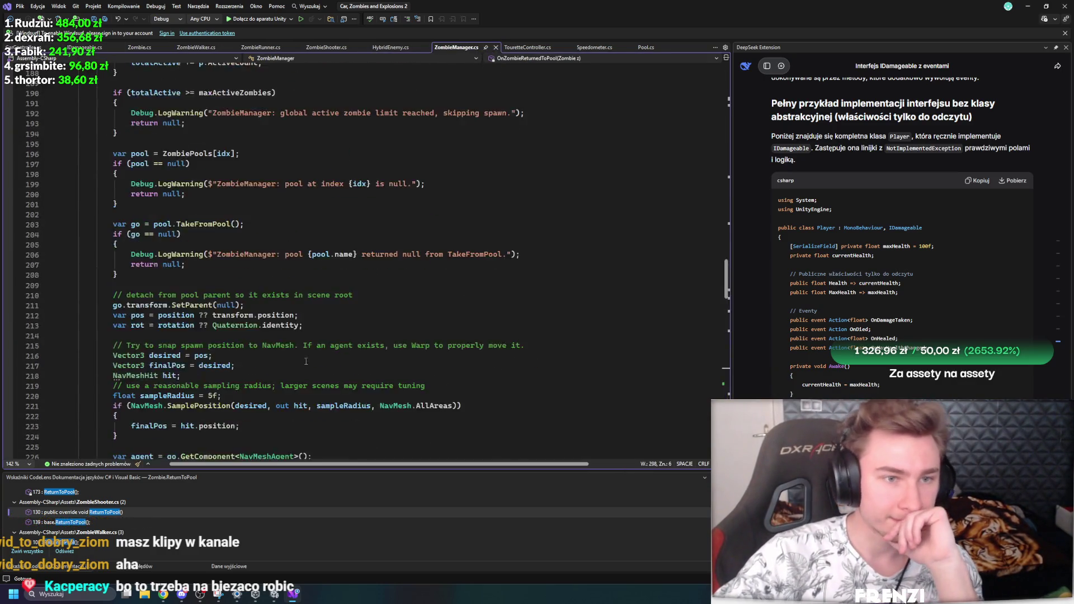
scroll(287, 348, down, 5)
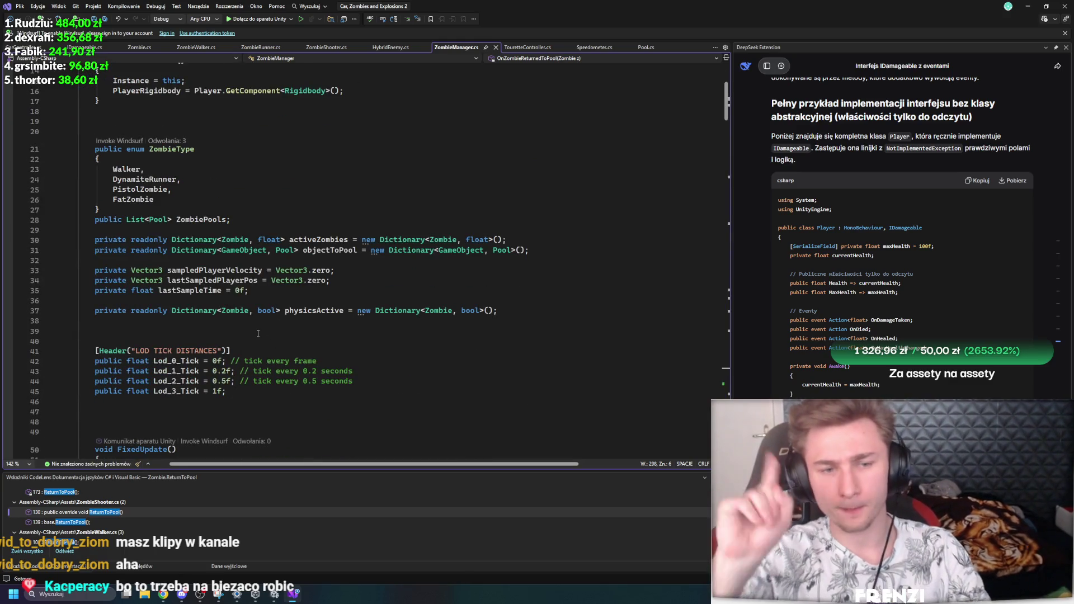
scroll(258, 333, up, 5)
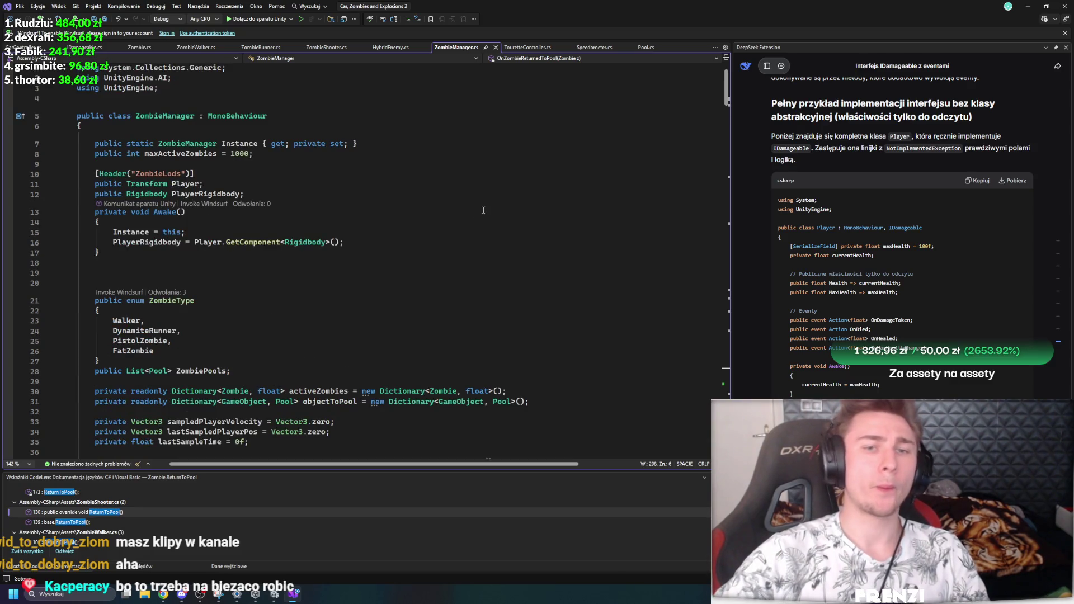
Step: Read Pool.cs, then return to Unity and collapse the Animator component
click(649, 48)
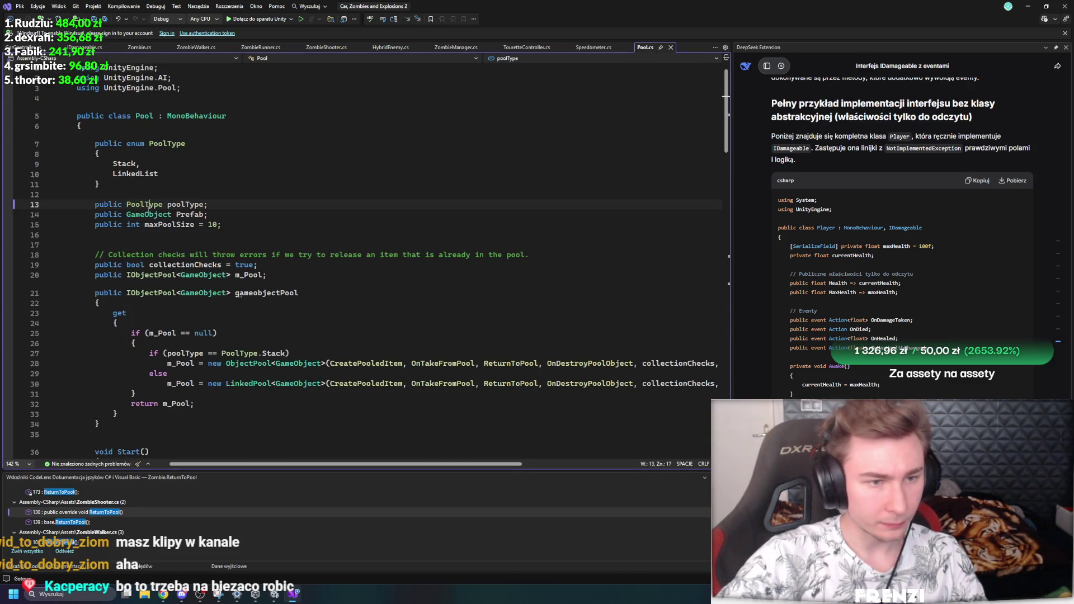
scroll(323, 304, down, 7)
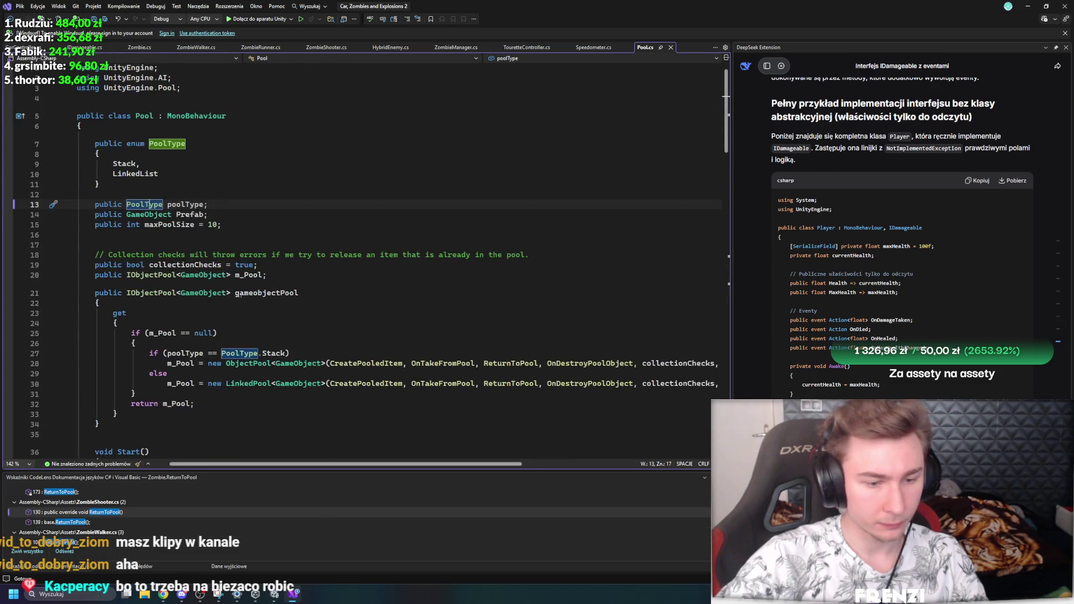
key(alt+Tab)
click(914, 137)
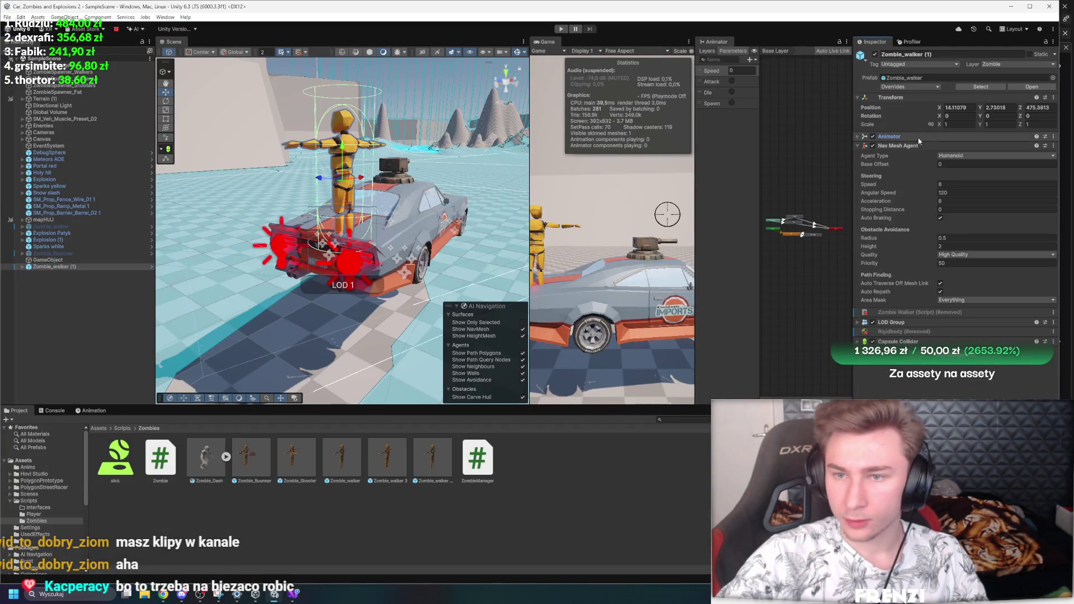
Step: Create an empty GameObject in the Hierarchy and name it RagdollPool
click(913, 137)
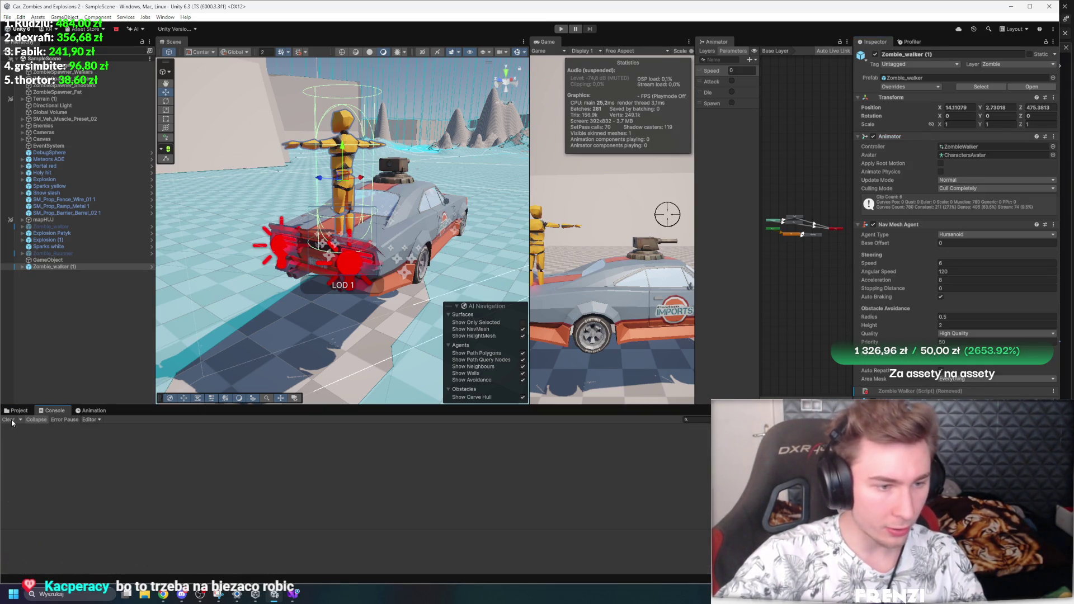
right_click(84, 325)
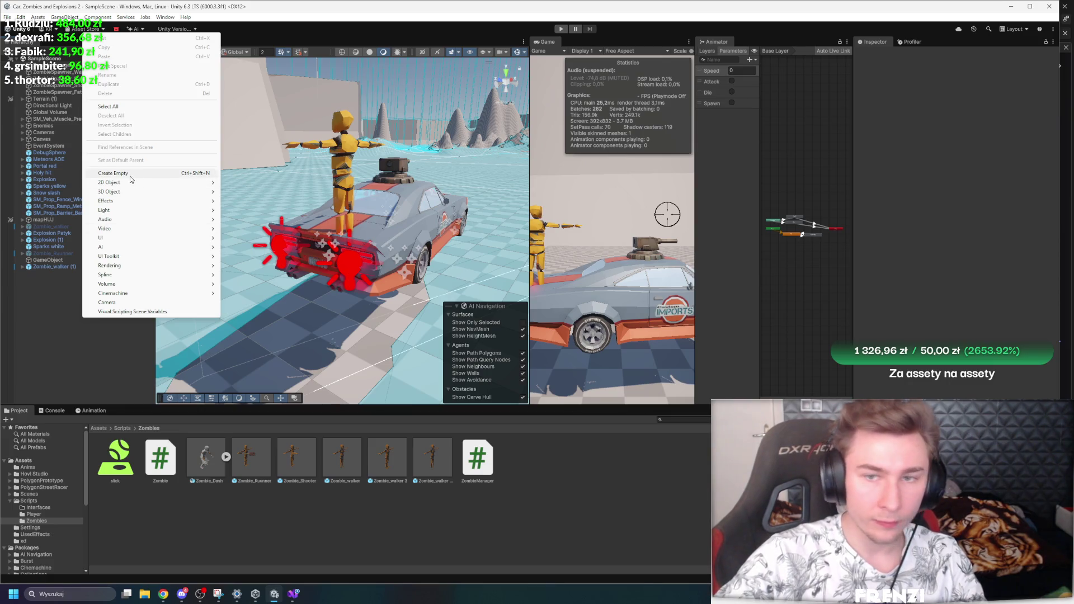
click(124, 173)
click(934, 56)
text(RagdollPool)
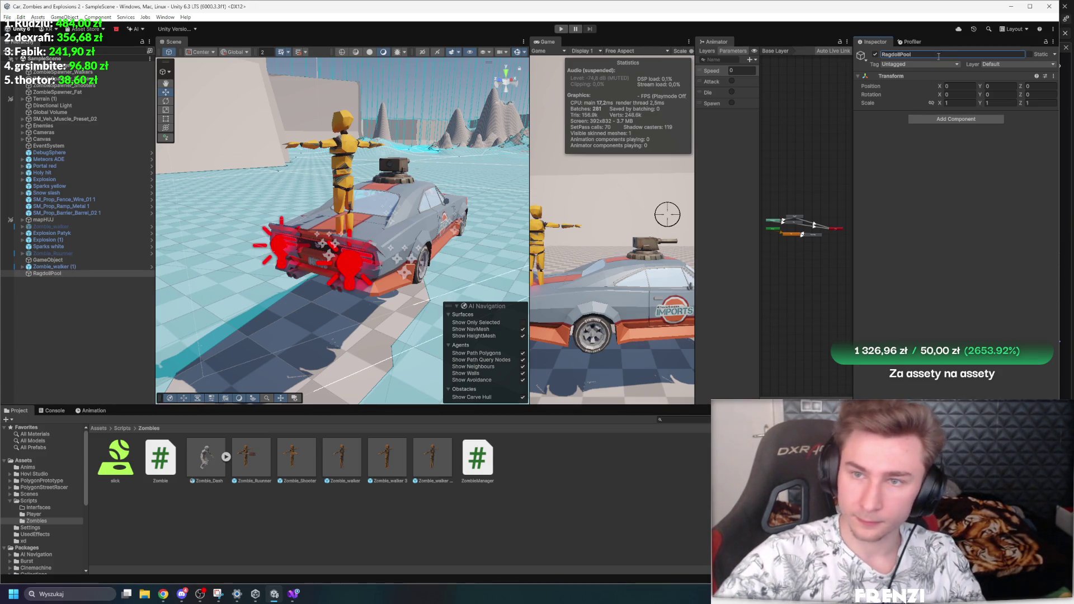
key(Return)
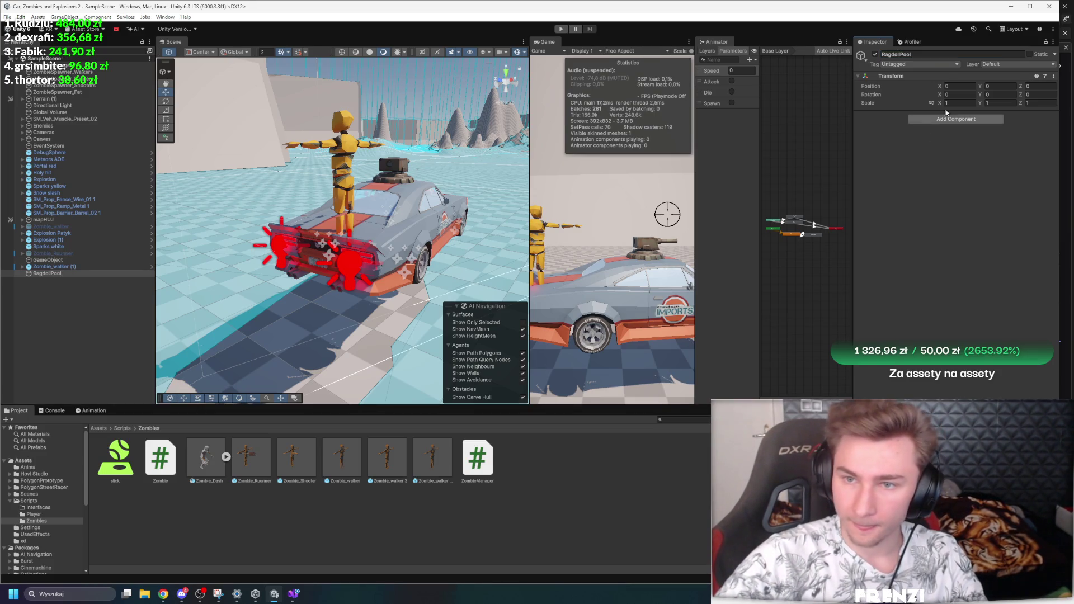
Step: Search the components for 'pool' and attach the Pool script to RagdollPool
click(956, 119)
text(ZOmbie)
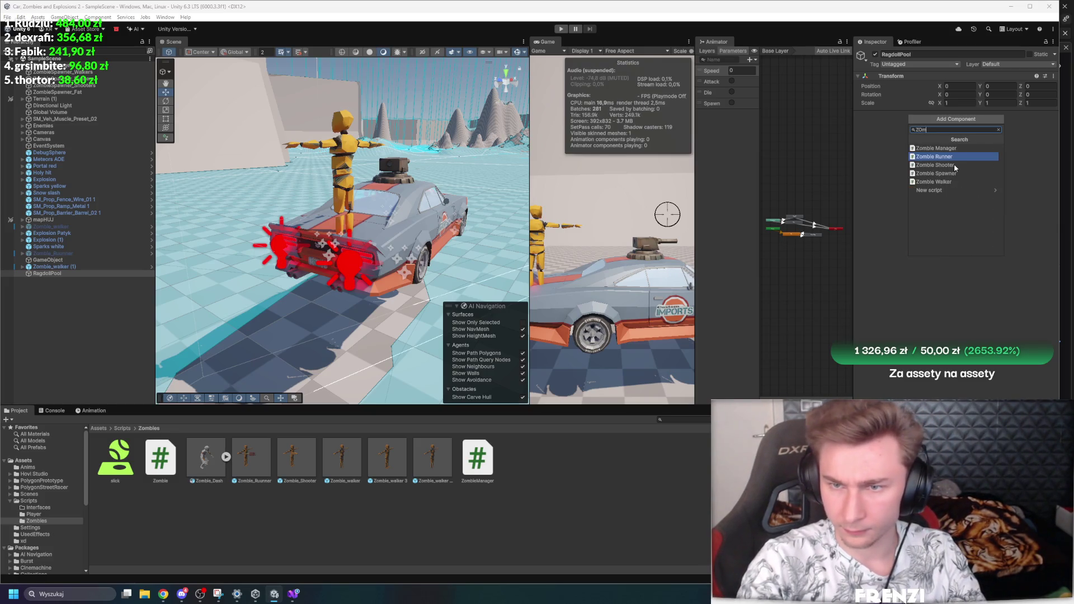
key(BackSpace)
key(BackSpace)
key(BackSpace)
click(944, 119)
click(944, 120)
text(pool)
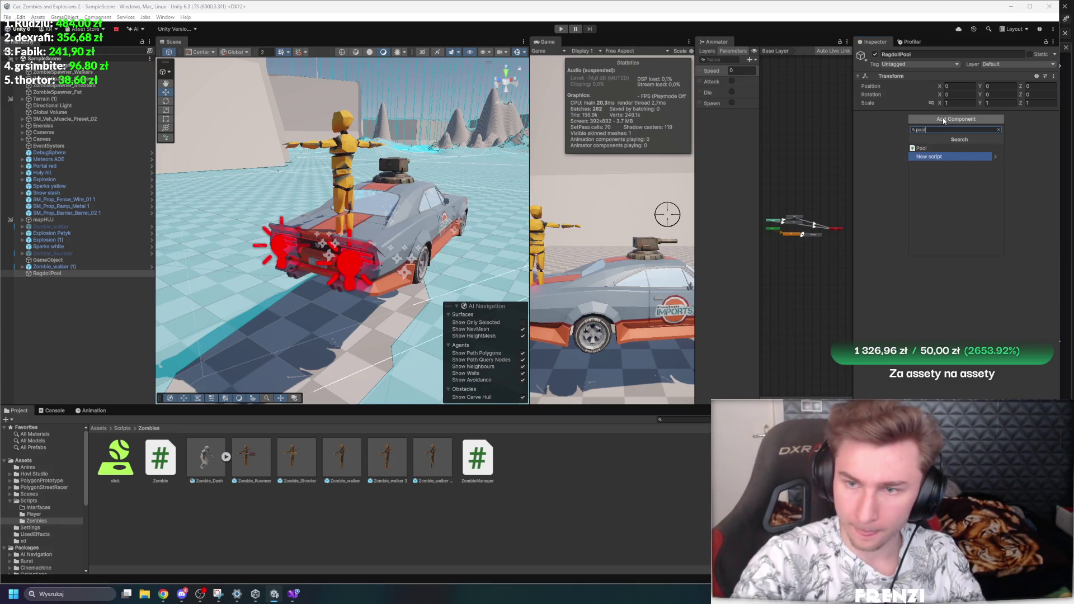
key(Return)
click(936, 128)
key(Return)
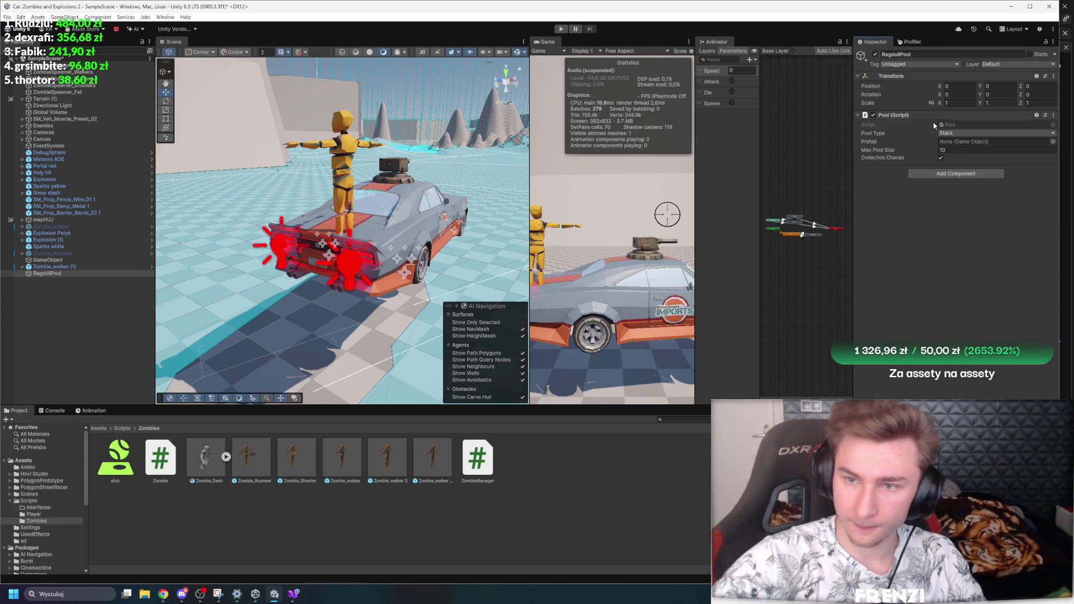
Step: Rename Zombie_walker (1) to Zombie_Ragdoll
click(66, 267)
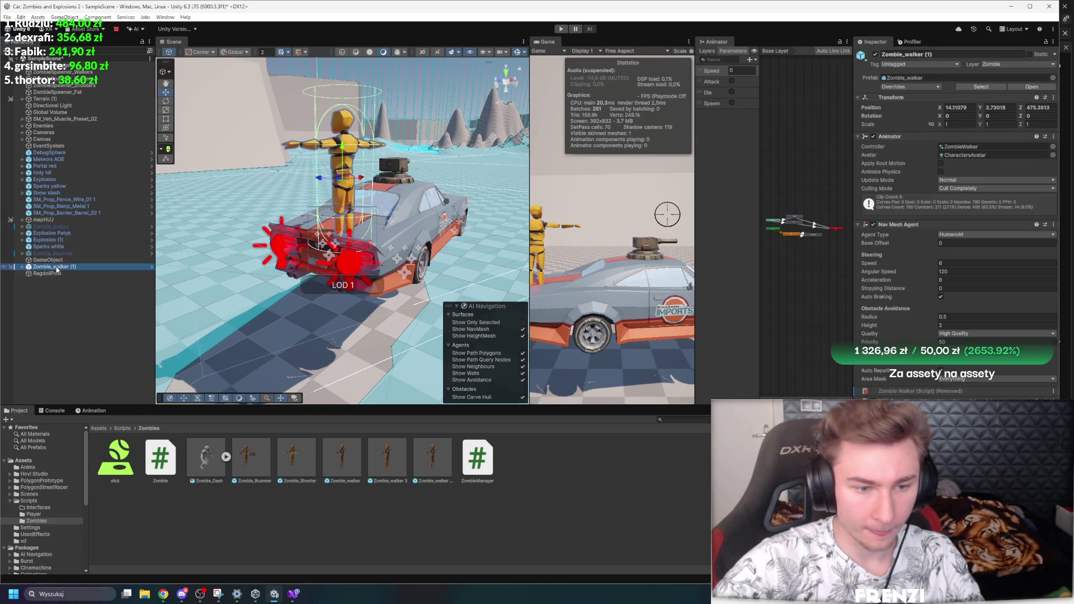
click(958, 52)
click(958, 52)
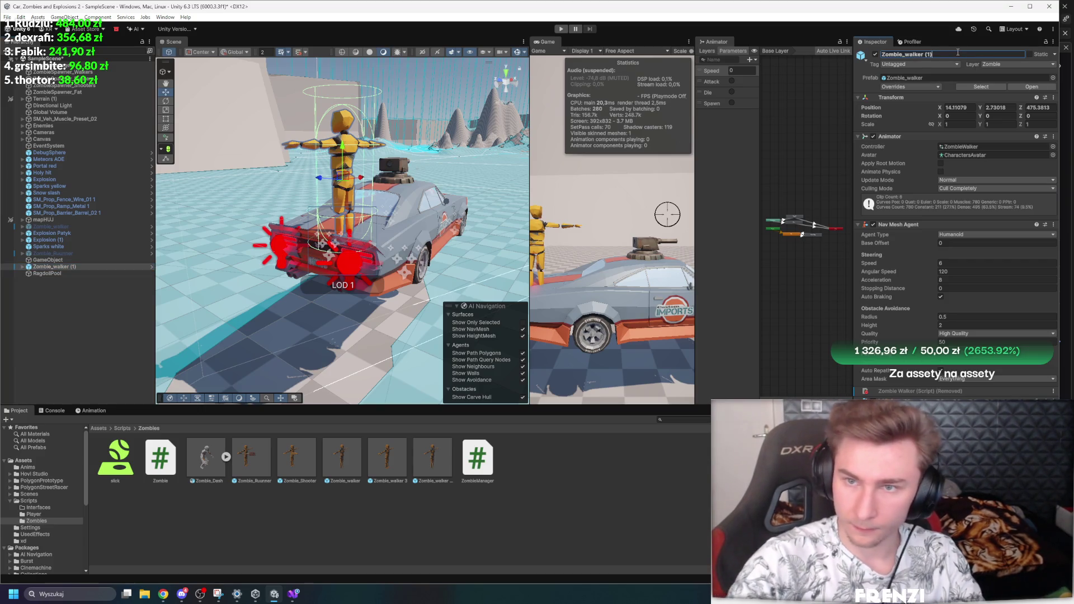
key(BackSpace)
text(Ragdoll)
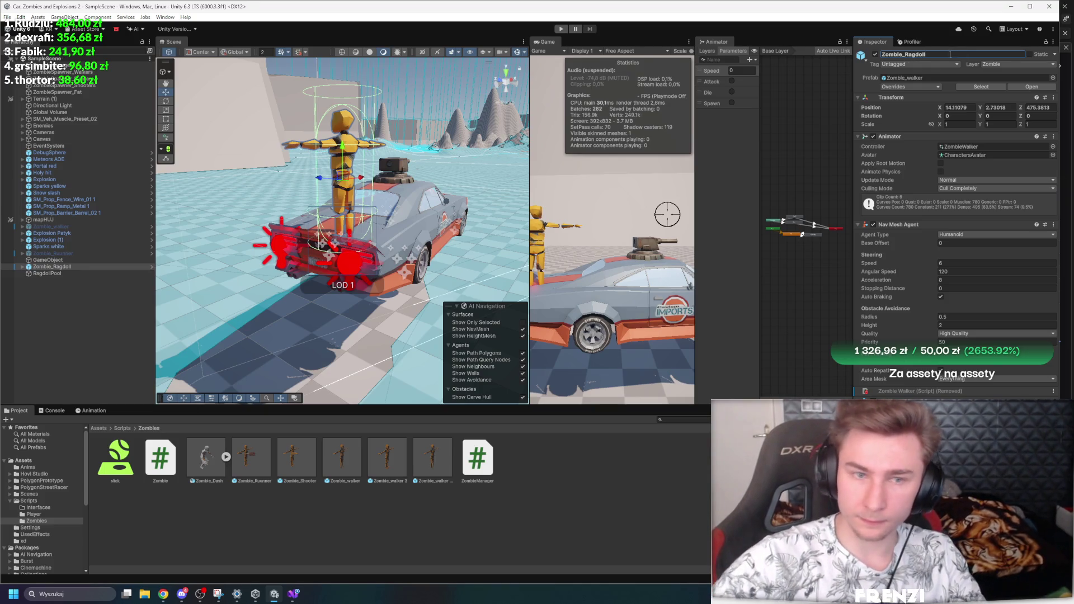
click(53, 268)
Step: Save Zombie_Ragdoll into the Zombies folder as a Prefab Variant
click(983, 88)
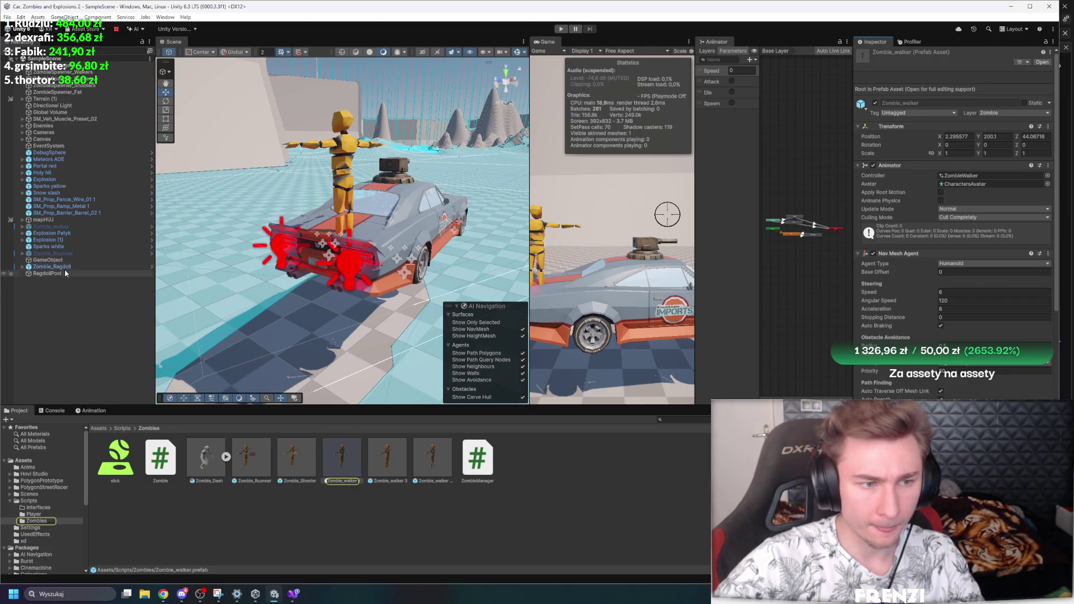
drag(58, 270, 313, 520)
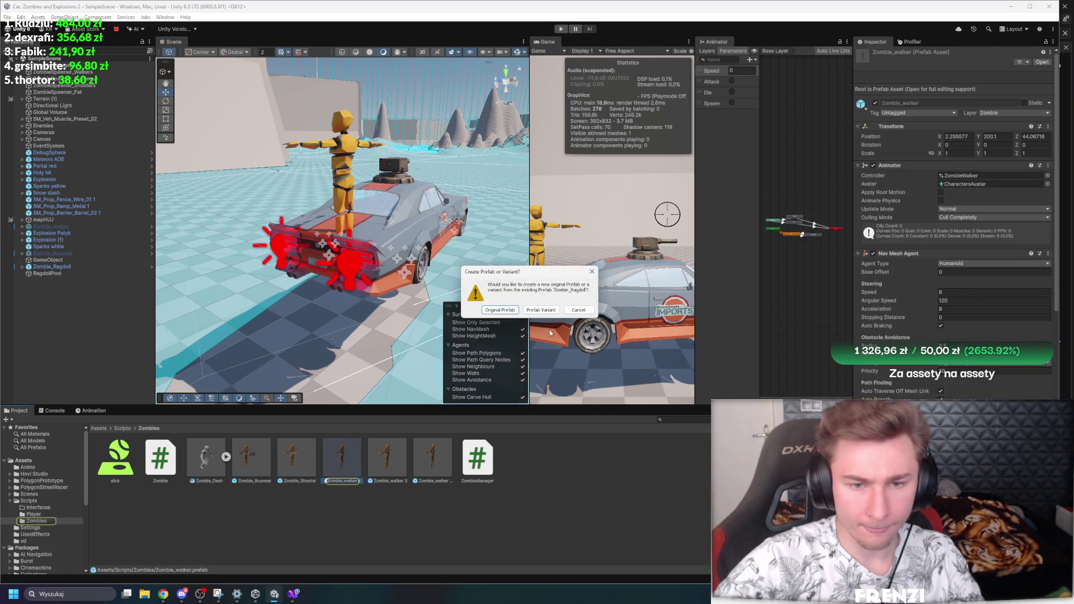
click(541, 314)
Step: Delete the scene instance and select the new Zombie_Ragdoll Variant in Zombies
click(51, 266)
key(Delete)
click(477, 457)
click(432, 458)
click(387, 458)
click(296, 458)
click(227, 457)
click(230, 458)
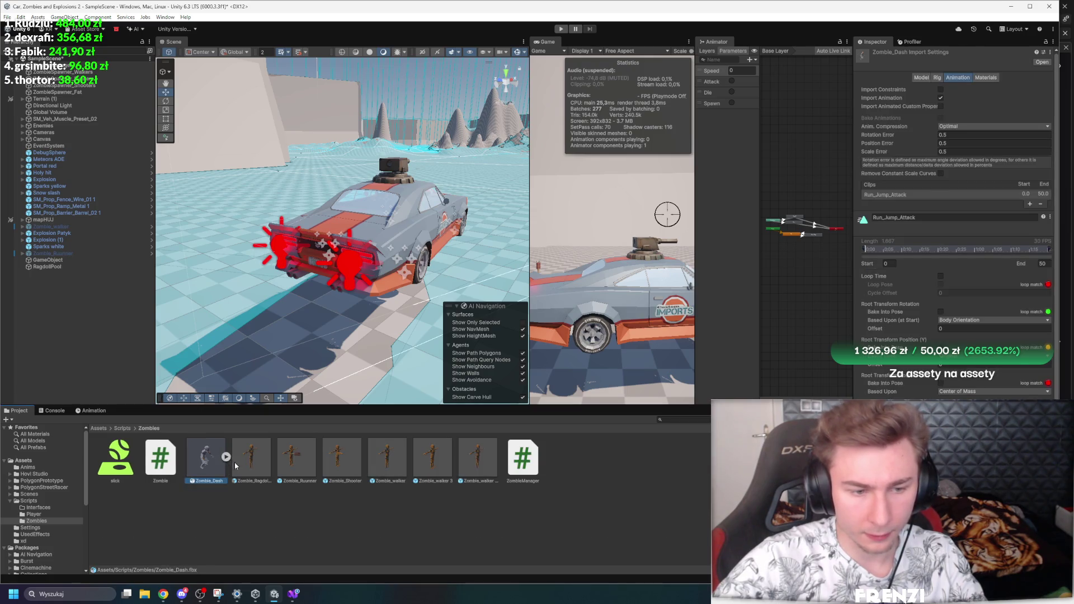
click(251, 458)
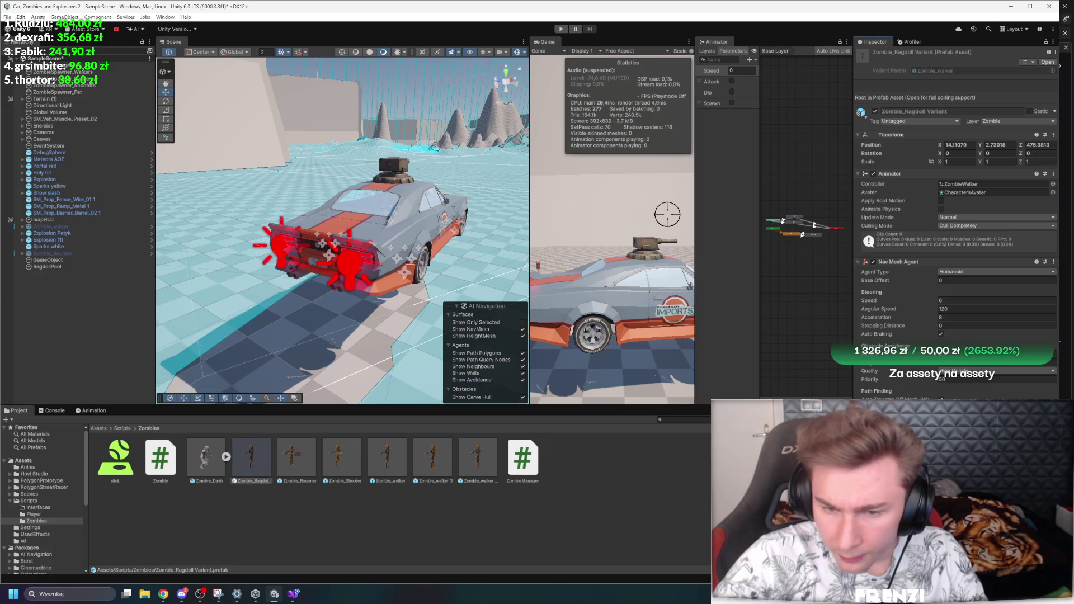
Step: Open Zombie_Ragdoll Variant in prefab mode and launch the 3D Object > Ragdoll builder
double_click(254, 482)
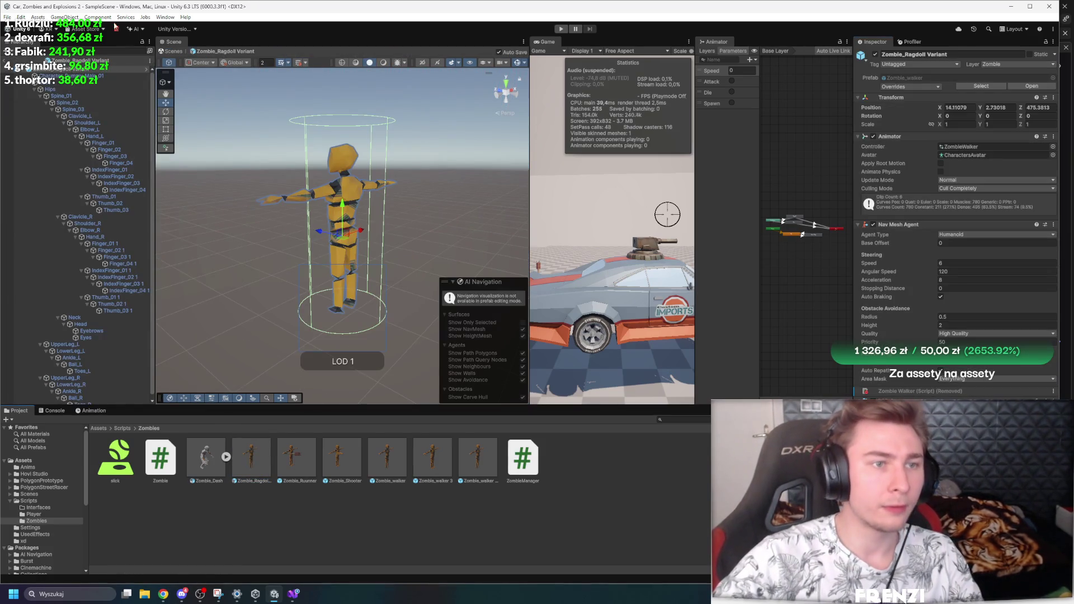
click(64, 16)
mouse_move(112, 63)
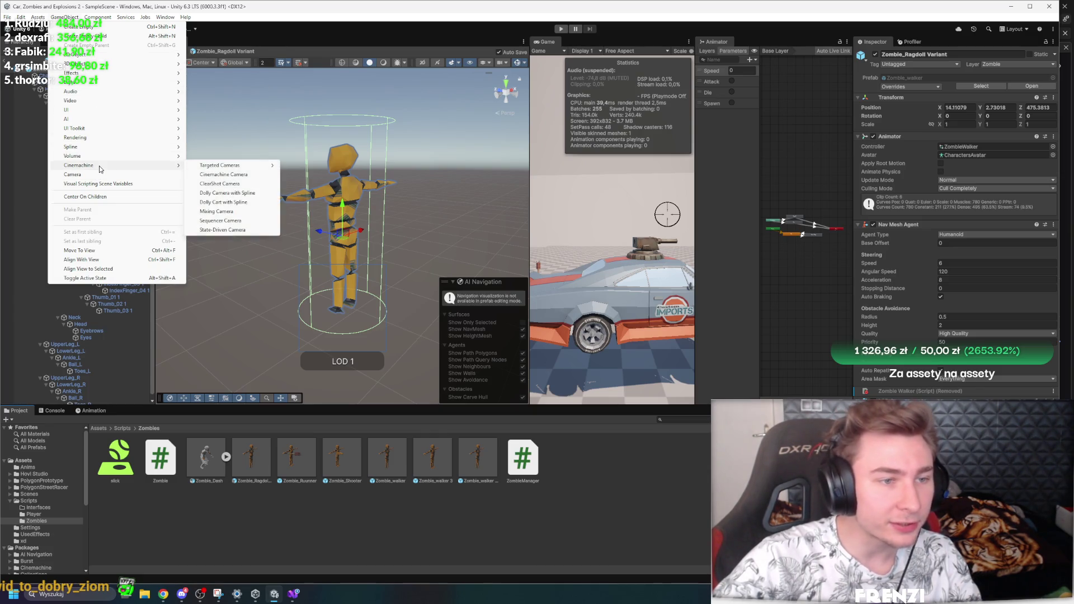
mouse_move(103, 155)
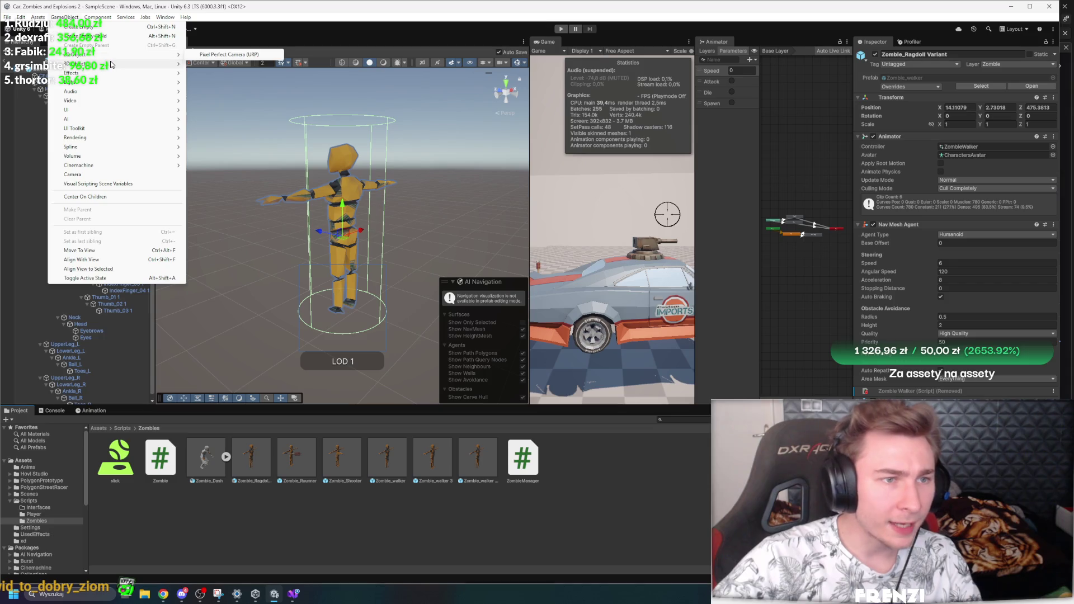
click(210, 145)
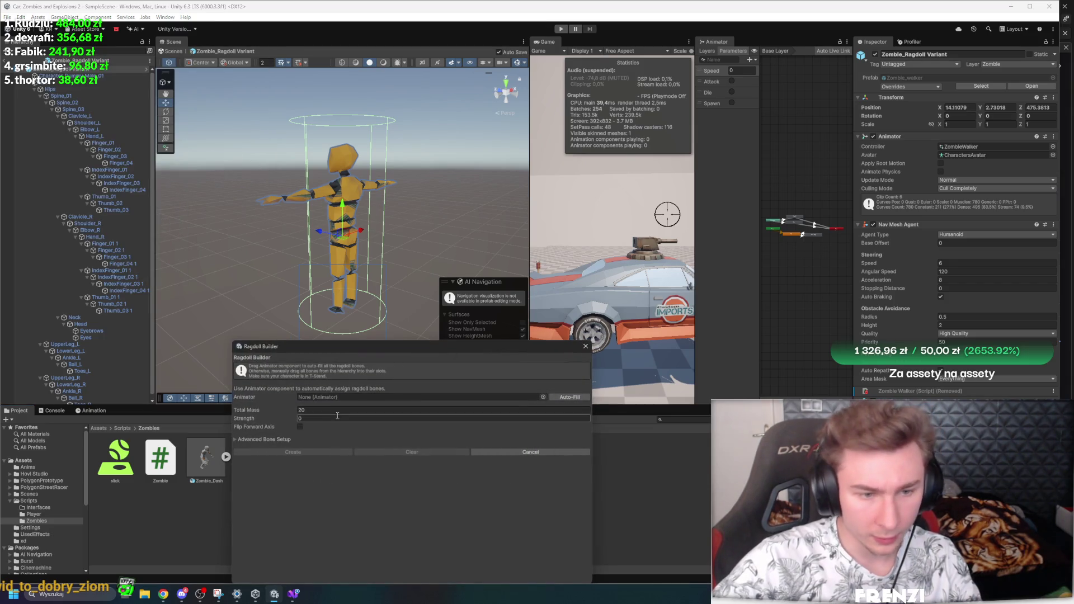
Step: Assign the zombie's Animator, auto-fill the bones with total mass 20, and create the ragdoll
drag(79, 59, 358, 397)
click(395, 419)
click(376, 410)
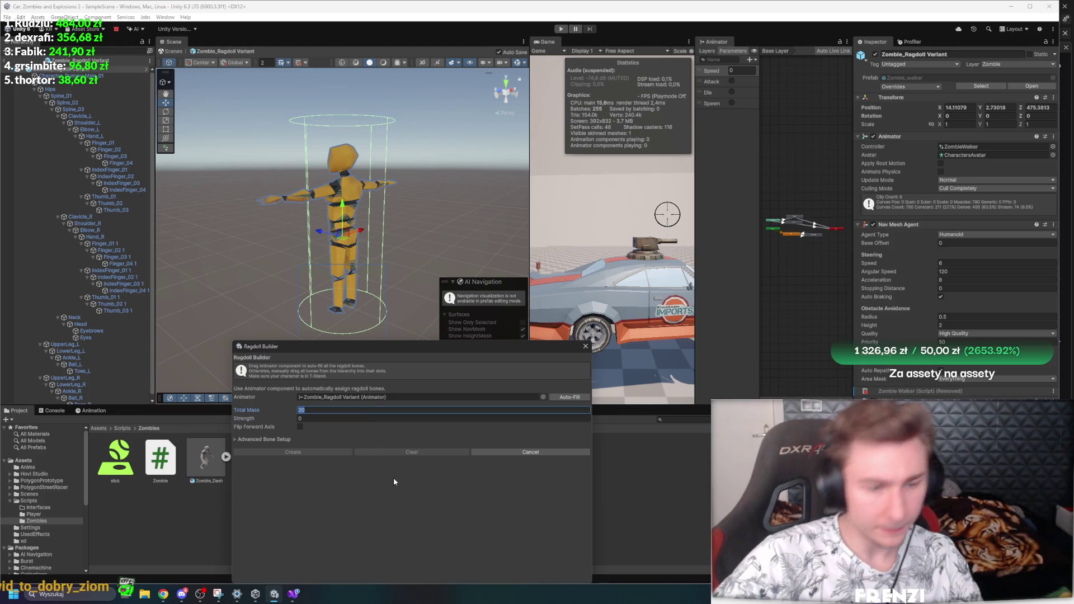
click(582, 397)
click(273, 440)
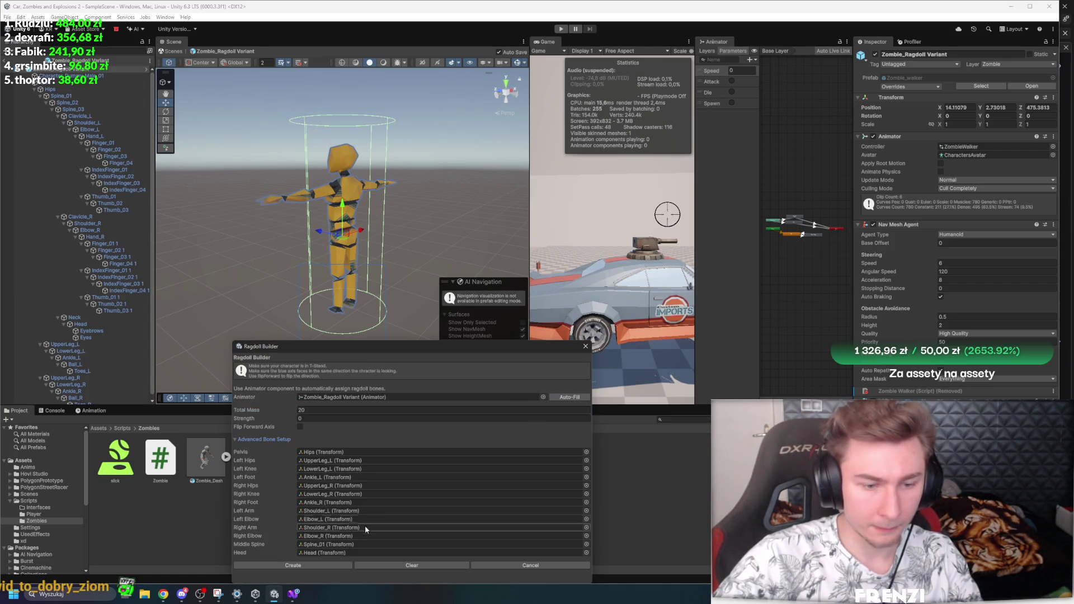
click(300, 565)
mouse_move(316, 343)
mouse_down()
mouse_move(412, 300)
mouse_move(438, 306)
mouse_move(384, 328)
mouse_move(314, 319)
mouse_up()
scroll(256, 311, down, 5)
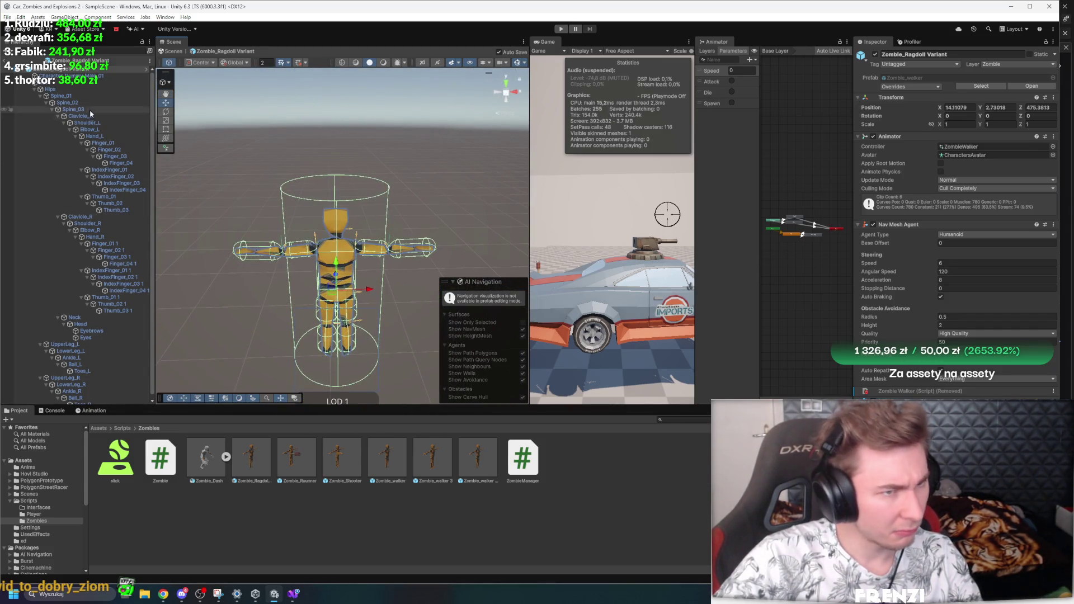
Step: Set the Head bone's Sphere Collider radius to 15.44 and center Y to 10.49
scroll(93, 317, down, 1)
click(92, 319)
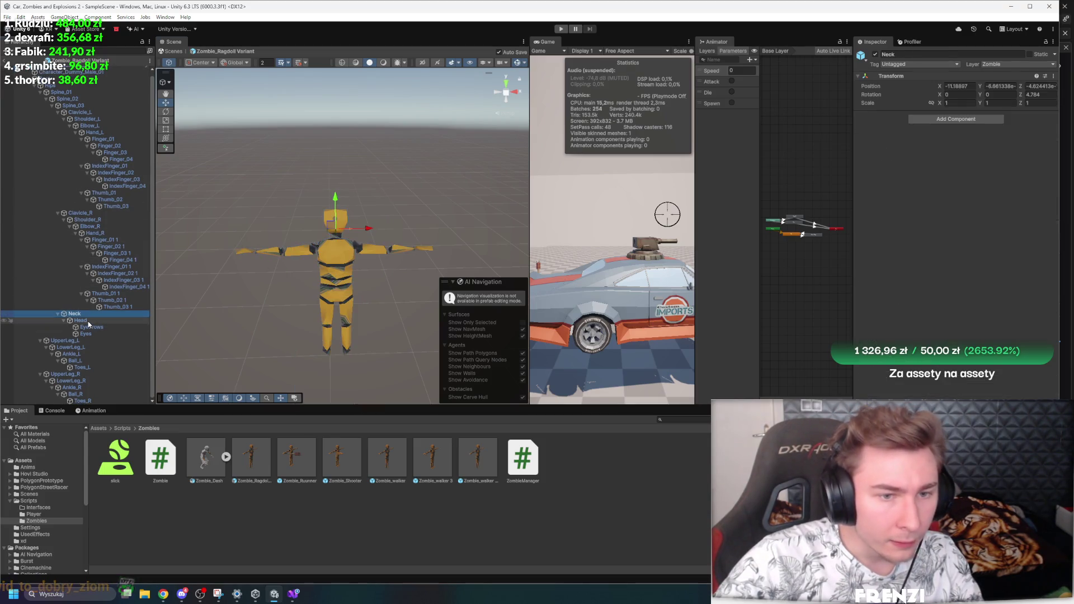
mouse_move(404, 273)
mouse_down()
mouse_move(495, 256)
mouse_move(359, 228)
mouse_move(382, 207)
mouse_move(372, 213)
mouse_move(418, 242)
mouse_up()
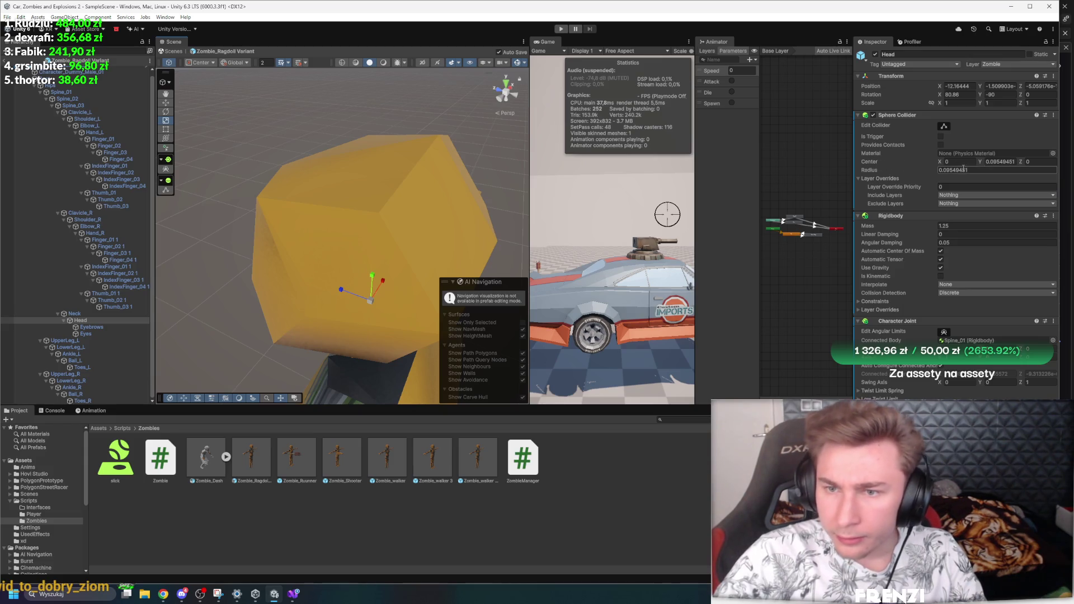
mouse_move(925, 177)
mouse_down()
mouse_move(1064, 196)
mouse_move(23, 213)
mouse_up()
mouse_move(983, 164)
mouse_down()
mouse_move(1052, 166)
mouse_move(15, 174)
mouse_move(45, 189)
mouse_up()
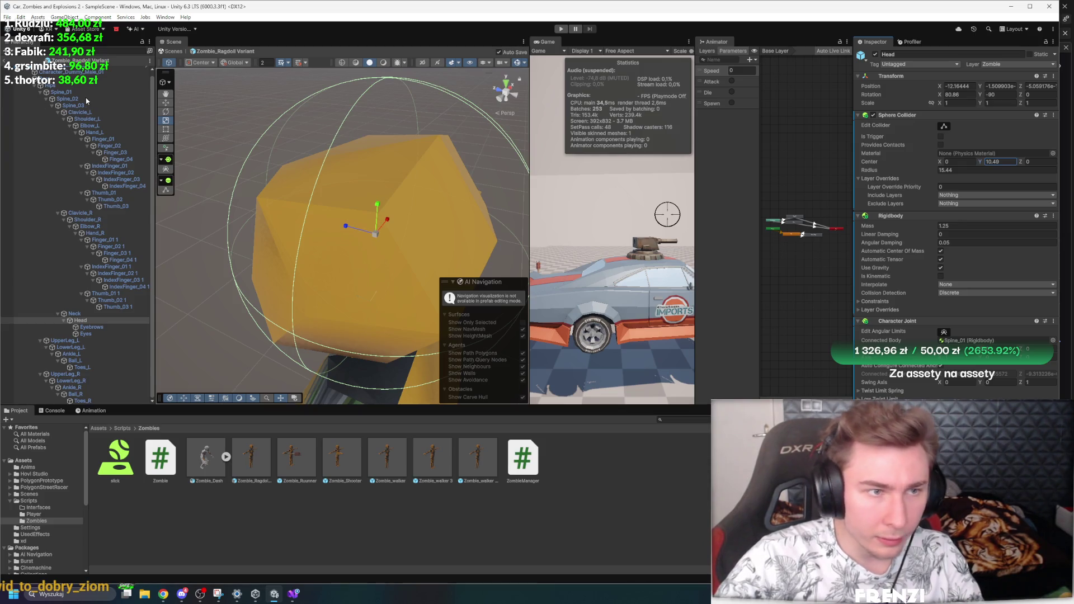
Step: Reselect the zombie ragdoll's root object and frame the whole character
scroll(87, 101, up, 1)
click(72, 65)
key(f)
scroll(515, 174, up, 5)
scroll(498, 165, down, 3)
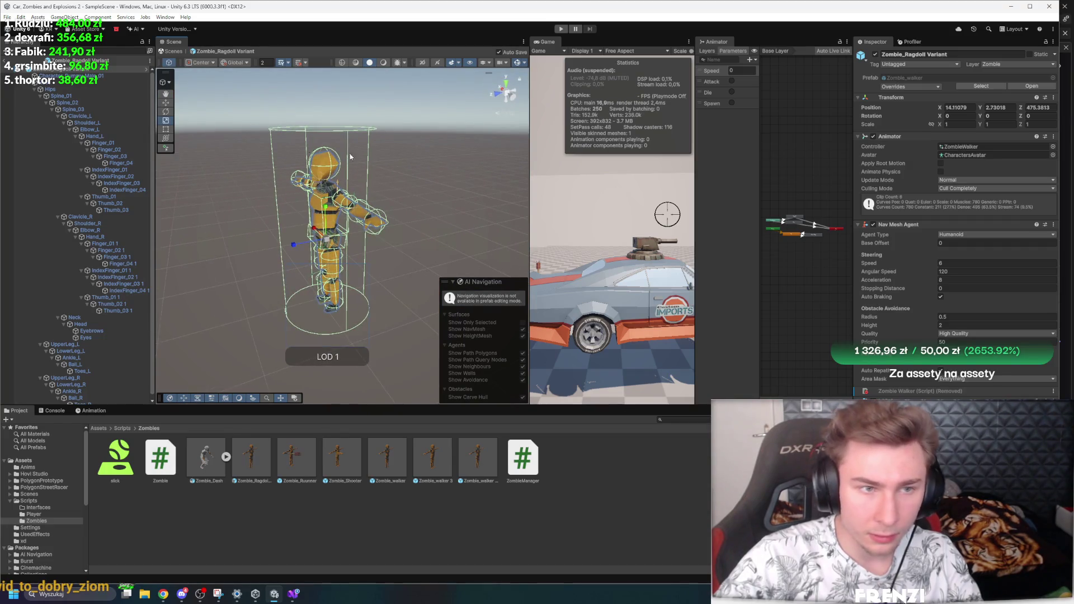
Step: Remove the zombie ragdoll's Nav Mesh Agent and attach a new script named Ragdoll in Assets
right_click(892, 225)
click(951, 234)
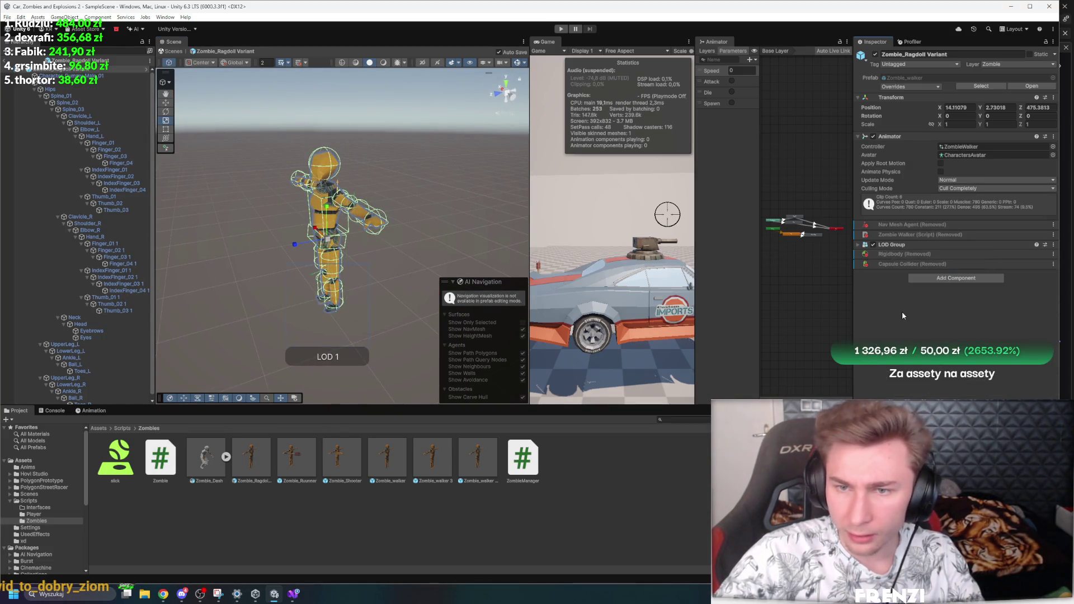
click(949, 281)
text(Ragdoll)
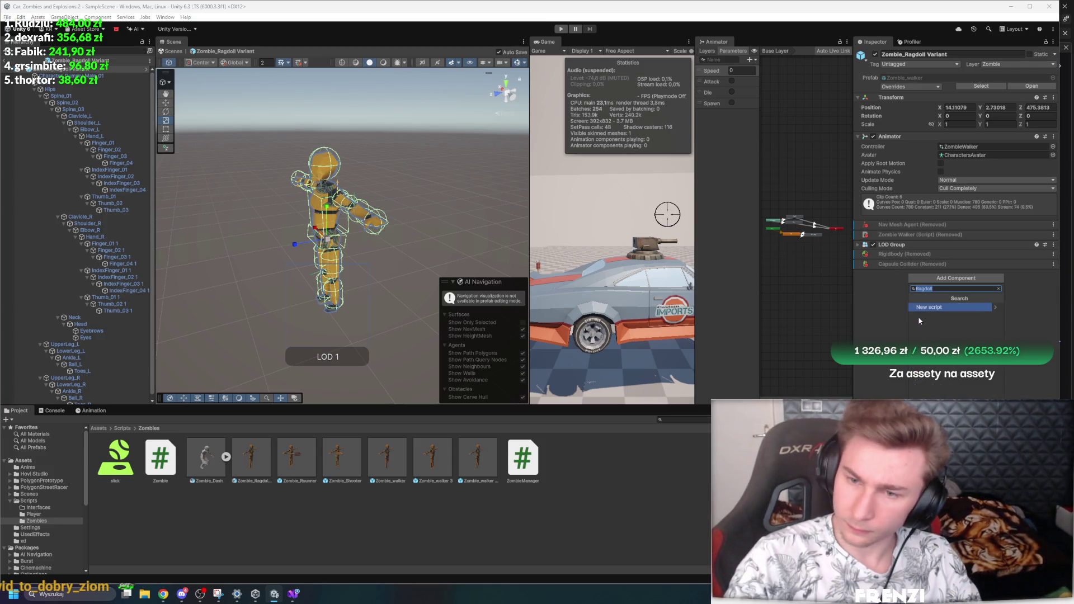
key(Return)
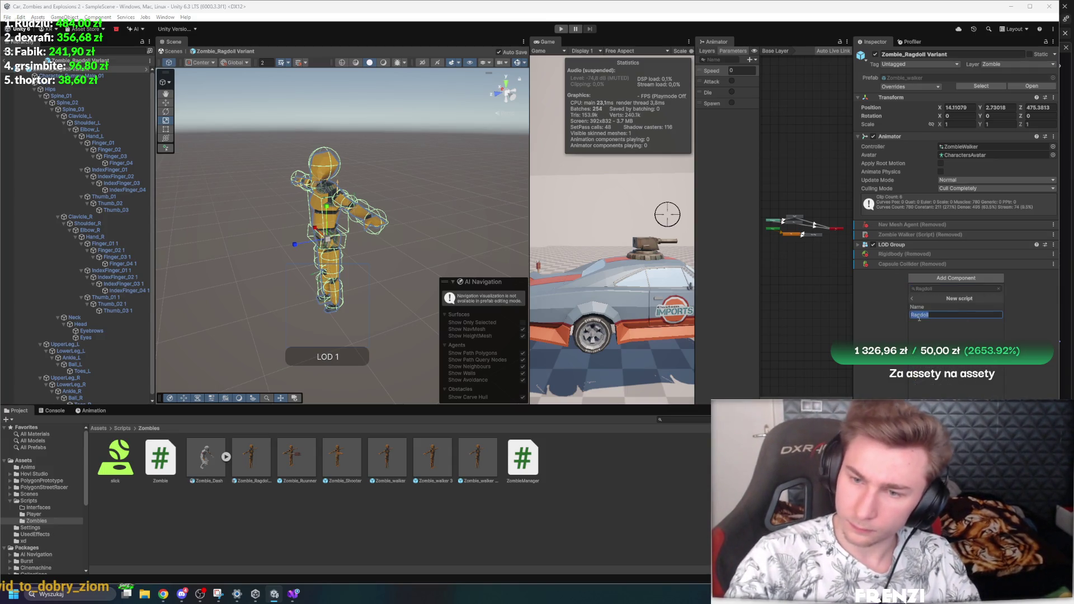
key(Return)
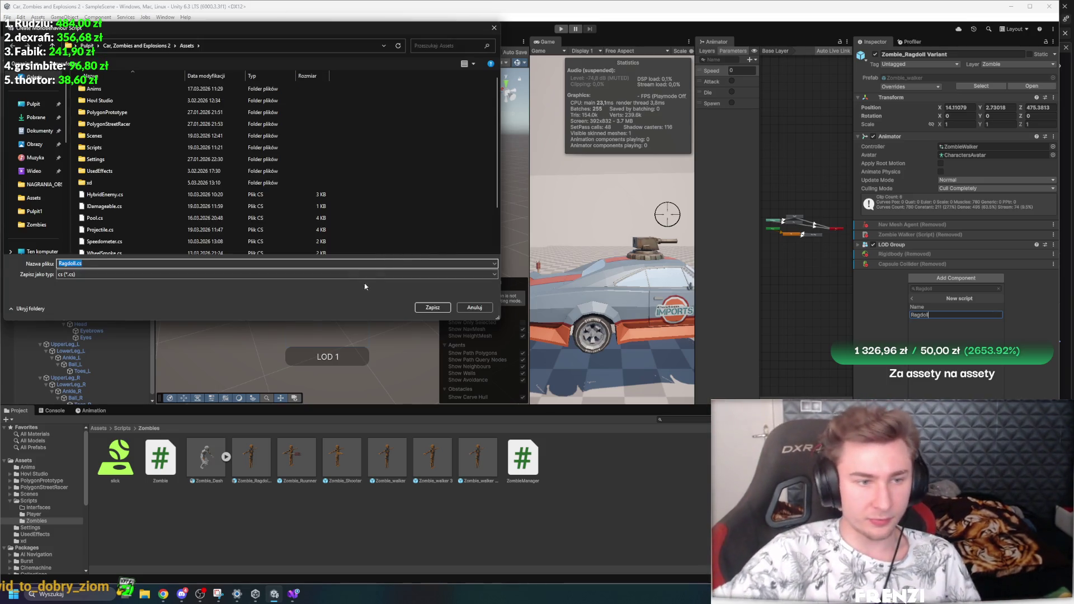
click(432, 307)
text(Rad)
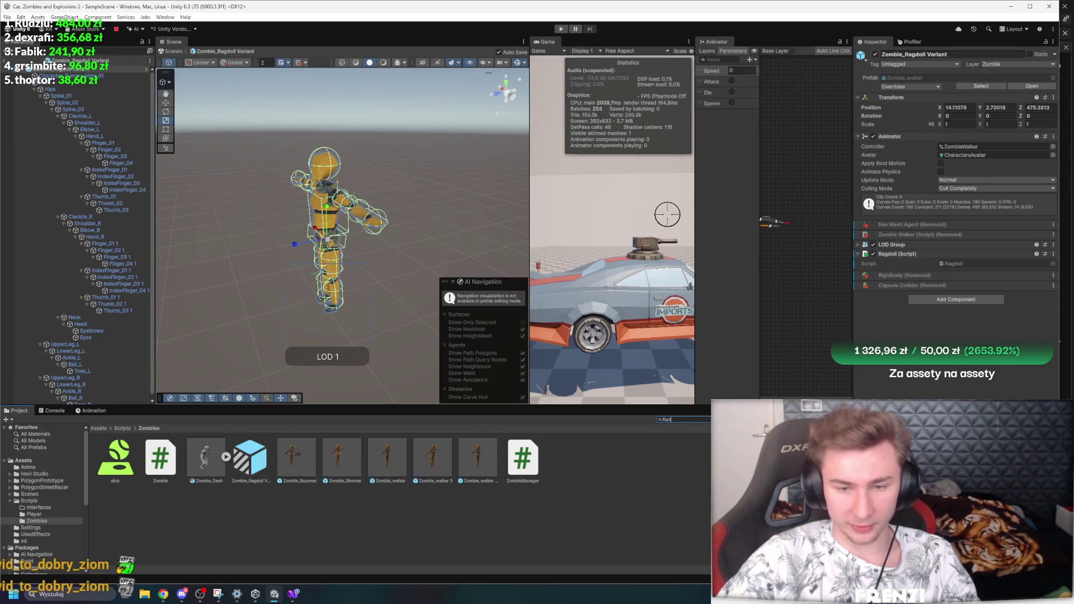
Step: Find Ragdoll in the Project and open it in Visual Studio, selecting all its code
text(Ragdol)
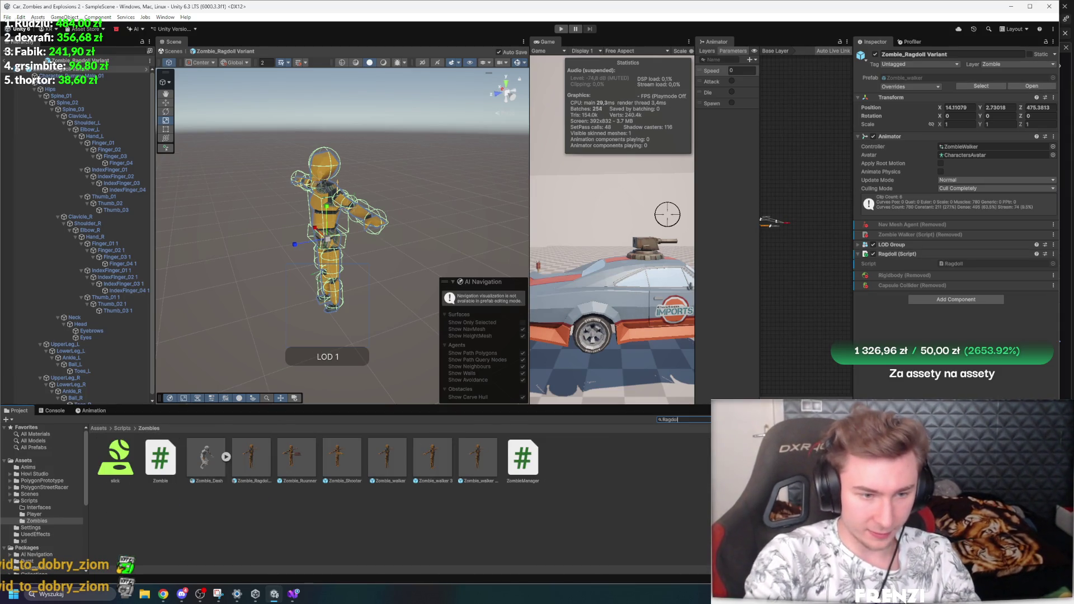
double_click(979, 263)
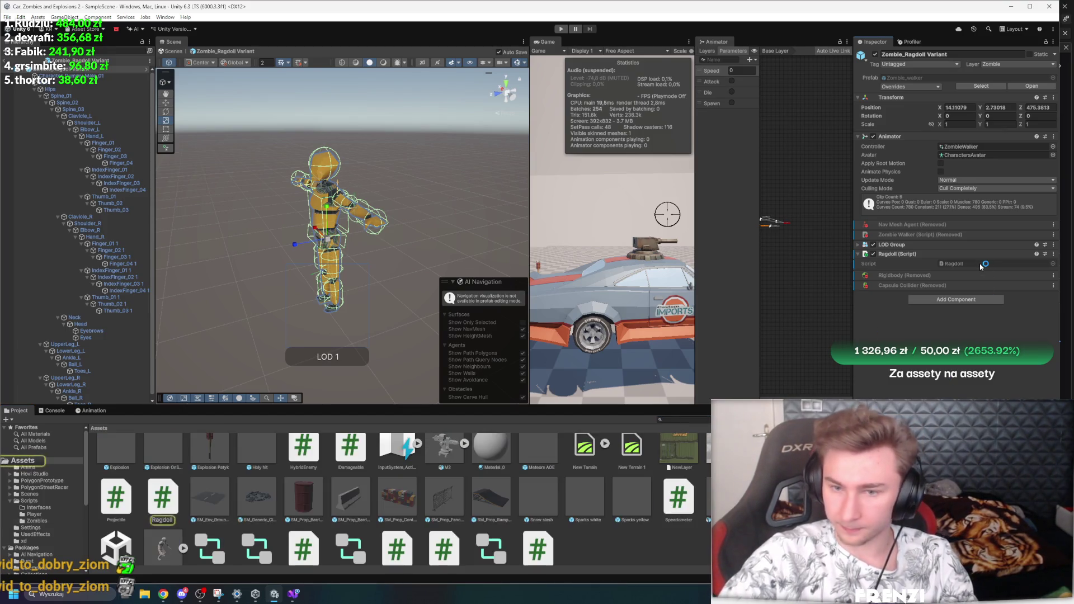
scroll(869, 390, down, 5)
key(ctrl+a)
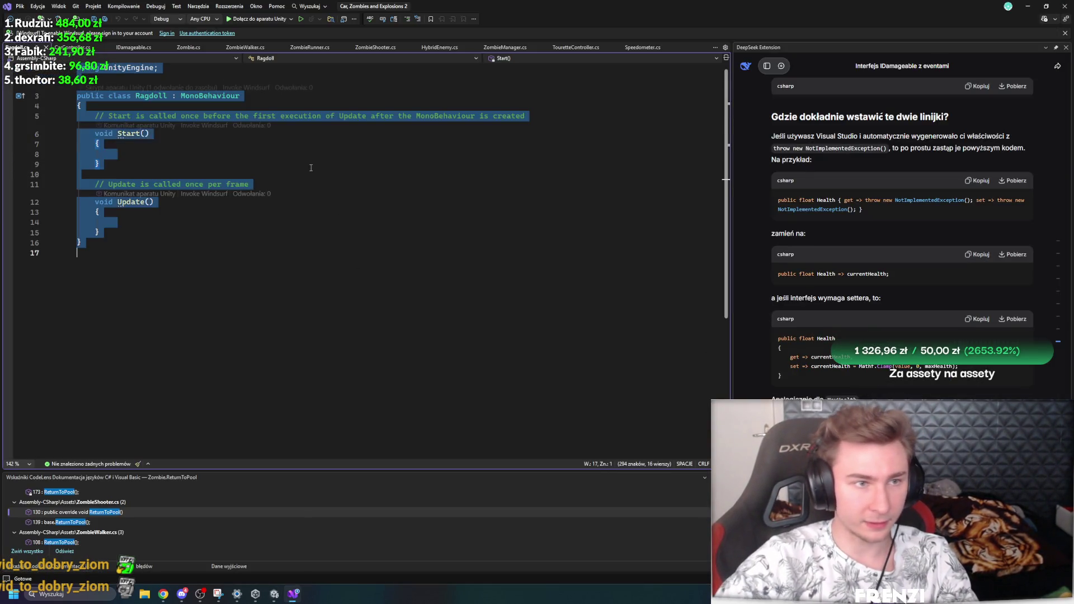
Step: Start a new DeepSeek chat describing a pooled ragdoll that replaces the real zombie model
click(781, 66)
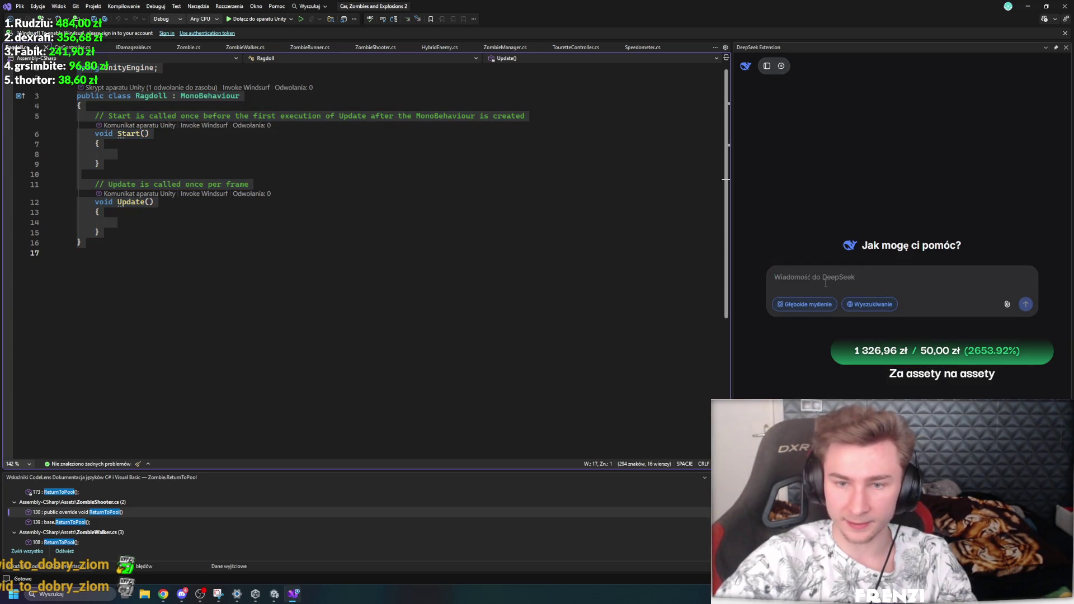
text(siemandero dipsicku, t)
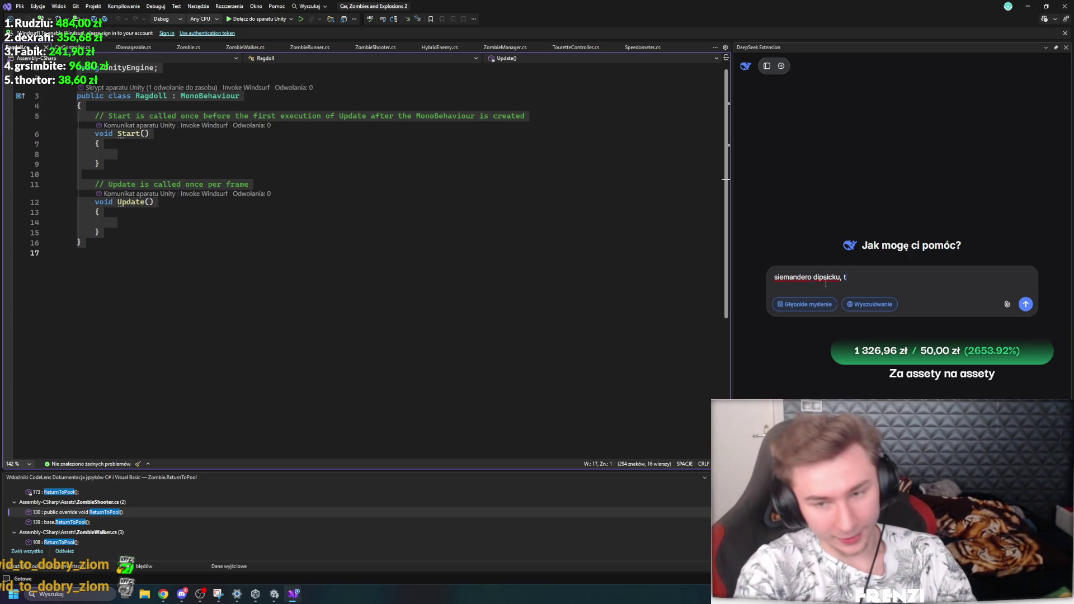
text(o będzie skrypcior do)
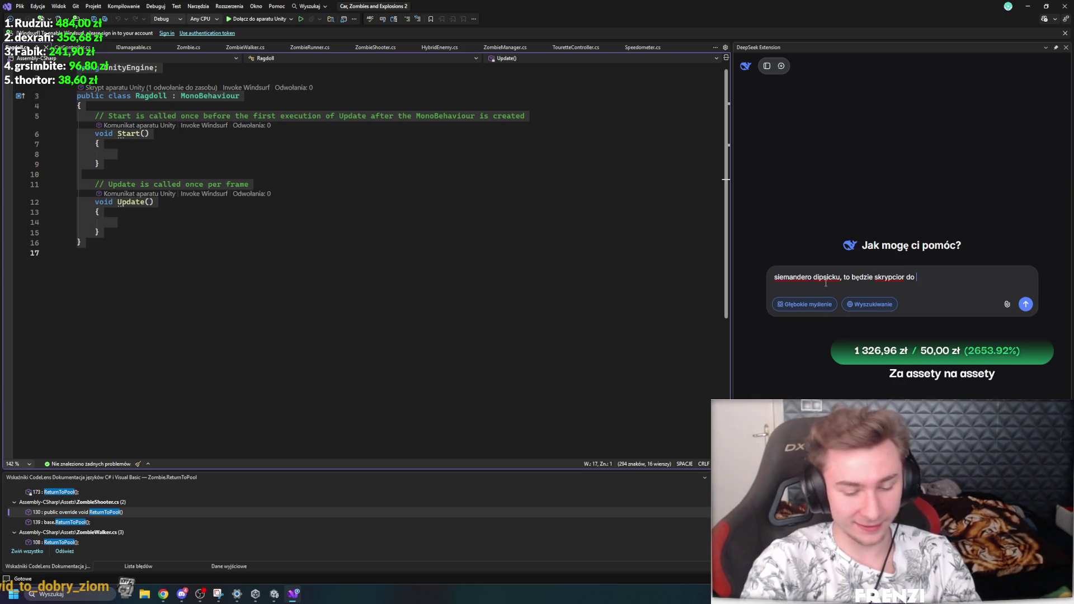
text(wyciąganych z poola.)
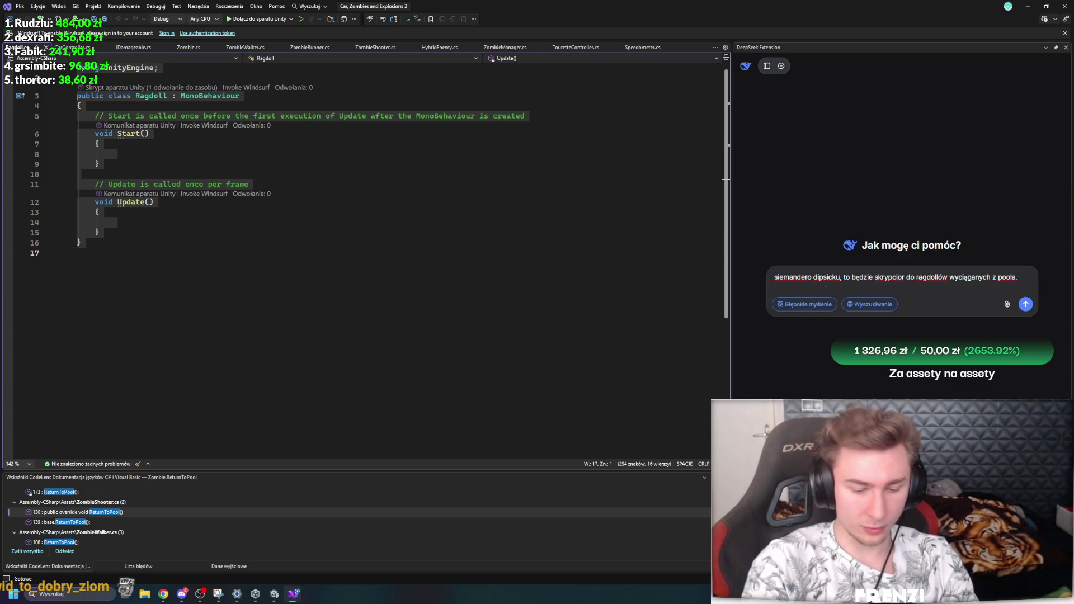
text( u)
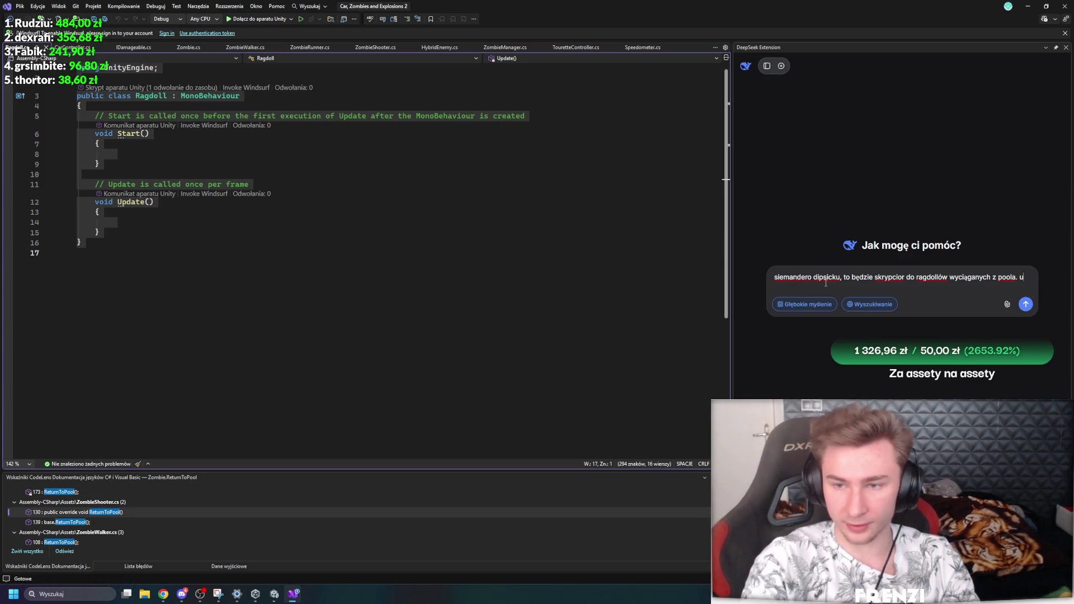
text(stawęc)
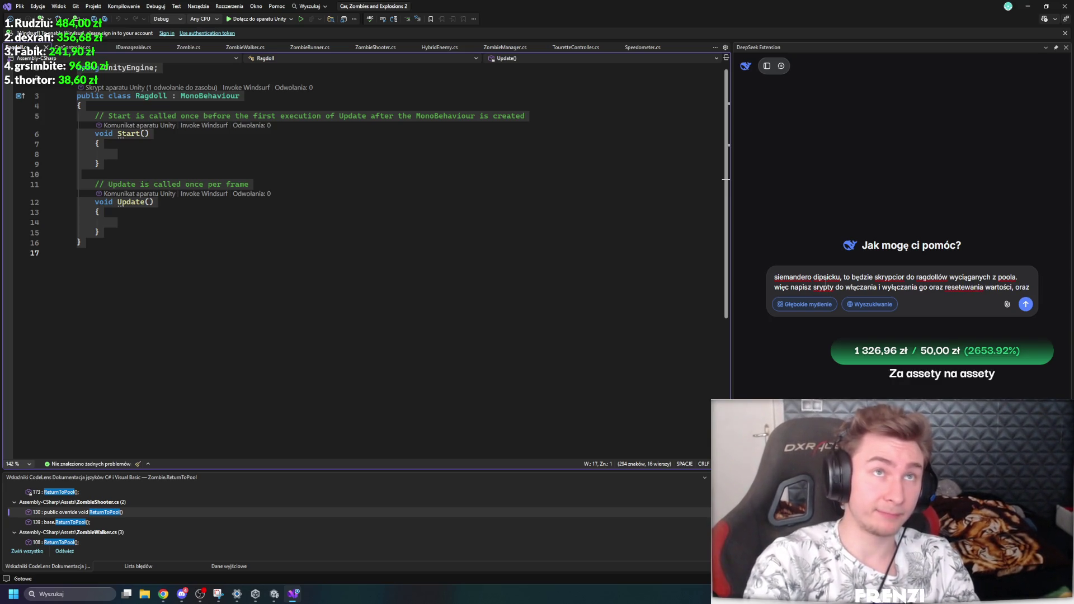
text(d)
text(awania mu)
text(())
text(prawidz)
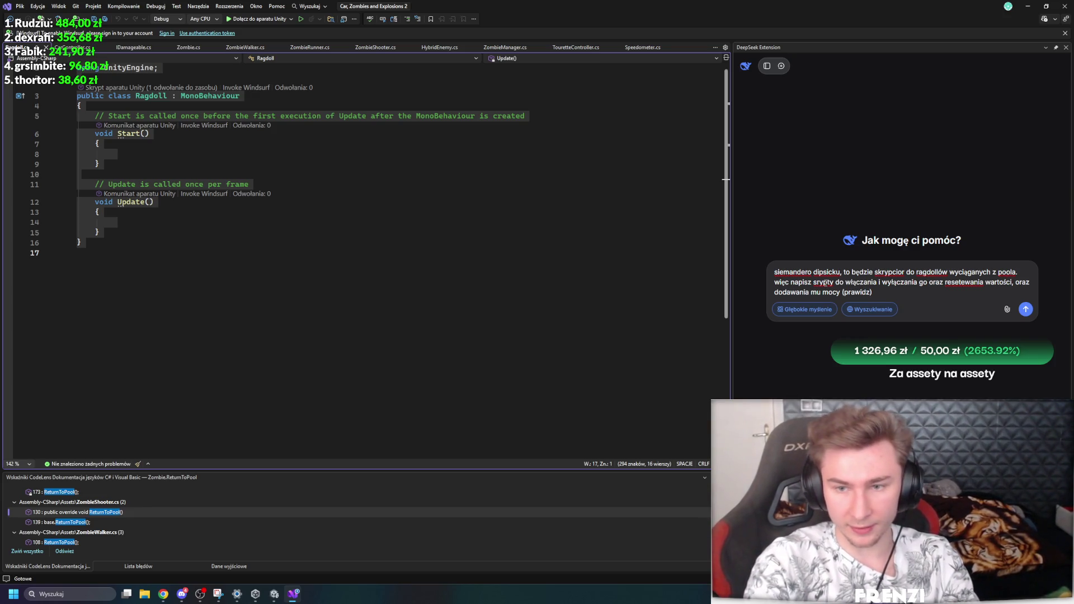
text(wy model będzi)
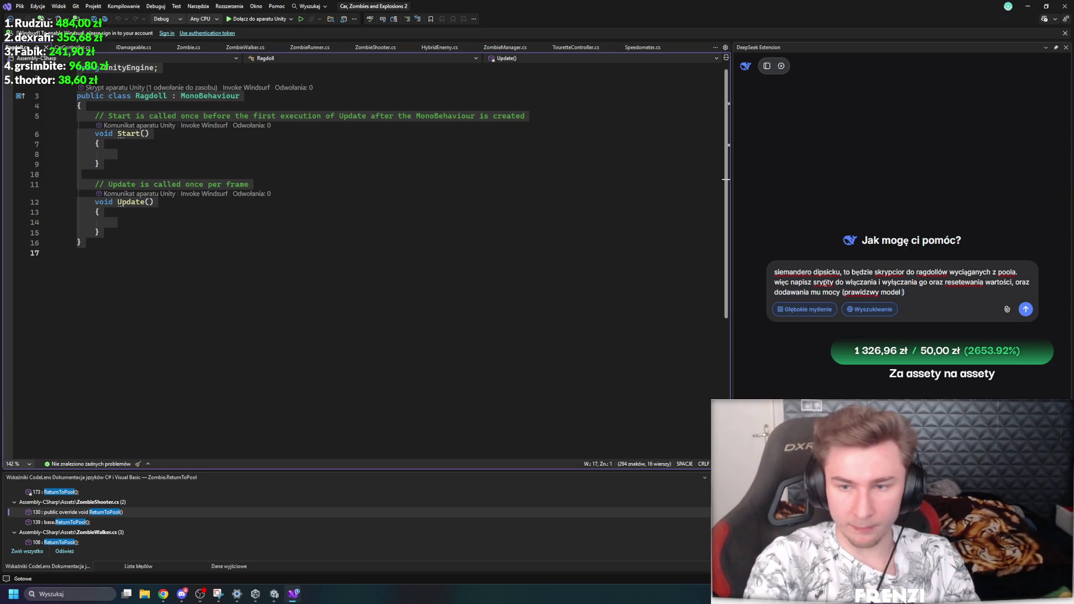
text(e się podi)
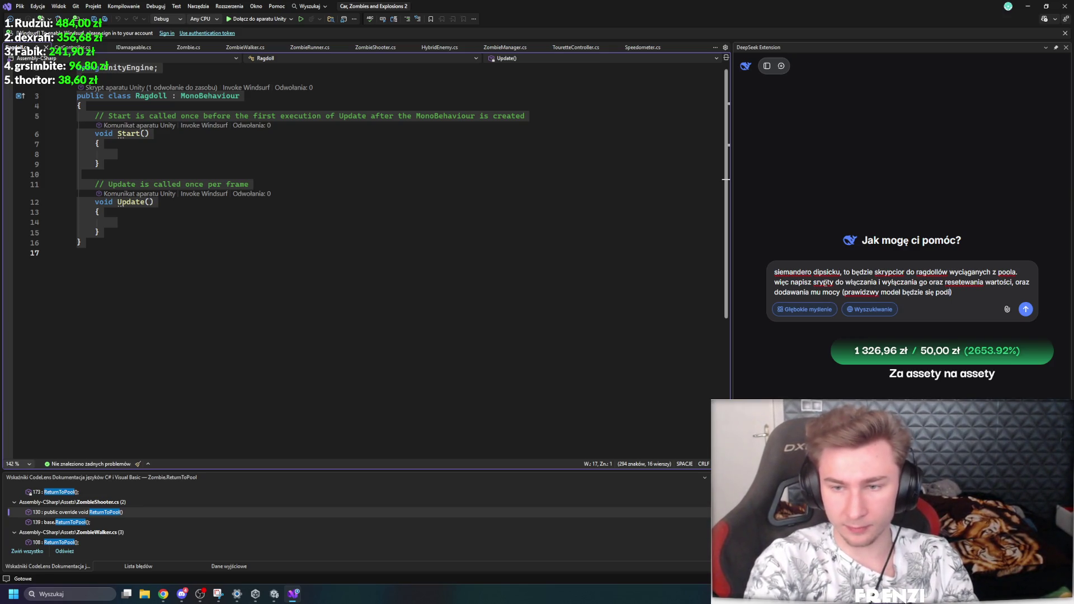
text(mieniał na )
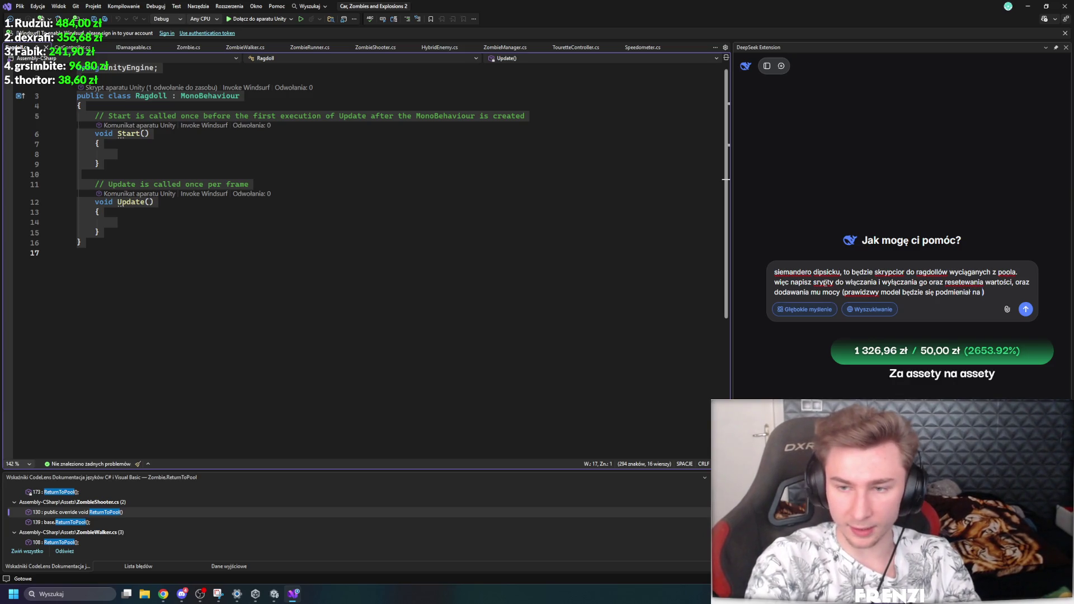
text(ego ragdolla)
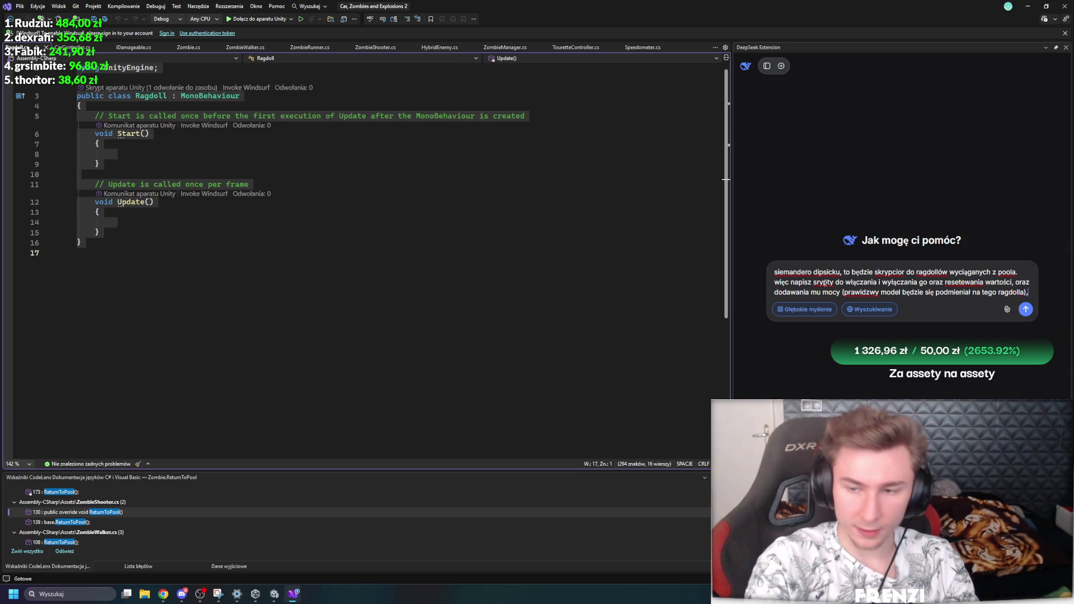
text( wi)
text(jni)
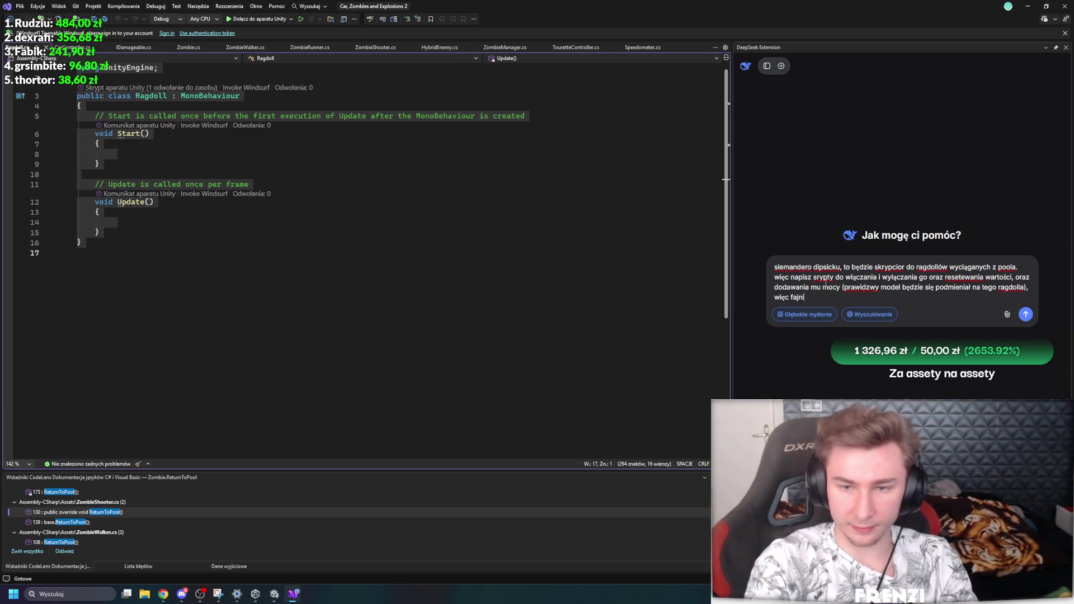
text(e by byłjakby)
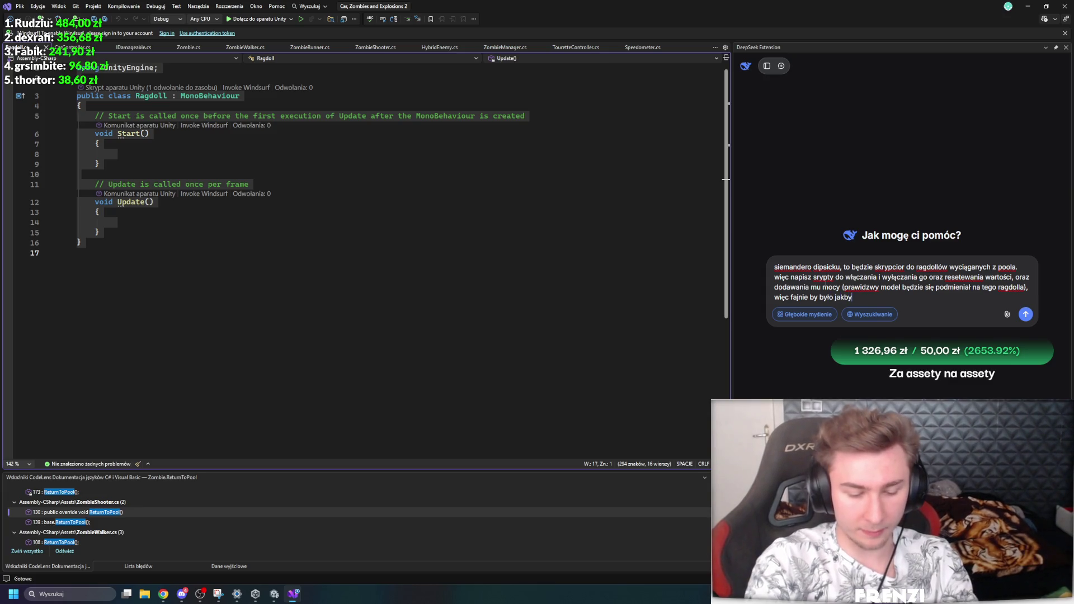
text(y włączaniu )
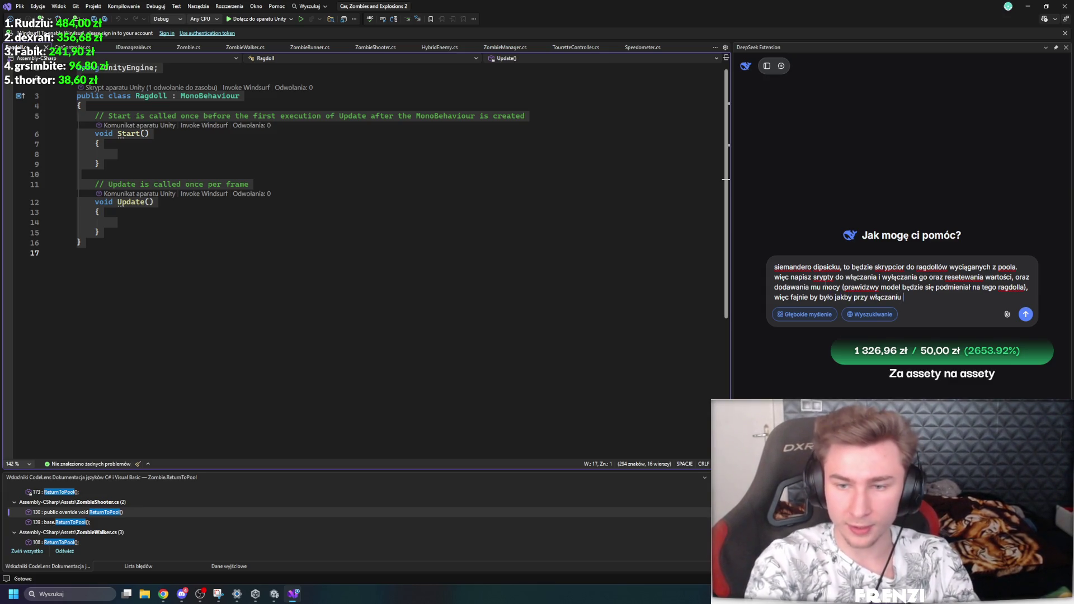
text(znajdowa)
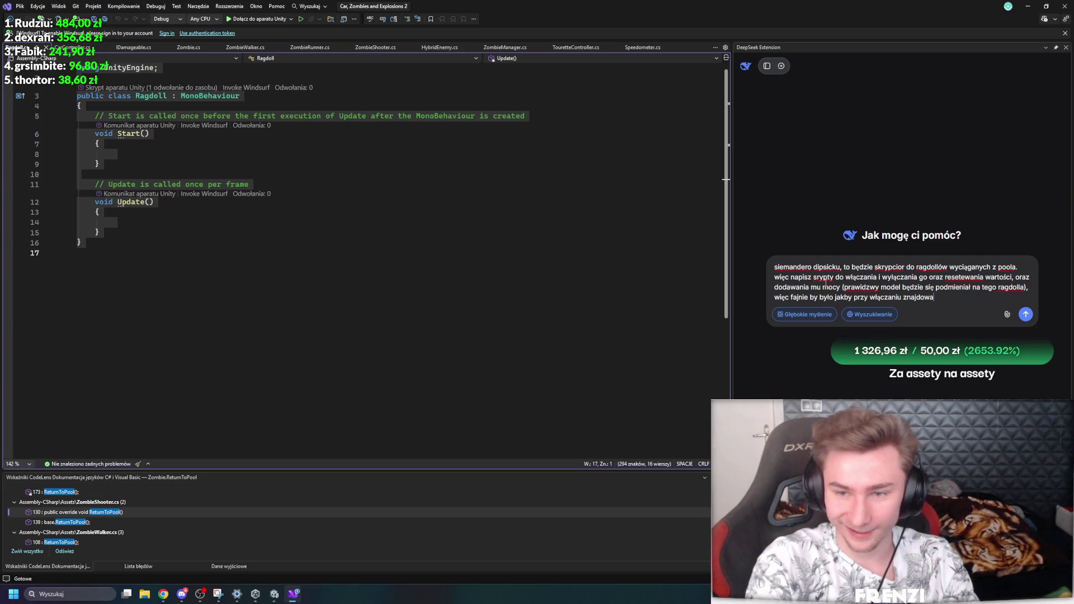
text(ł wszystkie swouje)
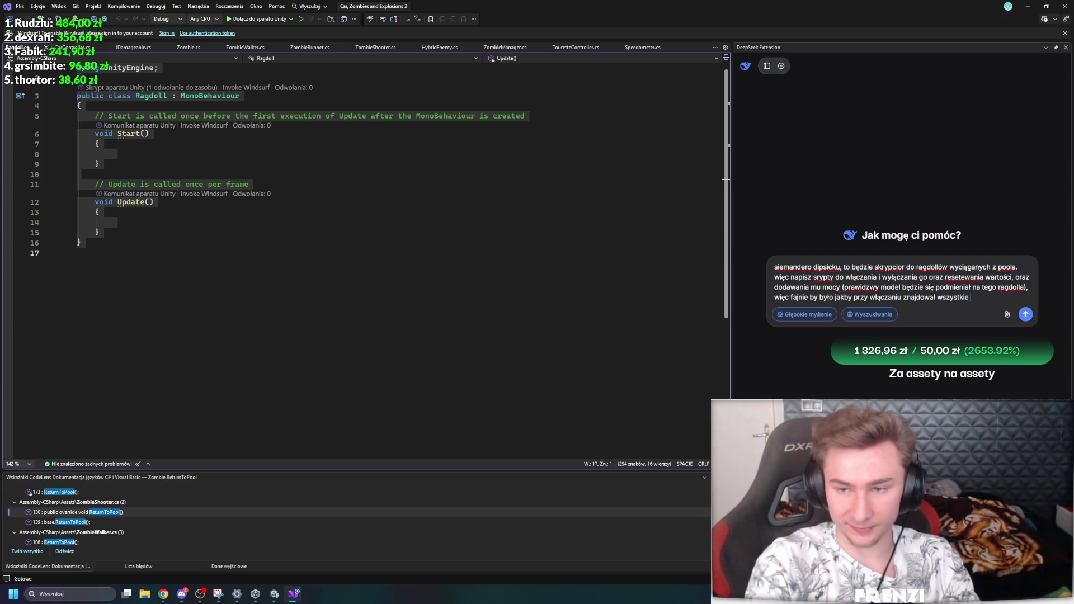
Step: Correct the typos and ask that bones matched by name copy the original pose, then send
key(BackSpace)
key(BackSpace)
key(BackSpace)
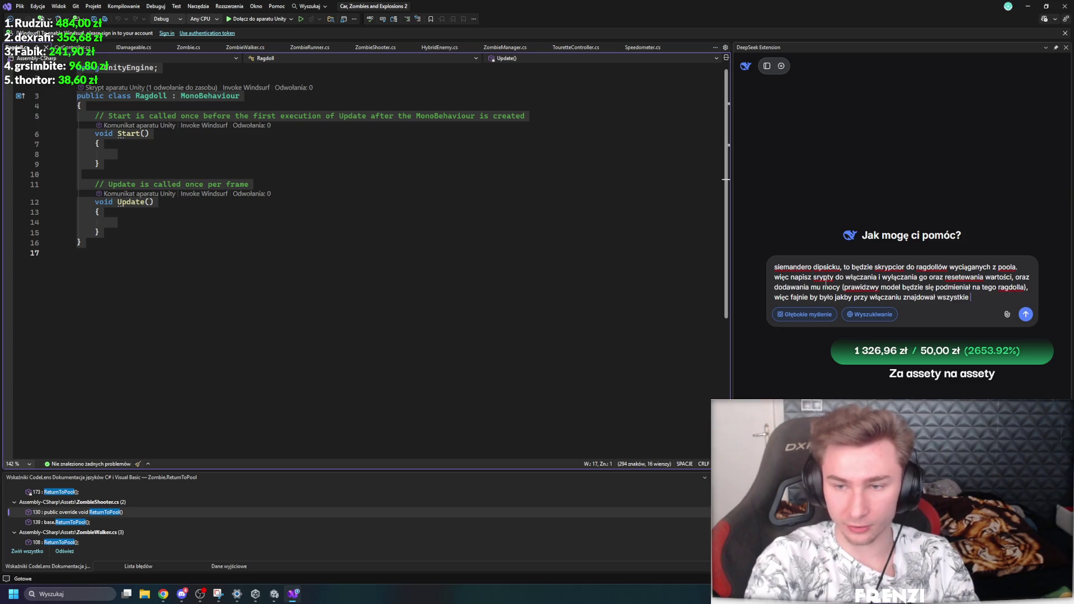
text(kości innego)
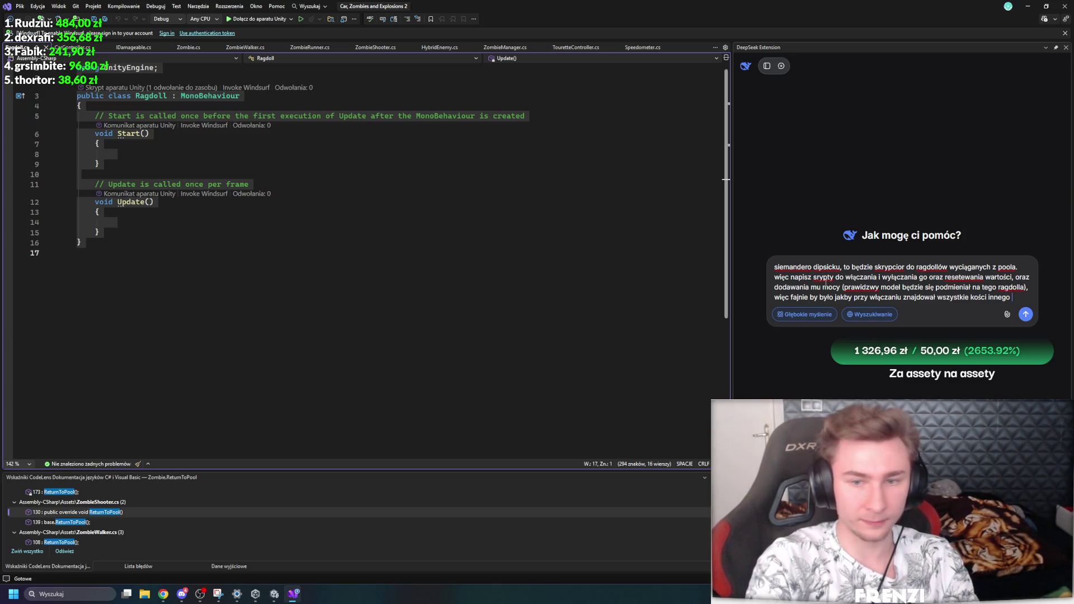
key(BackSpace)
key(BackSpace)
key(BackSpace)
text(innej pos)
text( ())
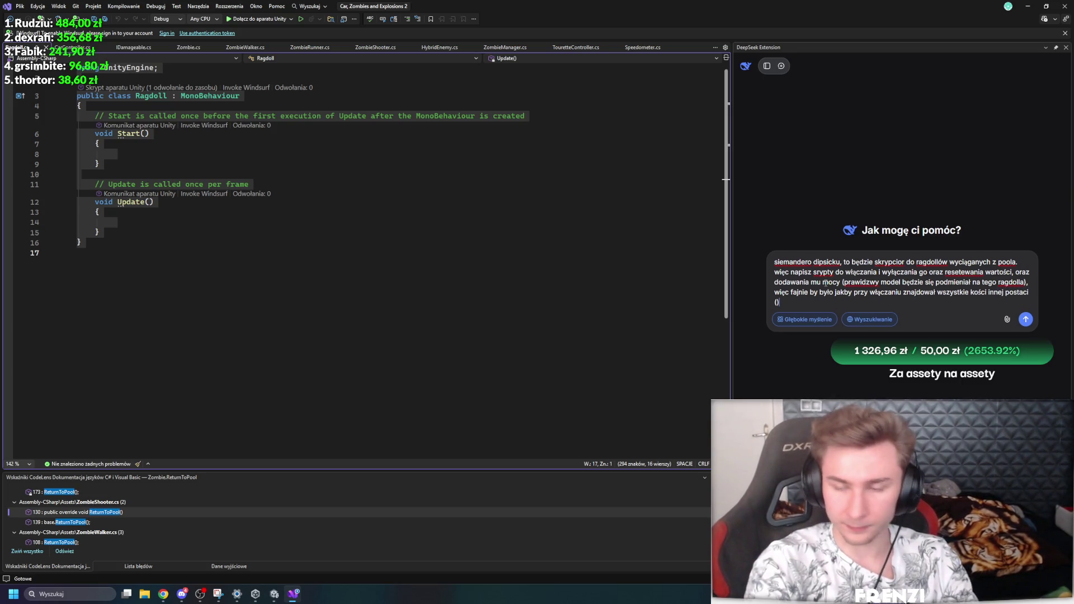
text( nazwah)
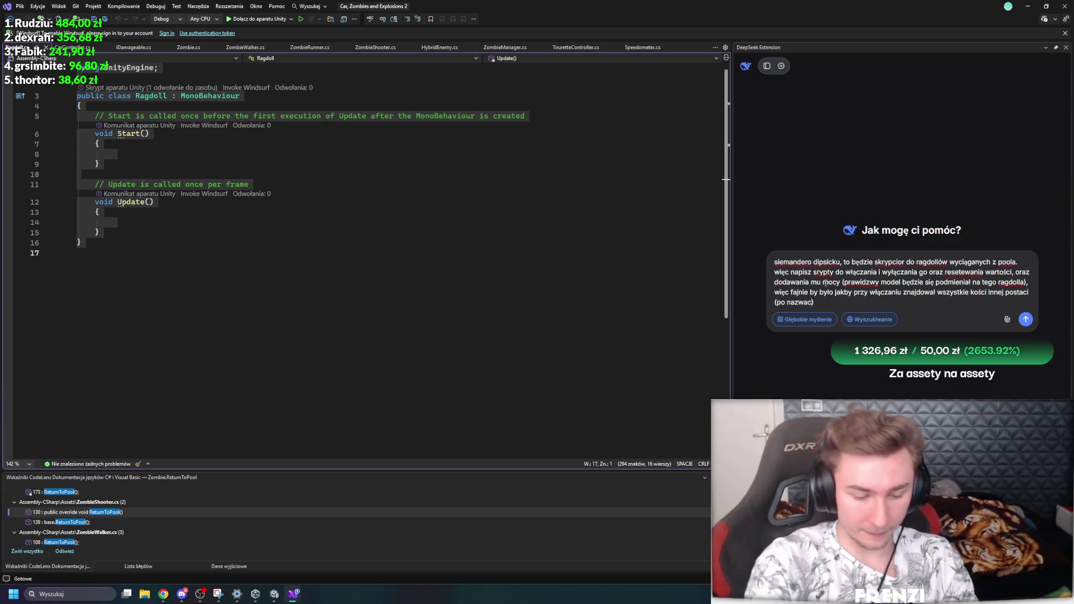
key(BackSpace)
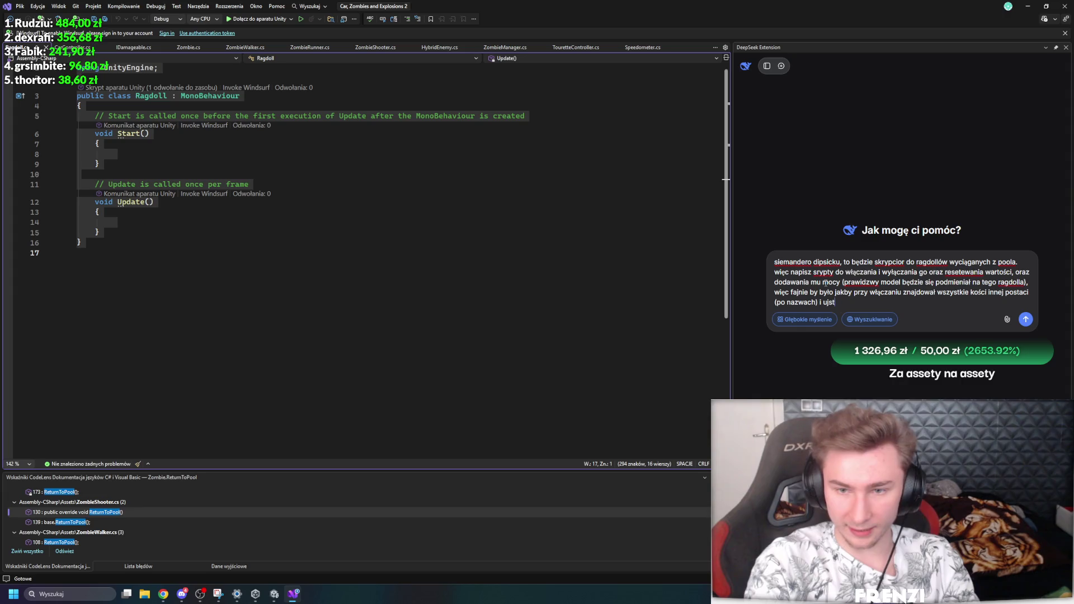
text(stawiał je idealnie jakkby był )
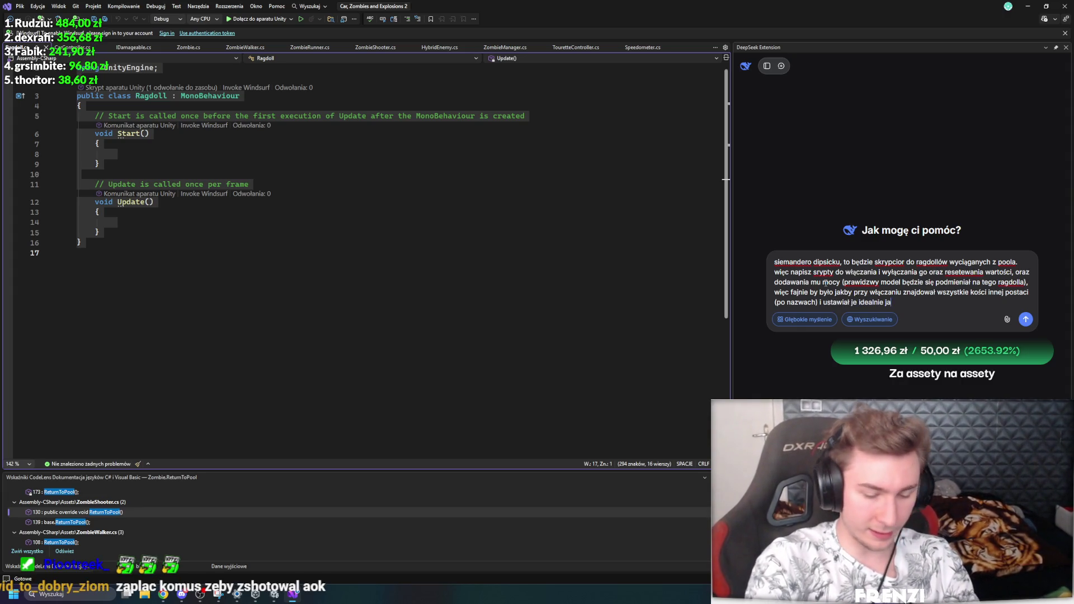
text(animator)
key(BackSpace)
key(BackSpace)
key(BackSpace)
text(ak jak były w oryginal.)
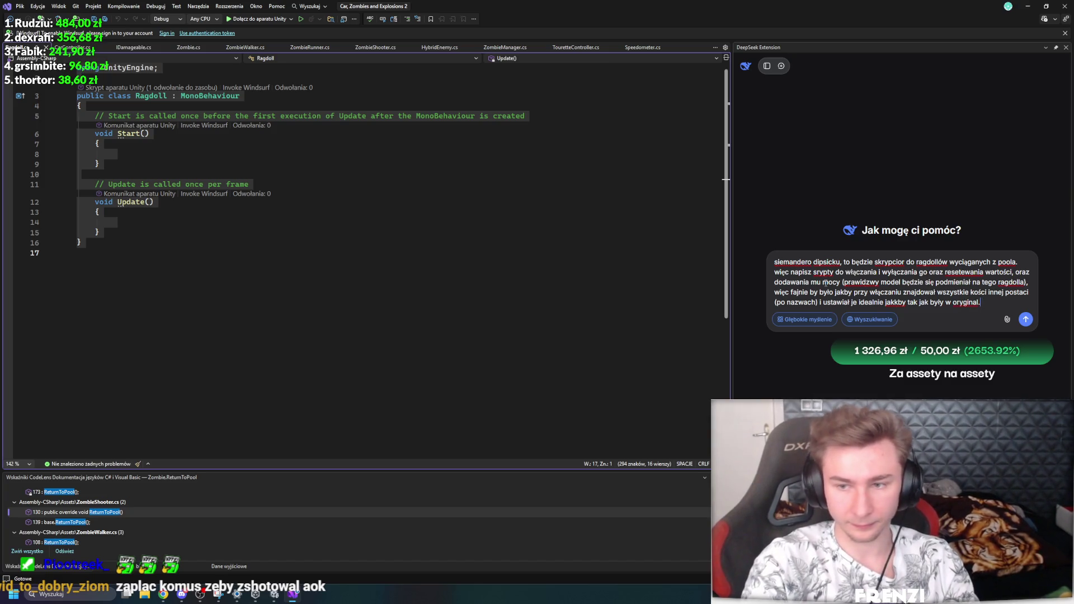
key(BackSpace)
text(e. Po 3 )
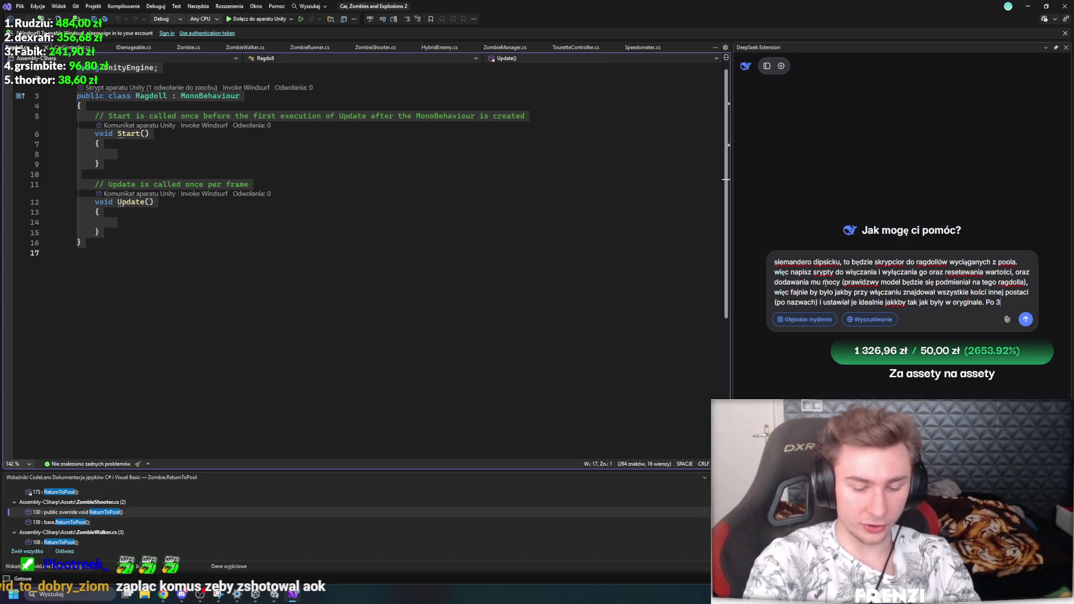
text(se)
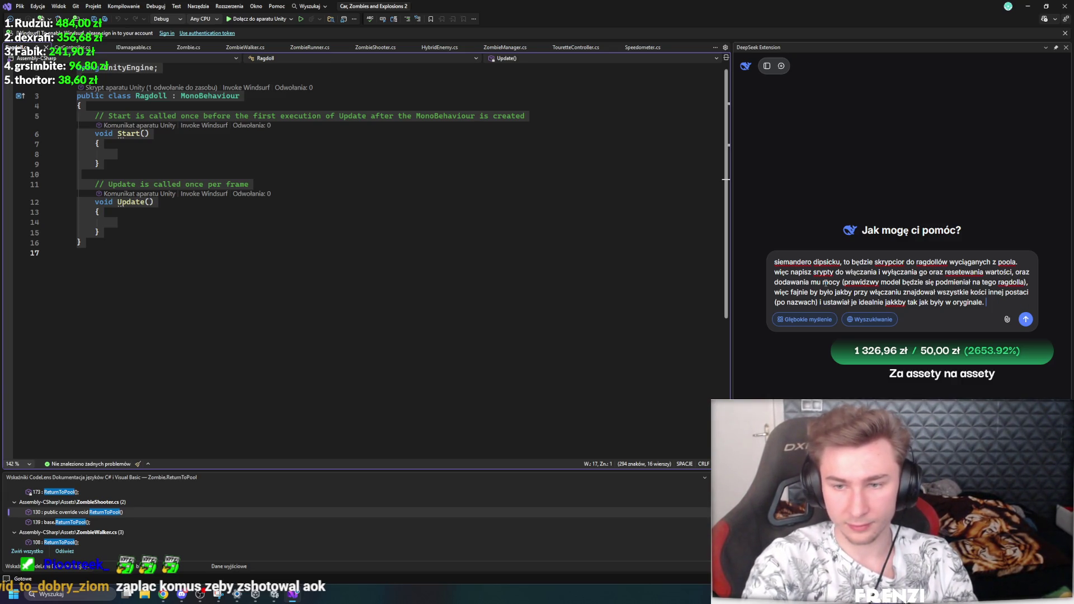
key(Return)
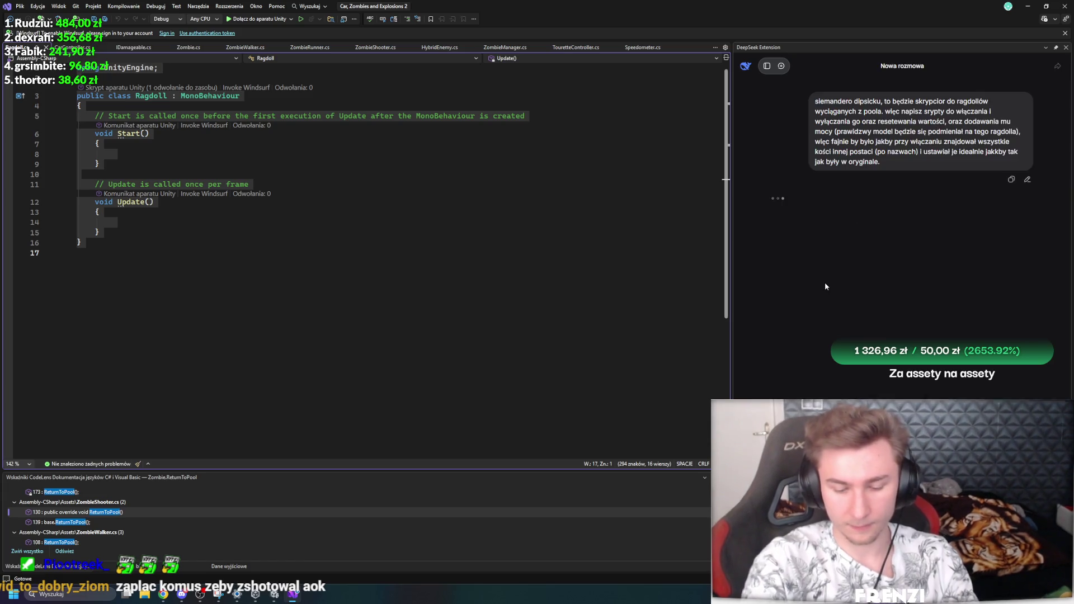
Step: Back in Unity, exit prefab mode and browse to the Assets/Scripts/Zombies folder
click(416, 295)
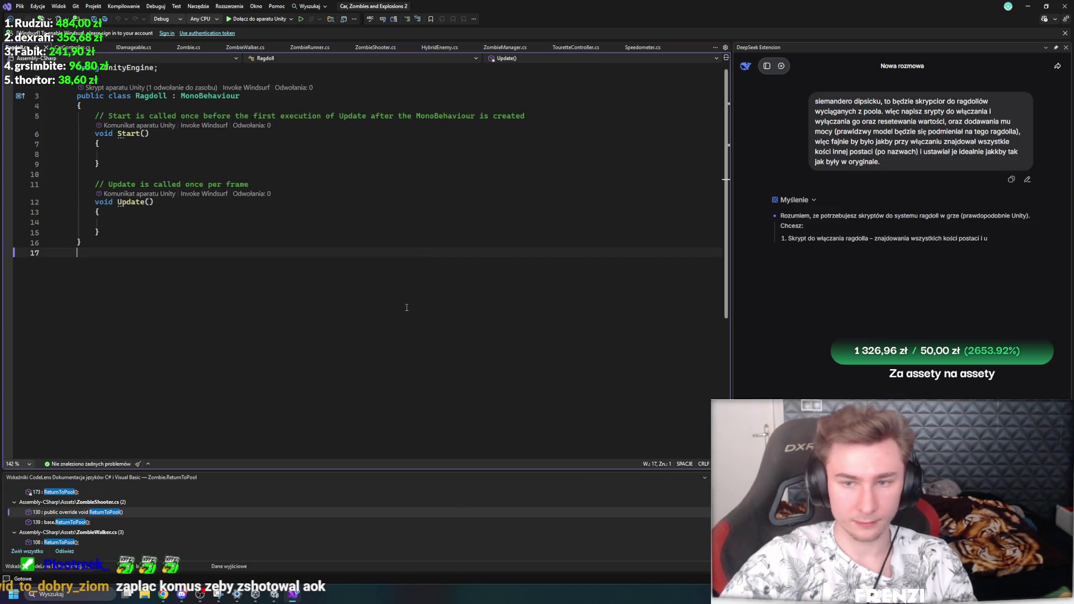
click(275, 594)
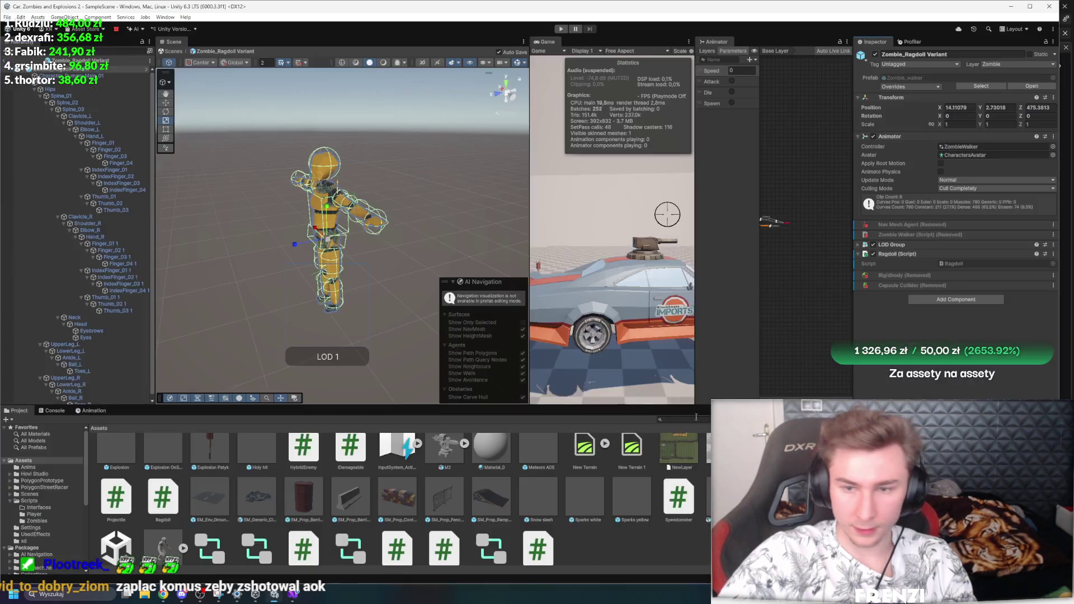
click(6, 61)
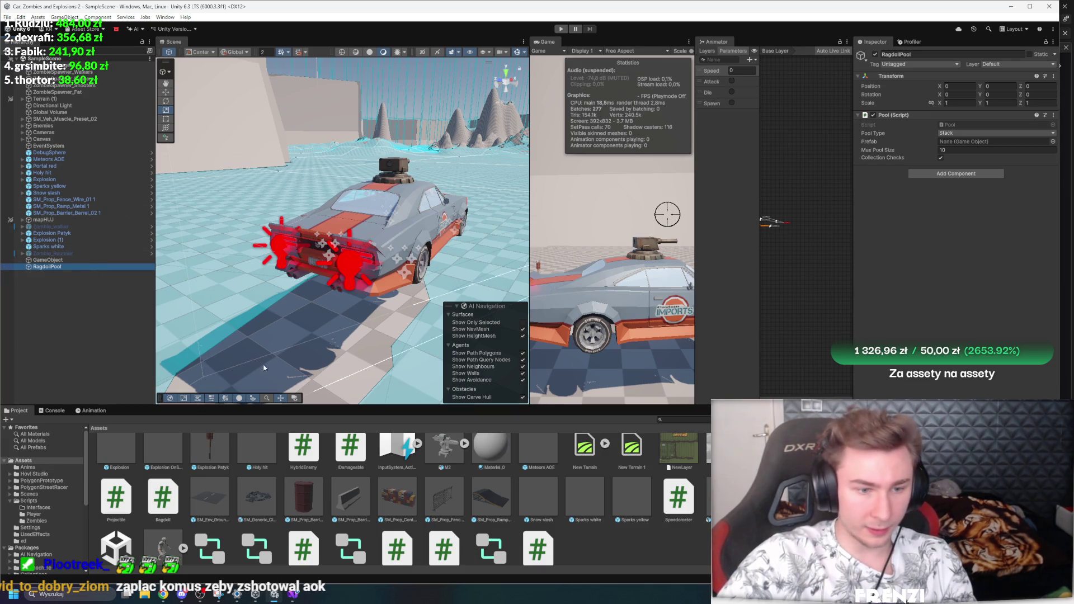
scroll(323, 454, up, 2)
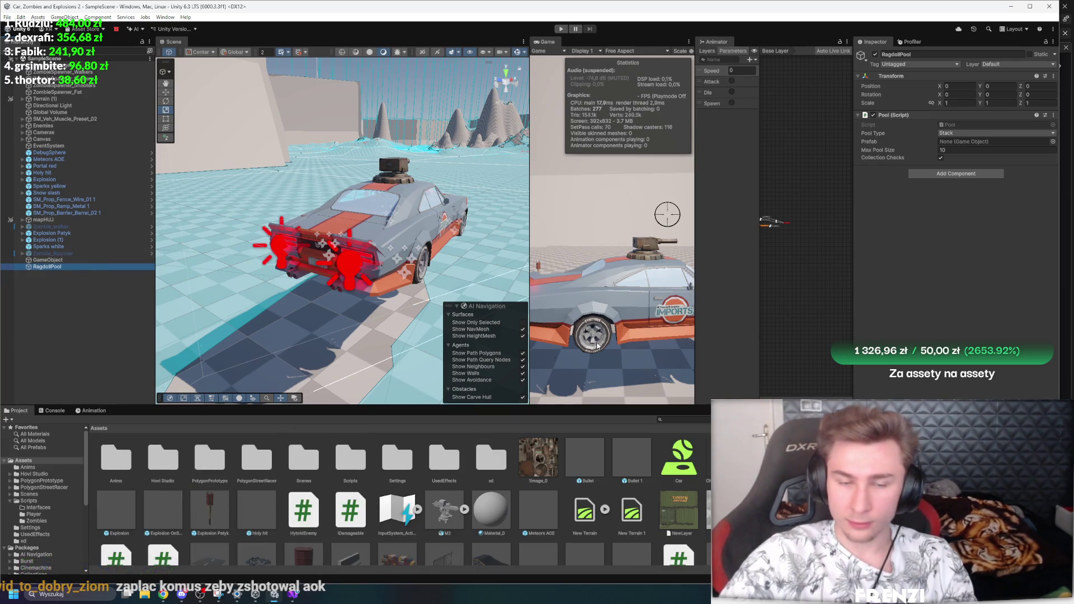
click(363, 455)
double_click(363, 455)
double_click(161, 458)
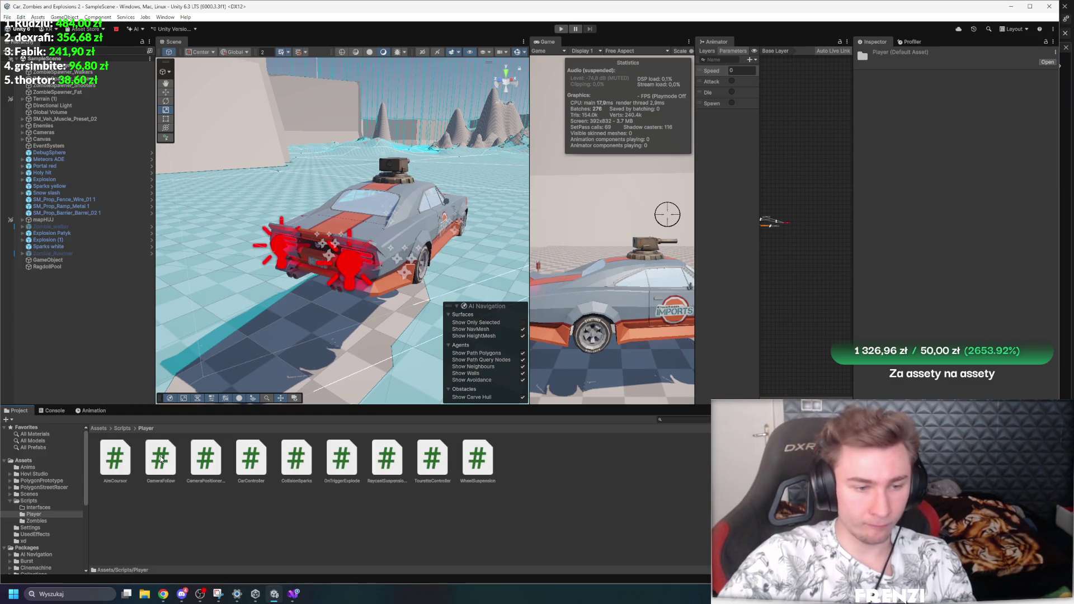
click(123, 428)
double_click(205, 457)
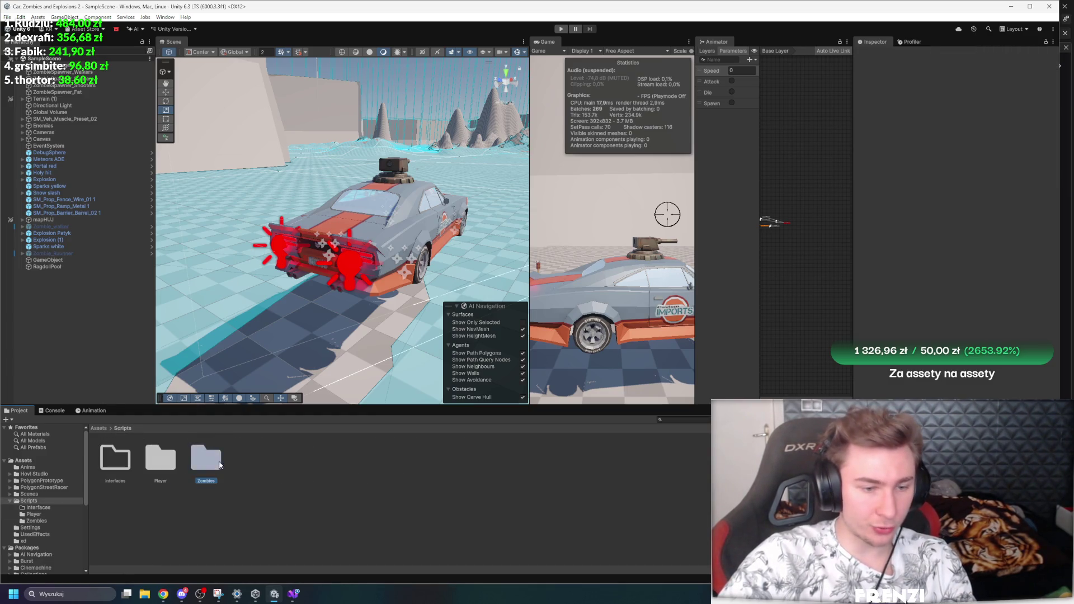
click(340, 458)
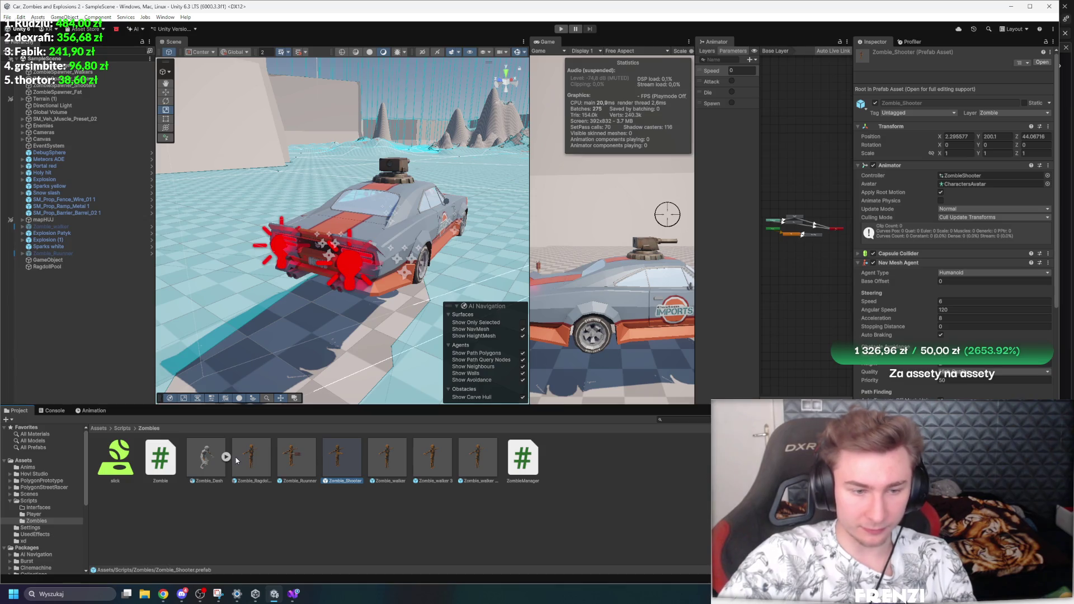
Step: Assign Zombie_Ragdoll Variant as RagdollPool's Pool Prefab and set Max Pool Size to 15
click(76, 267)
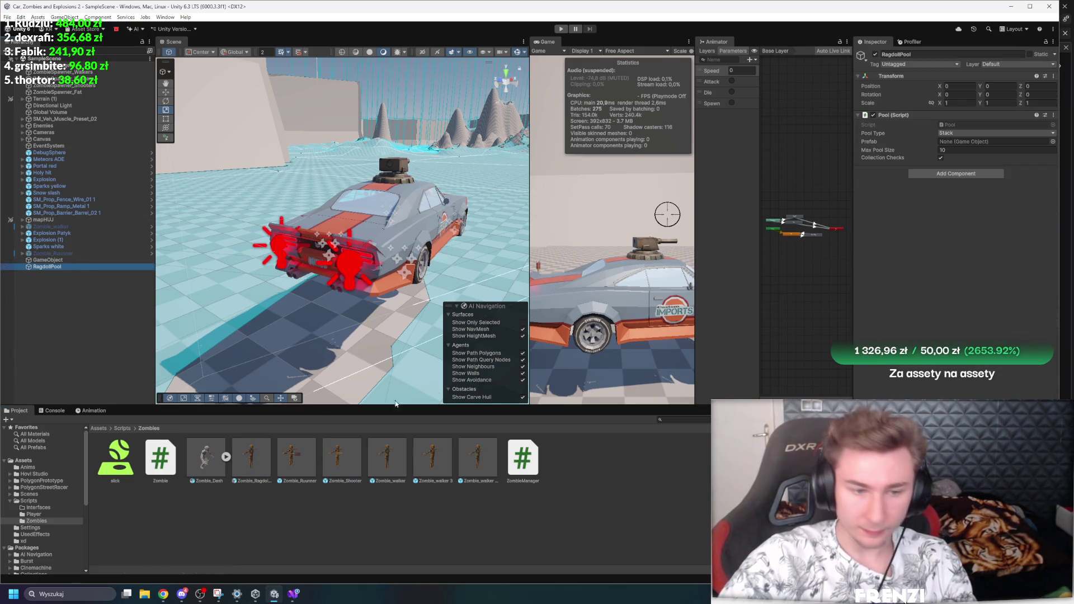
drag(251, 451, 977, 142)
click(970, 150)
text(15)
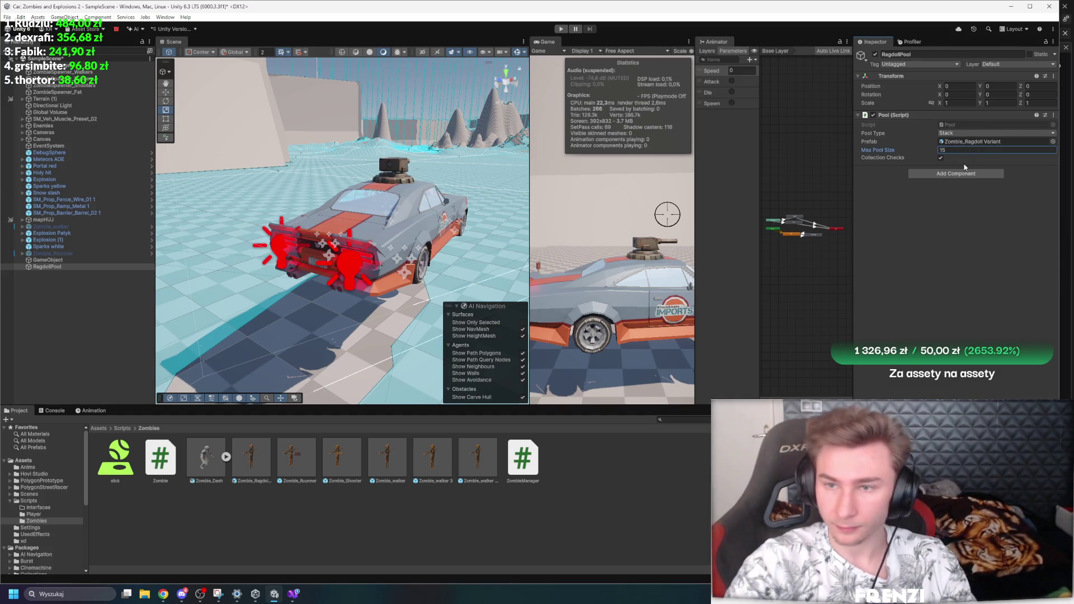
key(Return)
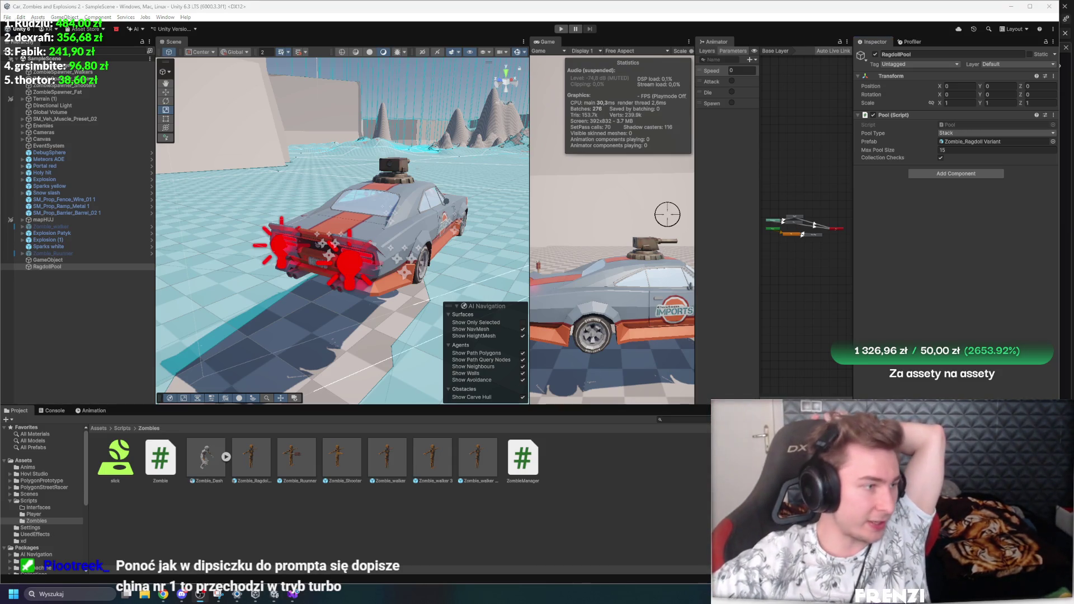
key(alt+Tab)
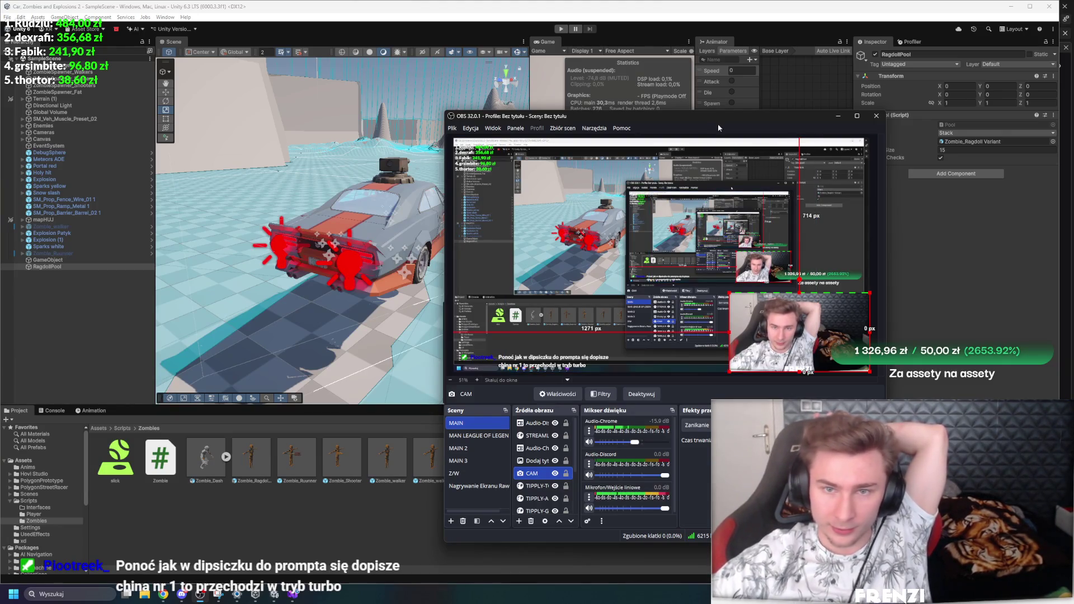
Step: Move the OBS window aside, hide it, and return to Visual Studio
drag(721, 120, 498, 178)
key(alt+Tab)
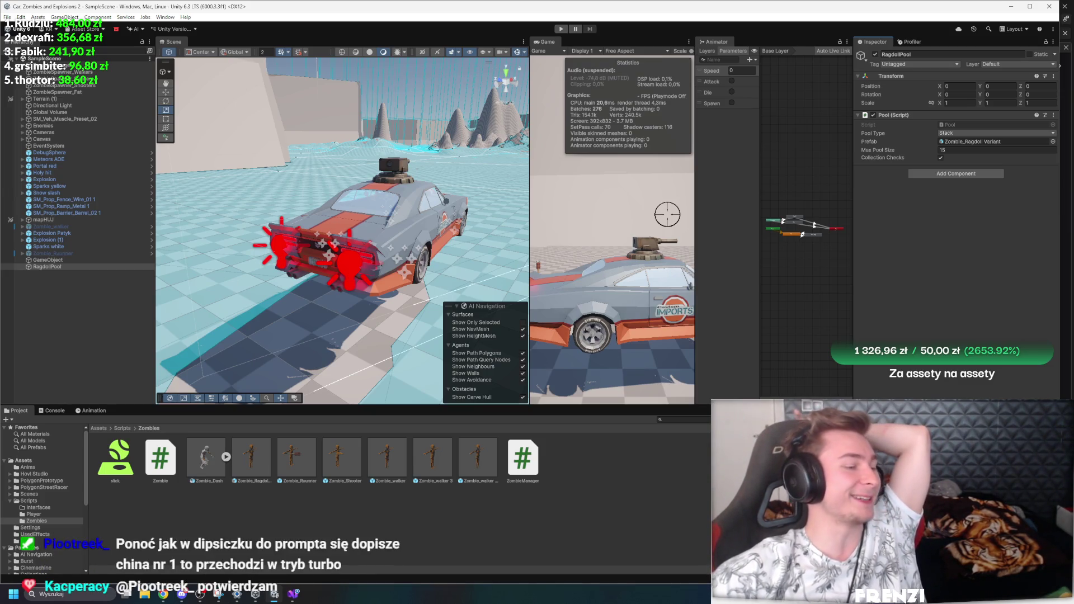
click(293, 593)
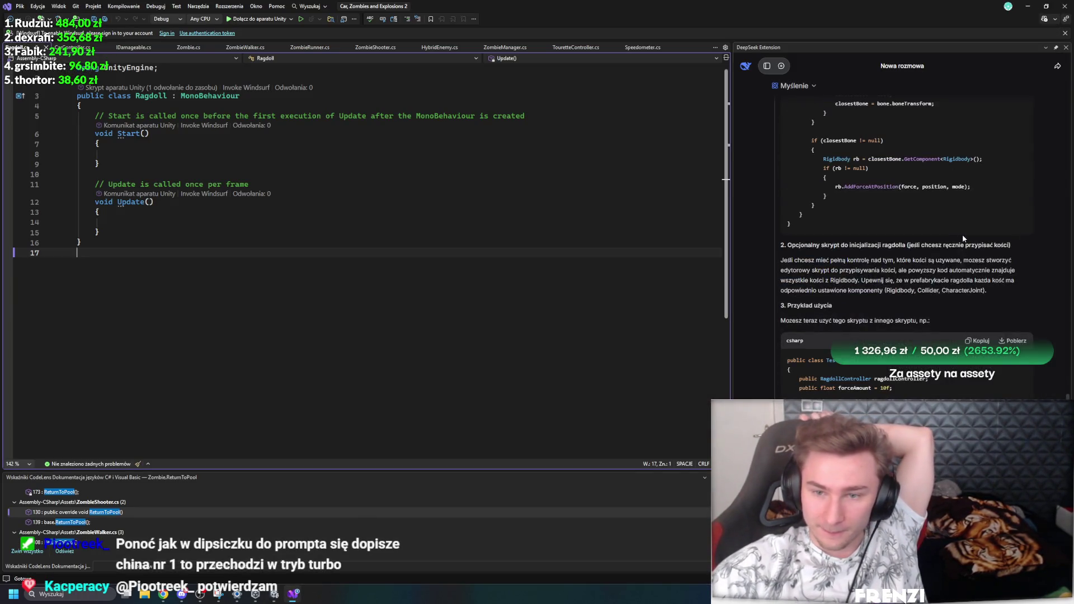
Step: Copy DeepSeek's RagdollController code and paste it over the entire contents of Ragdoll.cs
scroll(956, 262, up, 5)
scroll(956, 261, up, 10)
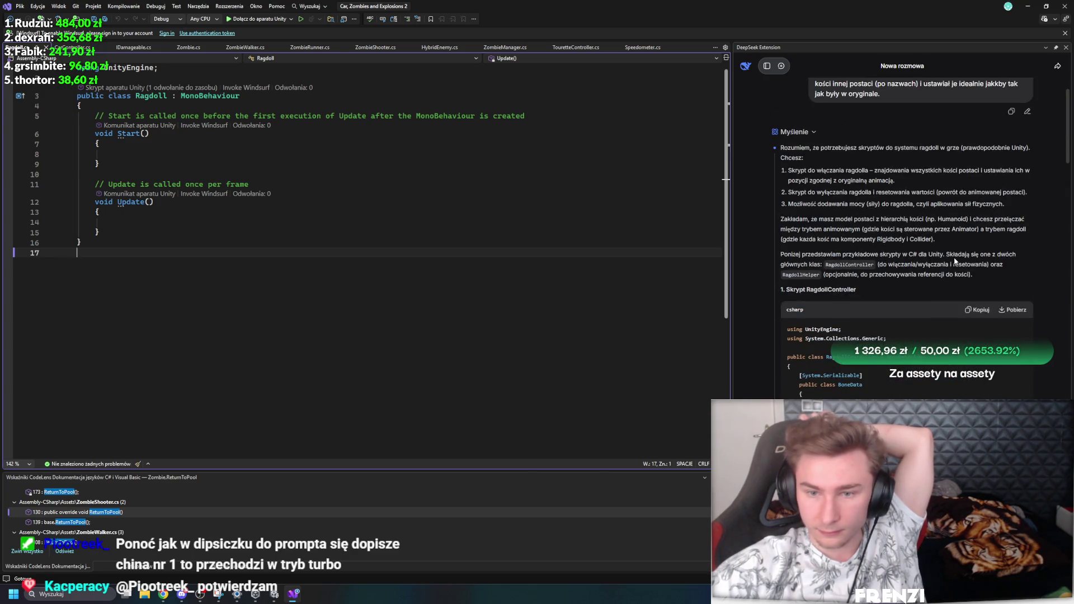
scroll(804, 268, down, 2)
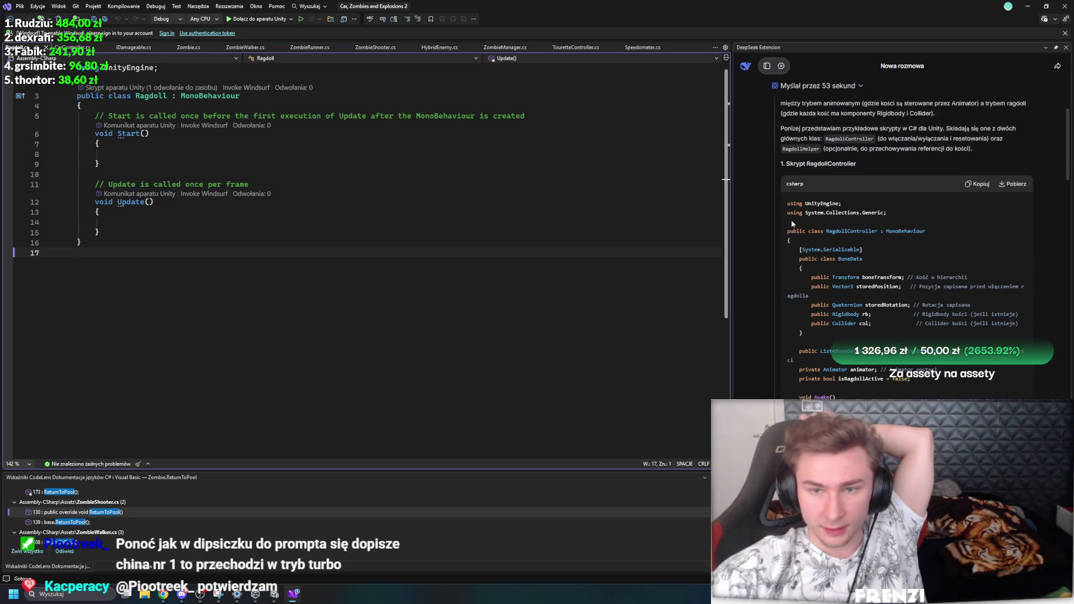
mouse_move(789, 203)
mouse_down()
mouse_move(952, 420)
mouse_move(959, 302)
mouse_move(817, 263)
mouse_up()
key(ctrl+c)
click(340, 274)
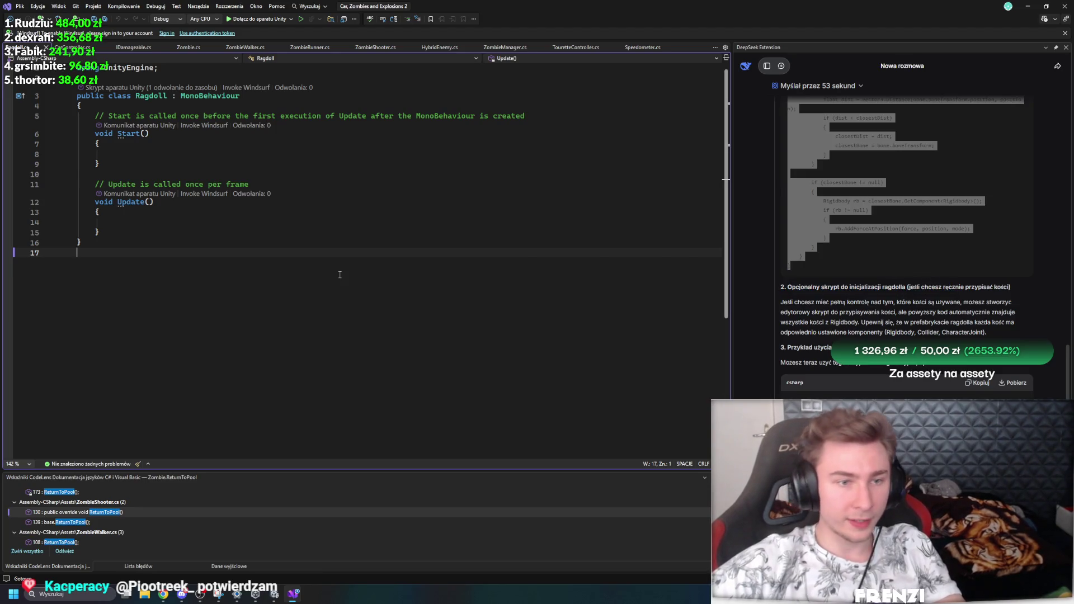
key(ctrl+a)
key(ctrl+v)
scroll(409, 391, up, 13)
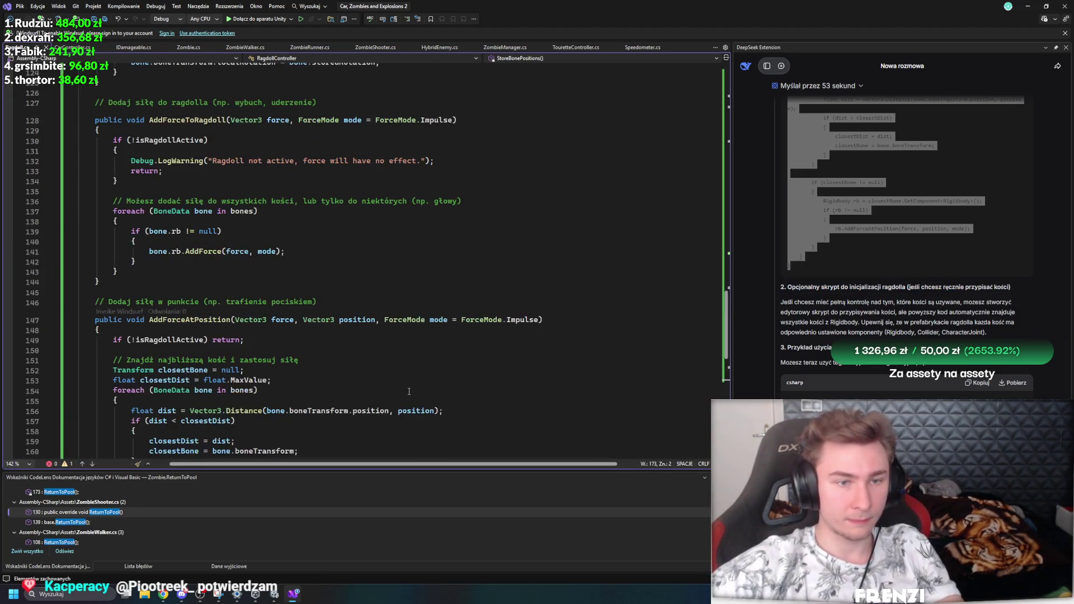
Step: Try renaming the velocity property on DisableRagdoll's bone reset line, dismissing the error
scroll(409, 391, up, 6)
click(200, 337)
right_click(200, 338)
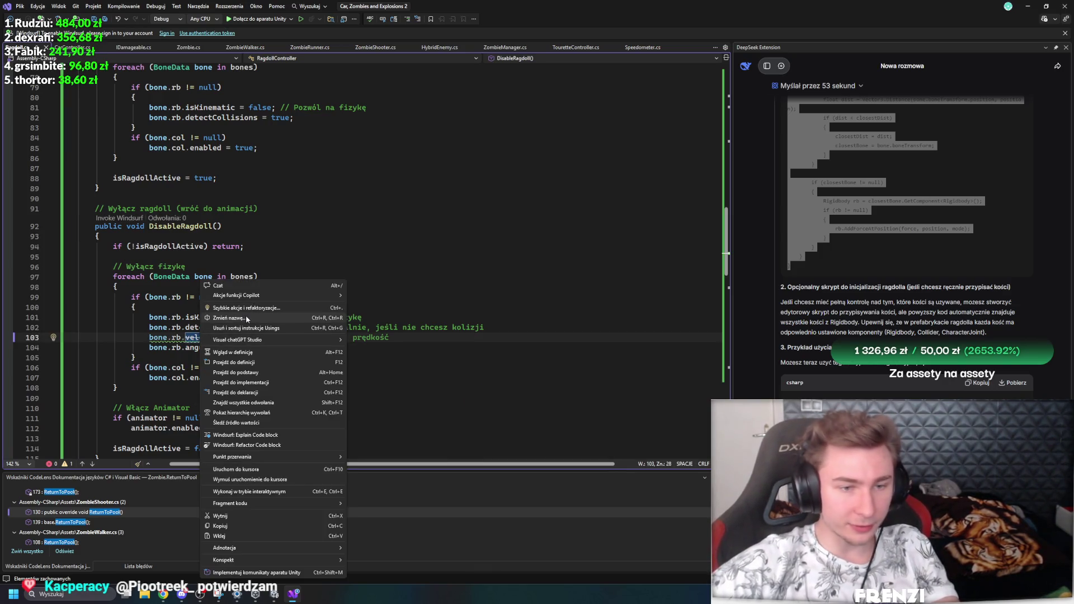
click(247, 317)
click(623, 257)
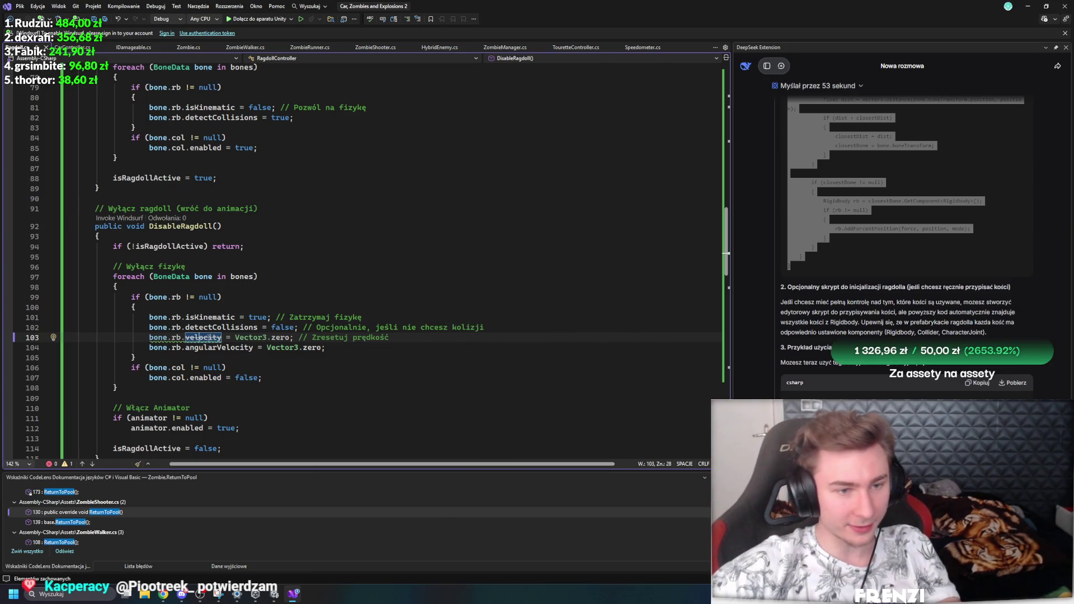
right_click(208, 337)
key(Escape)
Step: Replace velocity with linearVelocity in DisableRagdoll, then switch back to Unity Editor
key(Right)
key(Delete)
key(Right)
key(BackSpace)
key(BackSpace)
key(BackSpace)
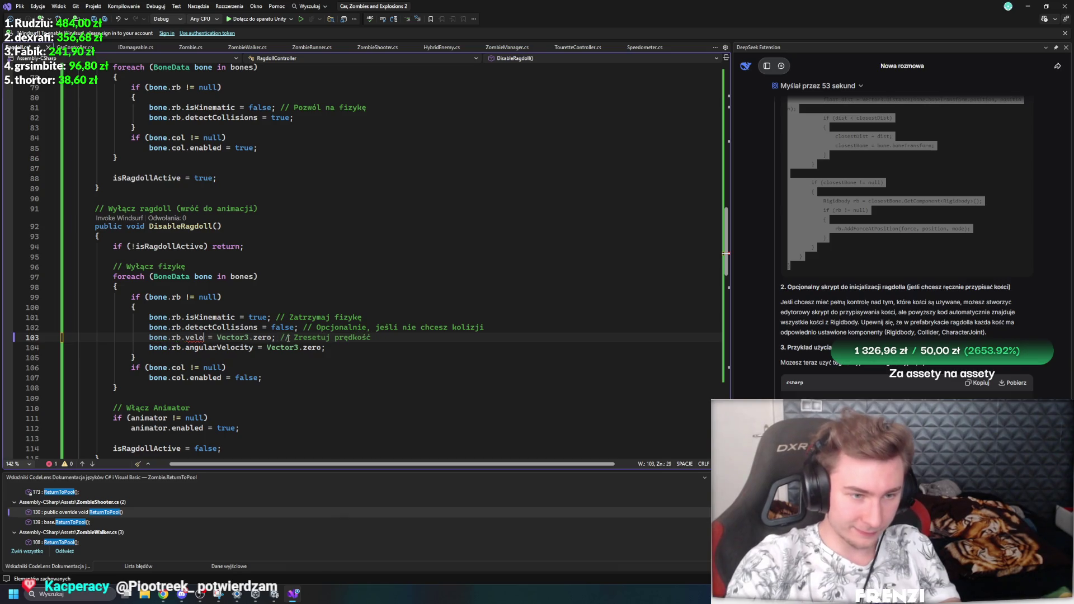
text(line)
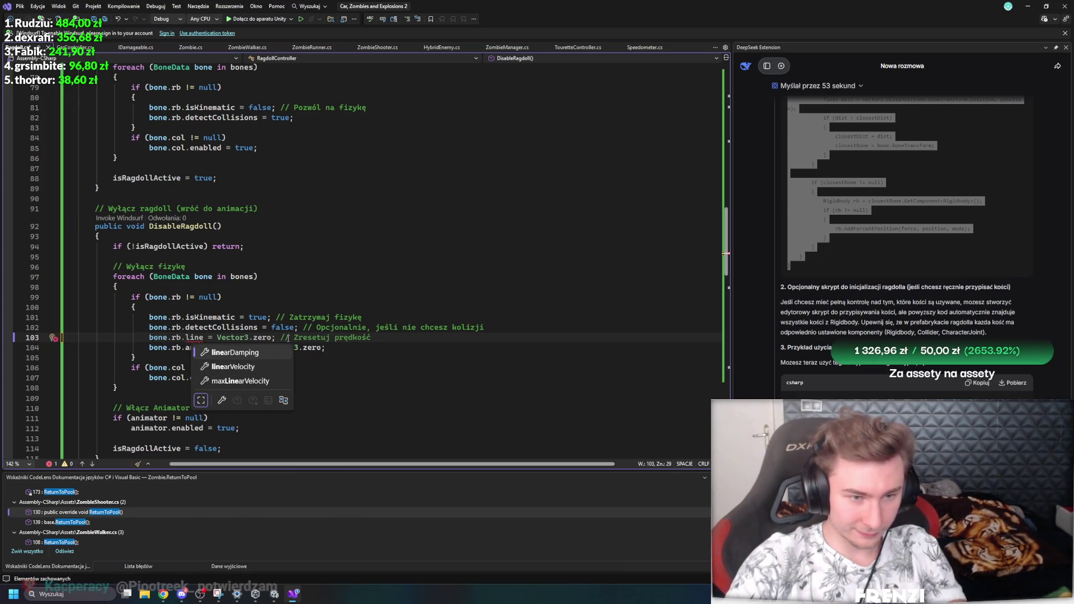
key(Tab)
click(326, 225)
scroll(326, 221, down, 1)
scroll(326, 221, up, 20)
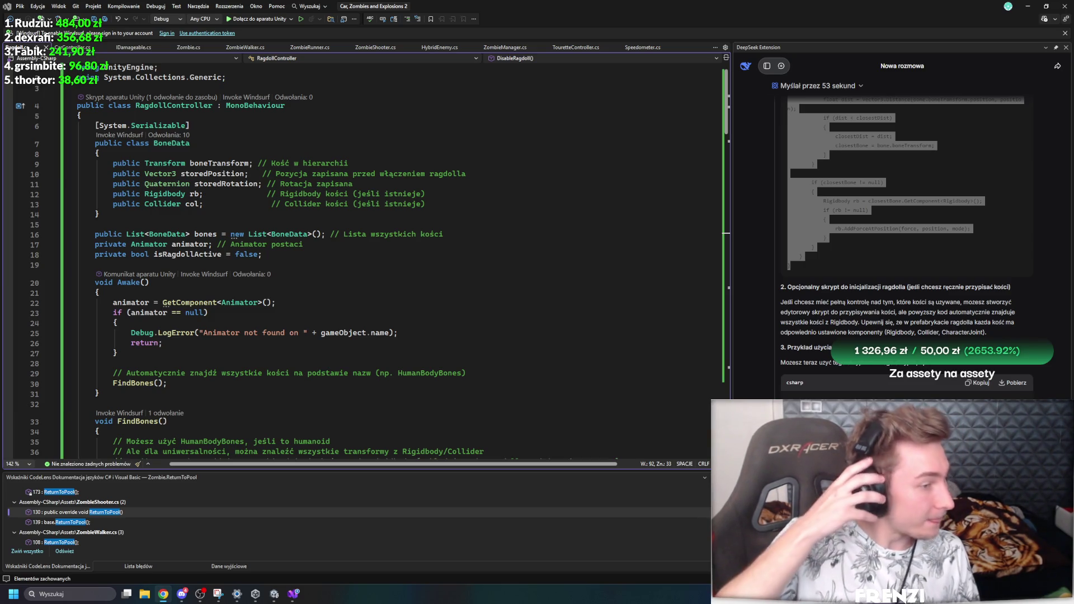
scroll(177, 296, down, 20)
scroll(528, 324, up, 20)
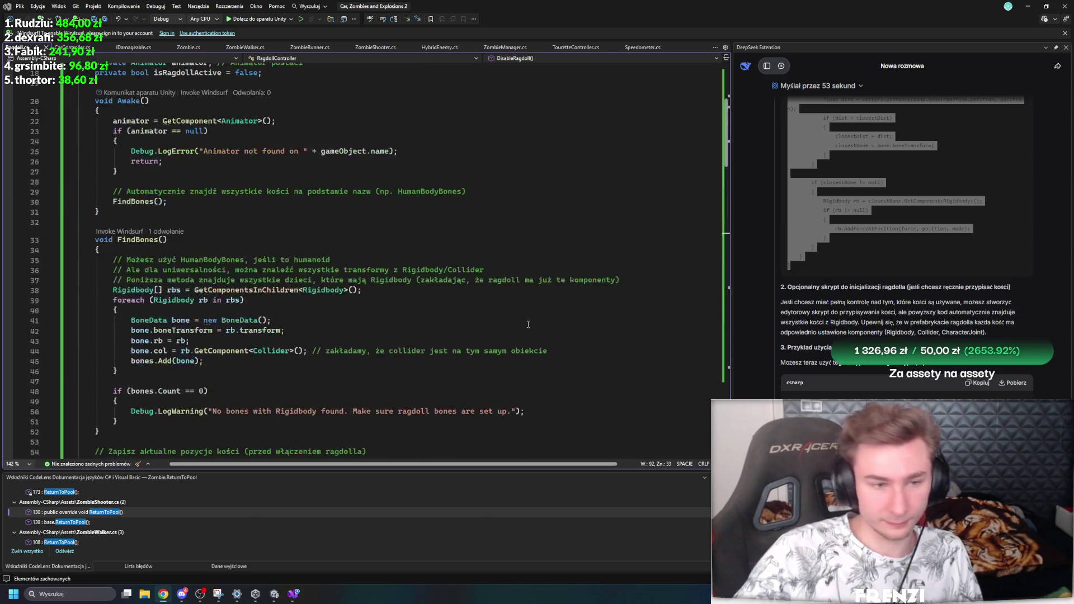
click(274, 594)
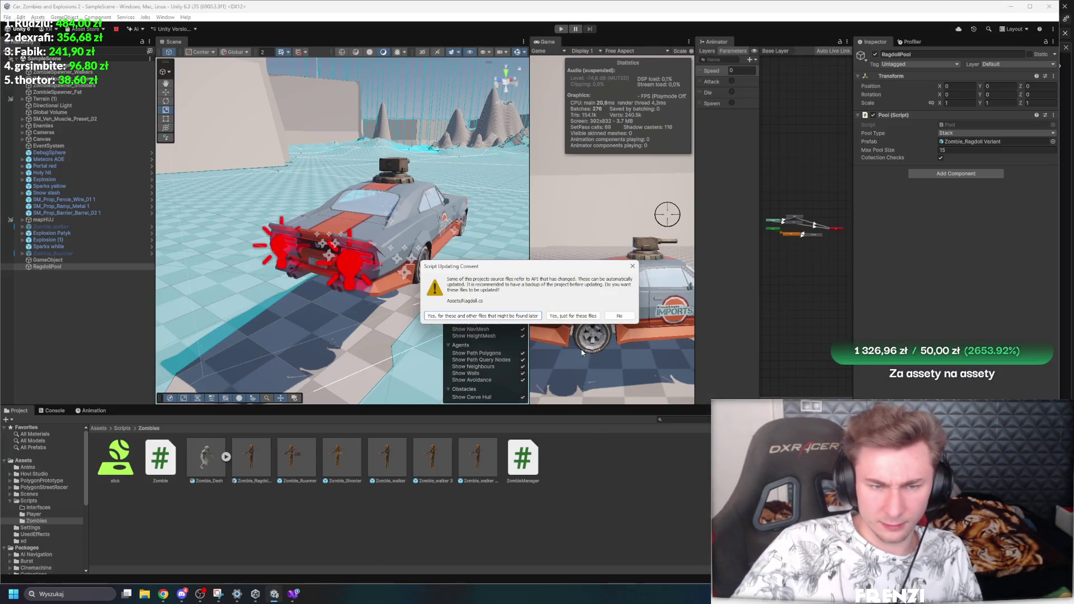
Step: Accept updating these and other scripts, reset the empty GameObject's position, and search components for Ragdoll
click(483, 317)
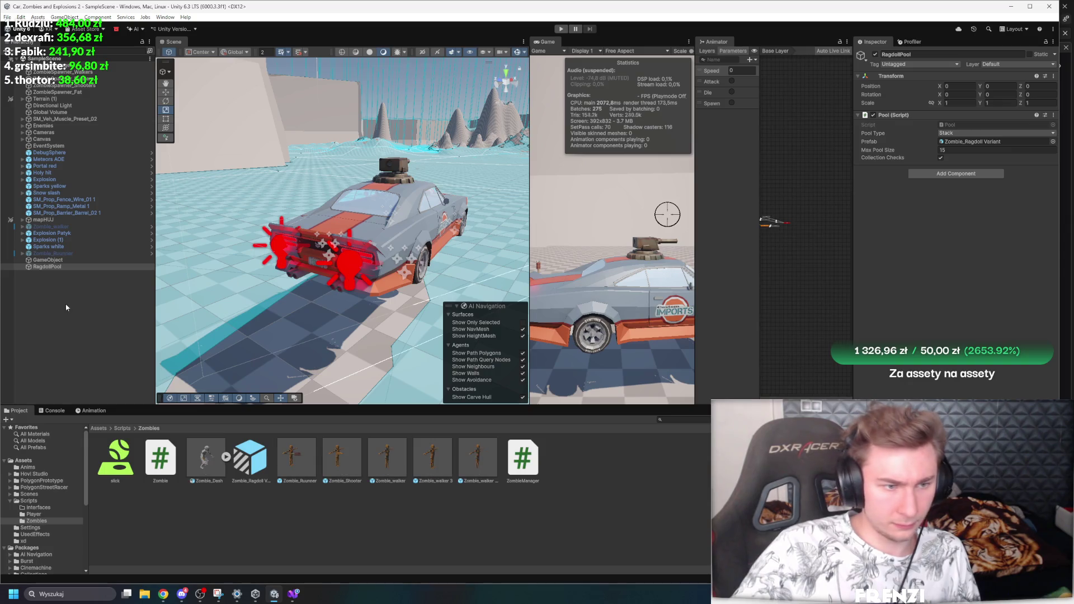
click(51, 256)
click(52, 259)
right_click(909, 76)
click(926, 79)
click(948, 119)
text(Ragd)
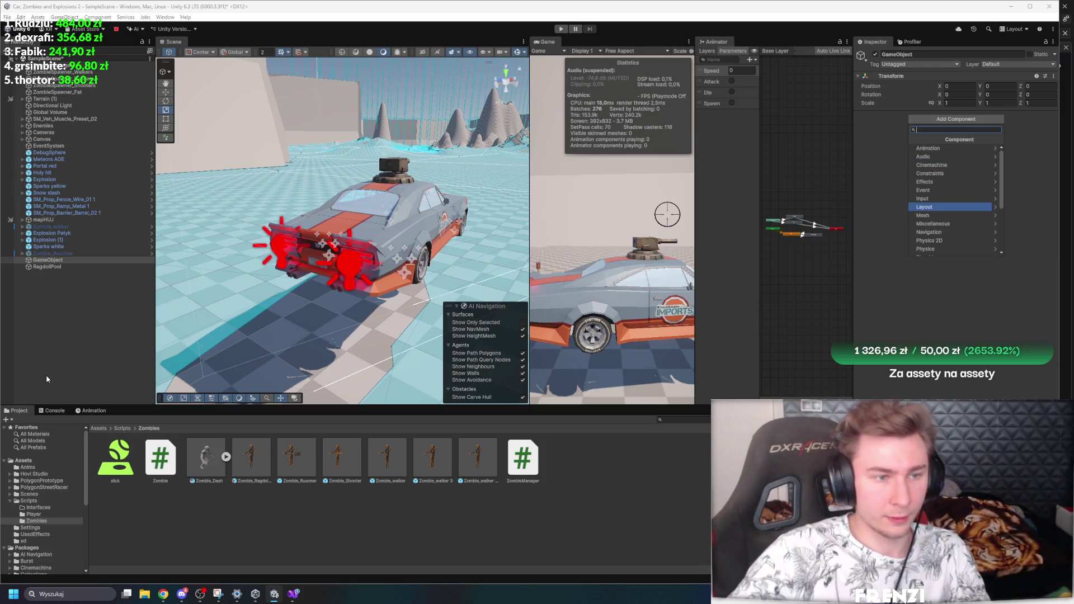
click(76, 103)
Step: Open ZombieManager.cs from the Project window and start a new line below the PlayerRigidbody field
click(54, 253)
double_click(522, 459)
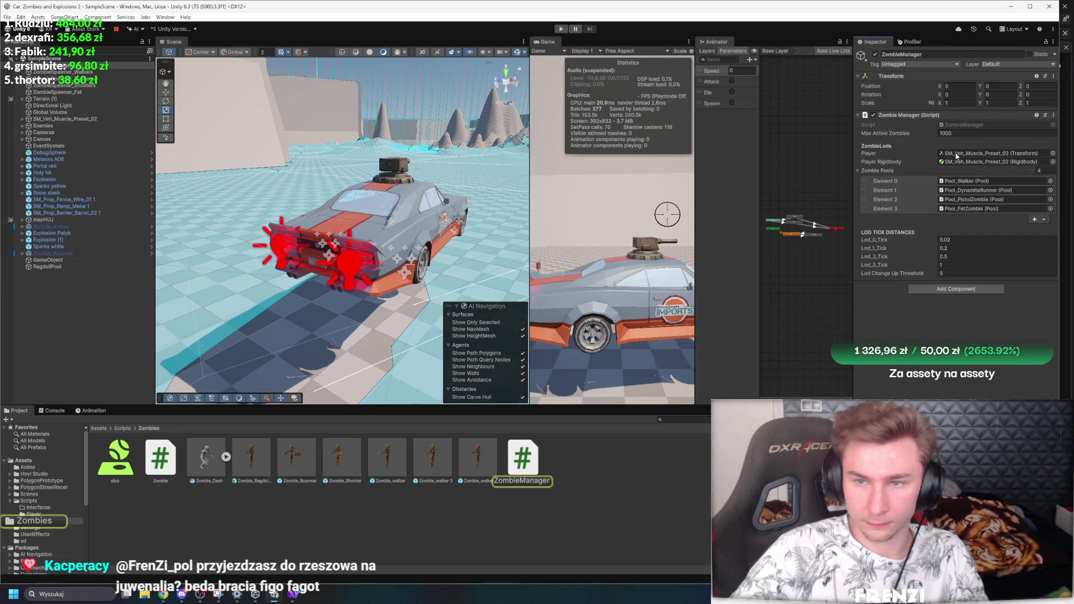
click(271, 191)
key(Return)
key(Return)
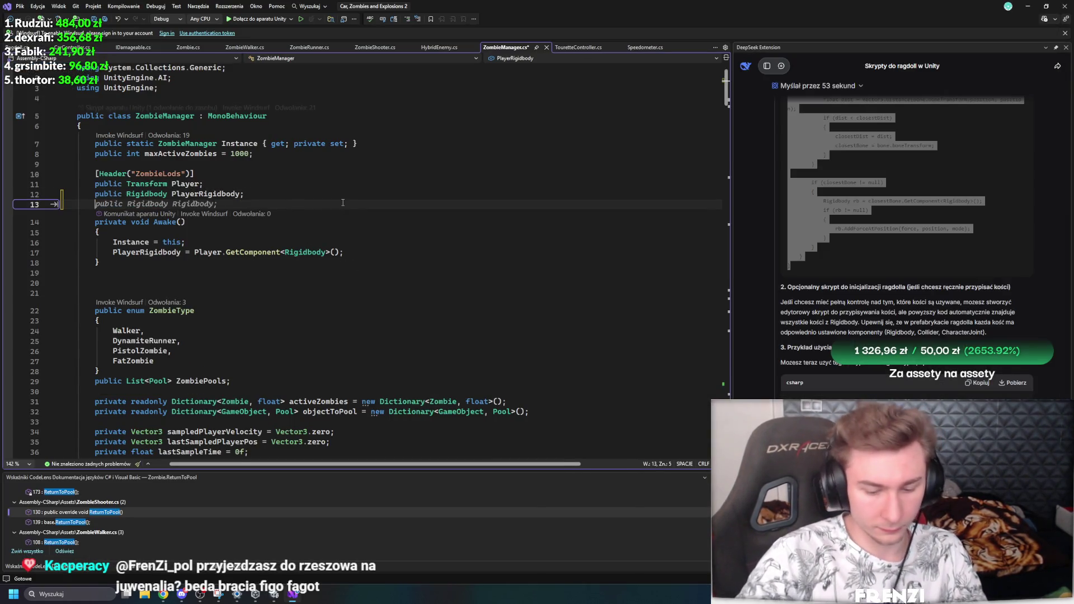
Step: Declare a public Pool ragdollPool field in ZombieManager and save
text(public )
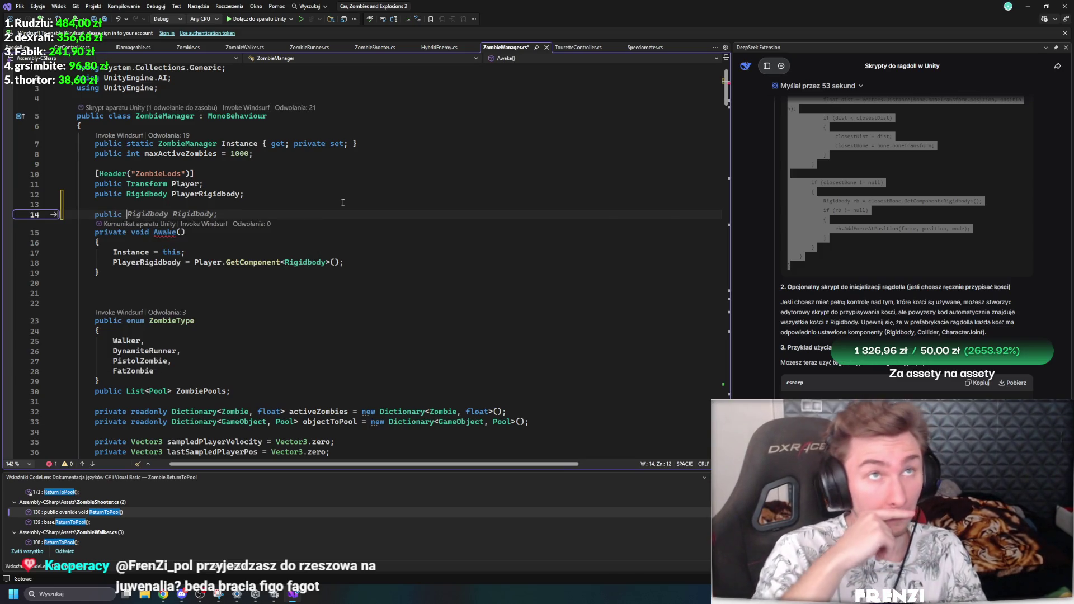
text(PointEffector2)
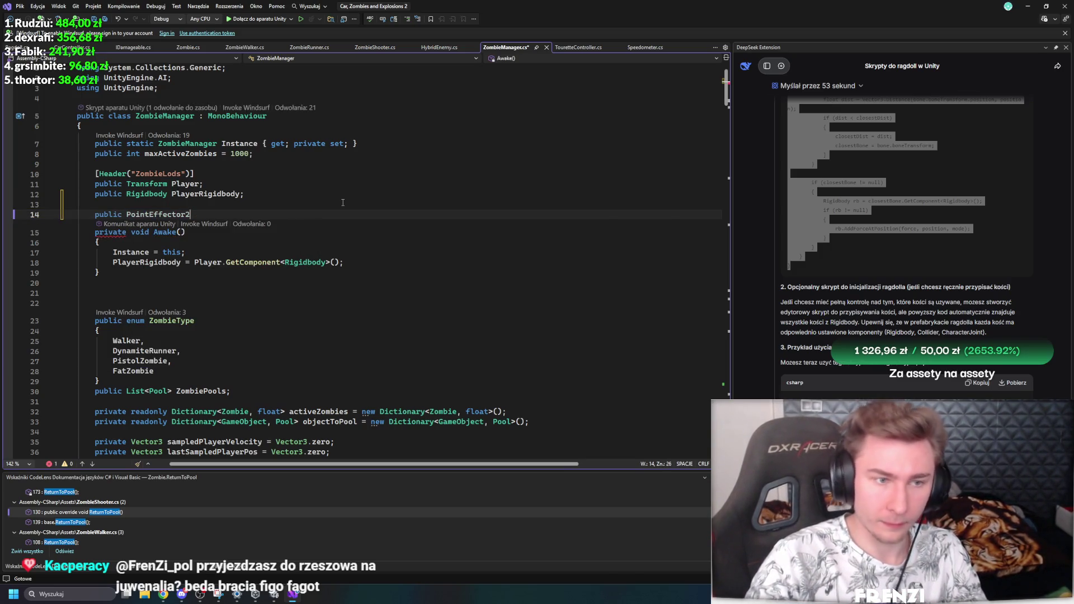
key(BackSpace)
key(BackSpace)
key(BackSpace)
text(Pool )
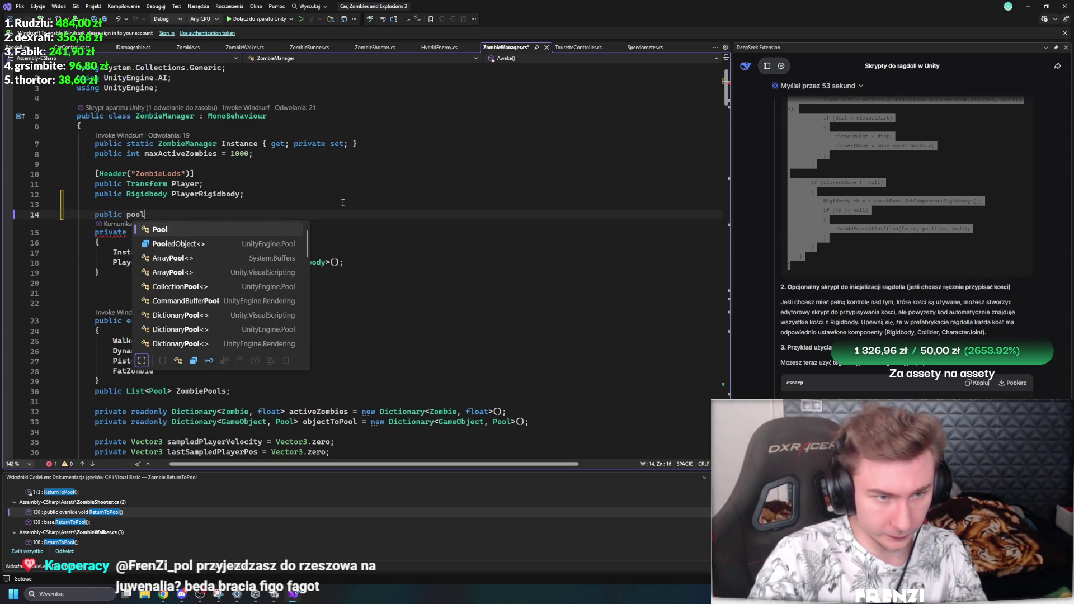
text(rando)
text(mPool;)
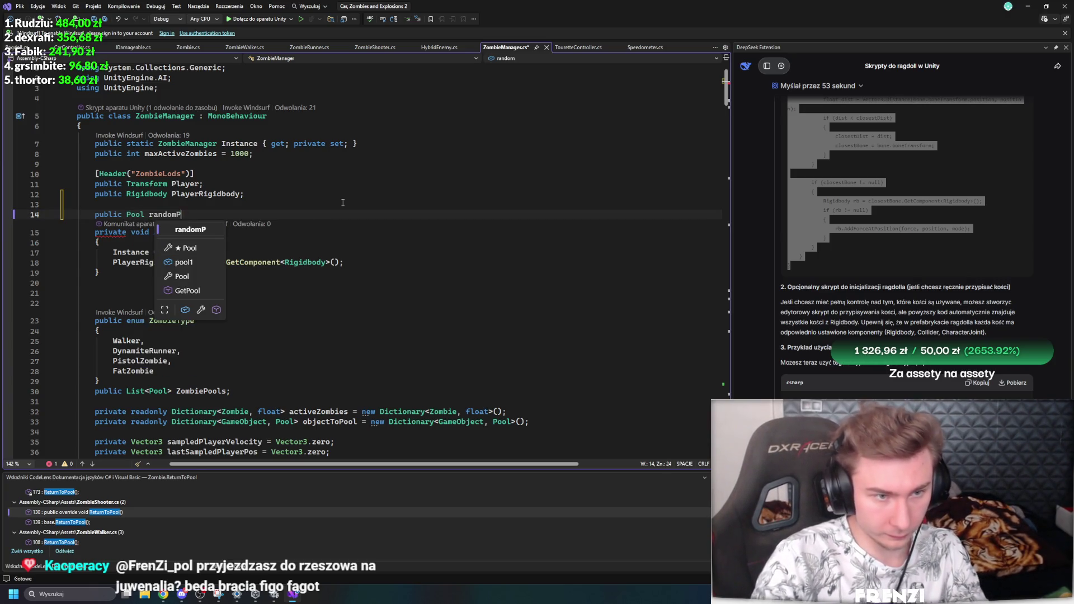
key(Return)
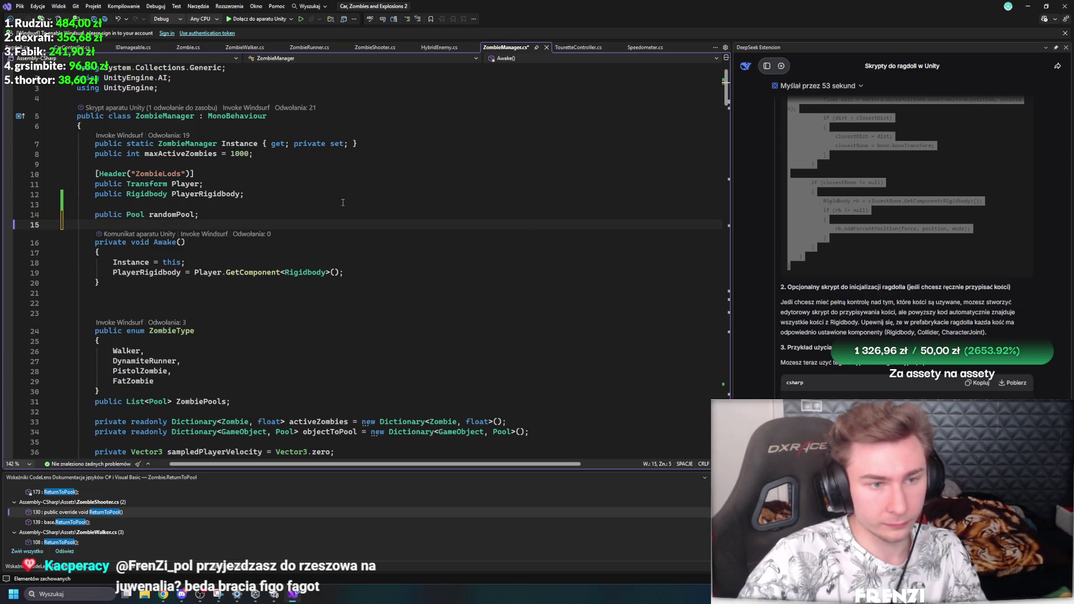
key(ctrl+BackSpace)
key(ctrl+BackSpace)
key(ctrl+BackSpace)
text(rag)
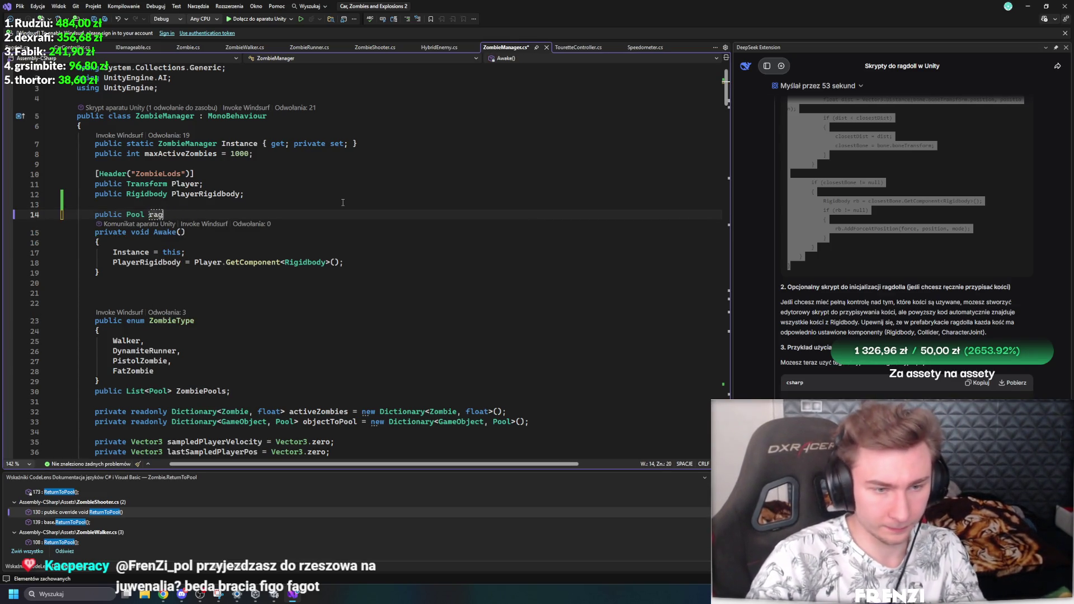
text(dollPool;)
key(Return)
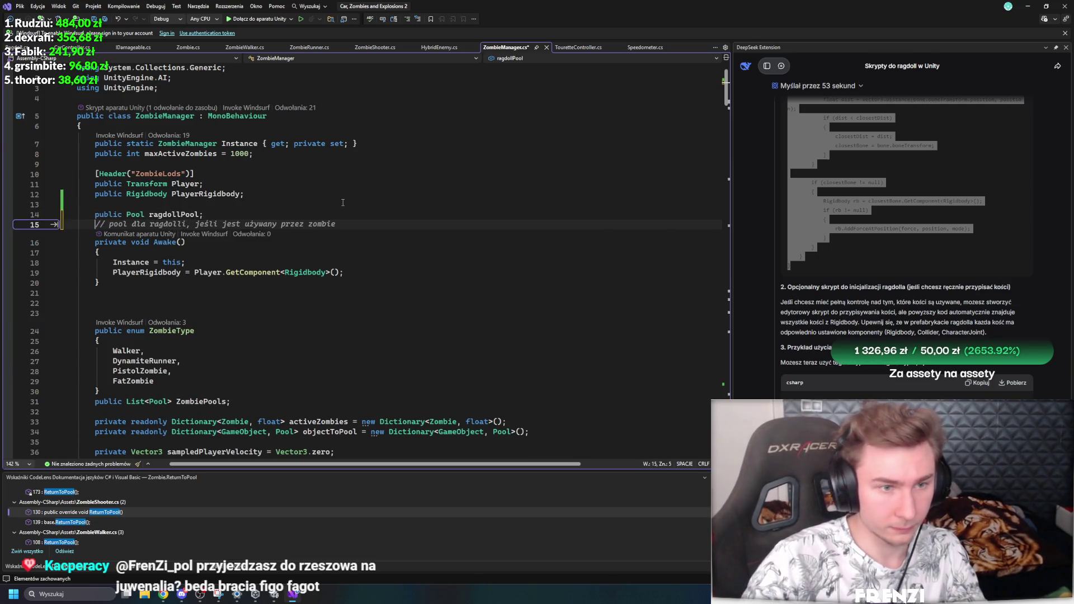
key(ctrl+s)
click(309, 215)
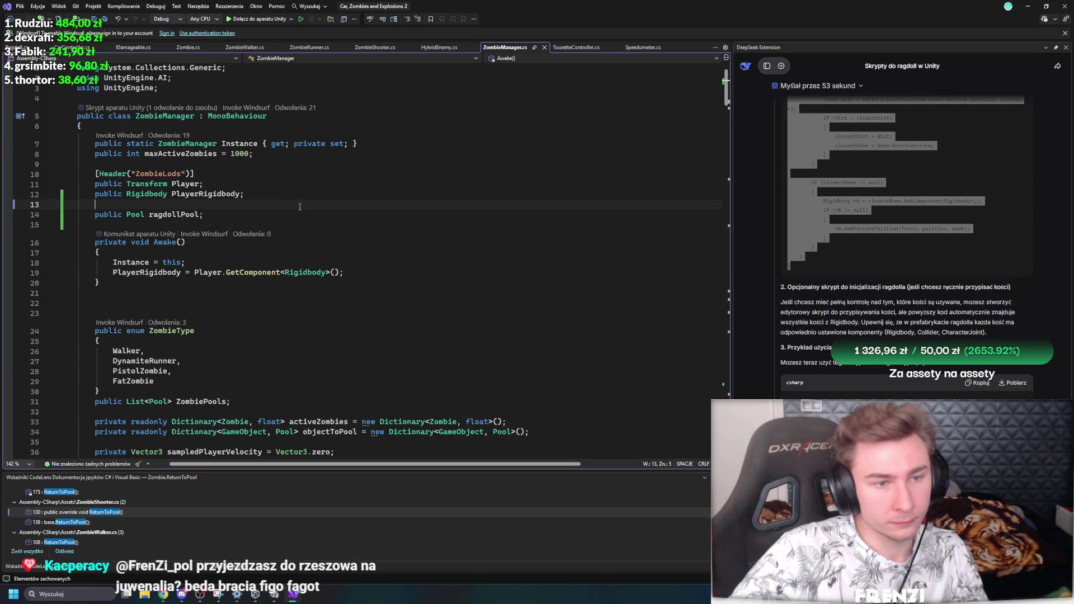
Step: Write the public void createRagdollForZombie() method header below the ragdollPool field
key(Return)
key(Return)
key(Return)
key(Up)
text(public fl)
key(BackSpace)
key(BackSpace)
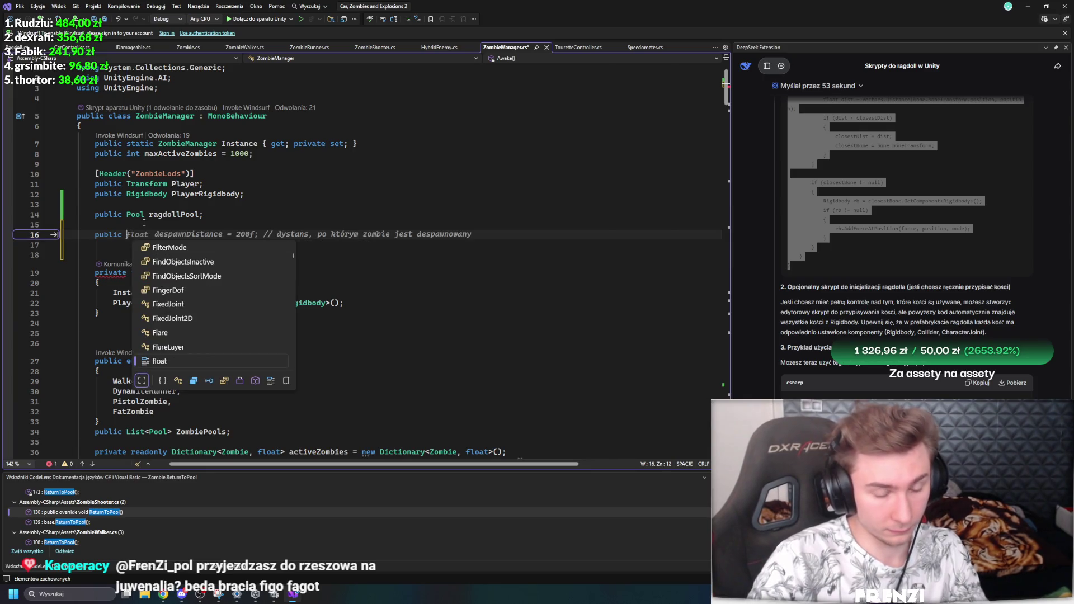
text(void )
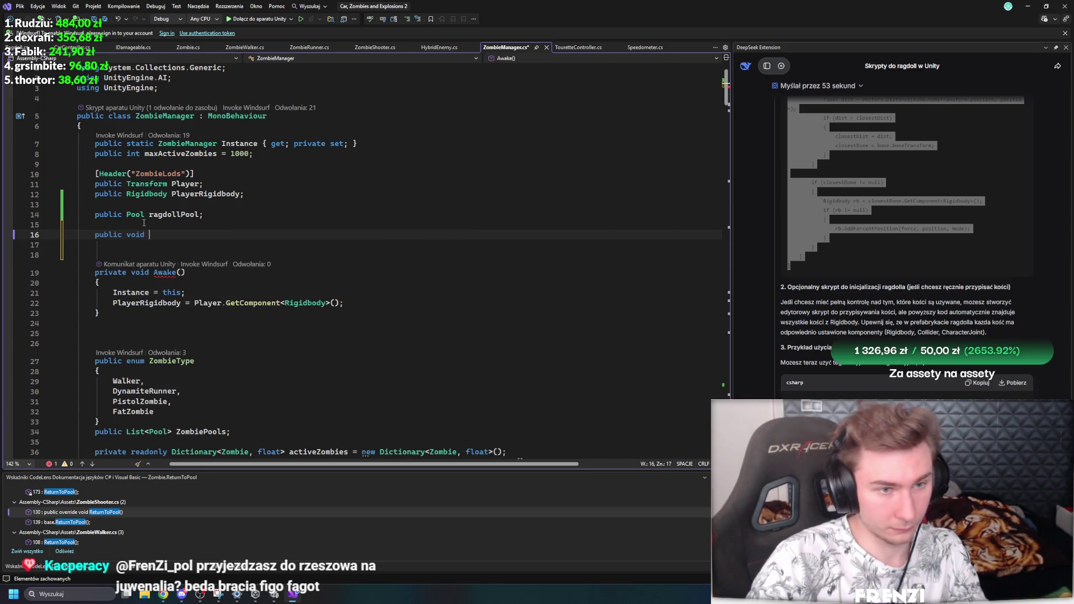
text(createRagdollAt)
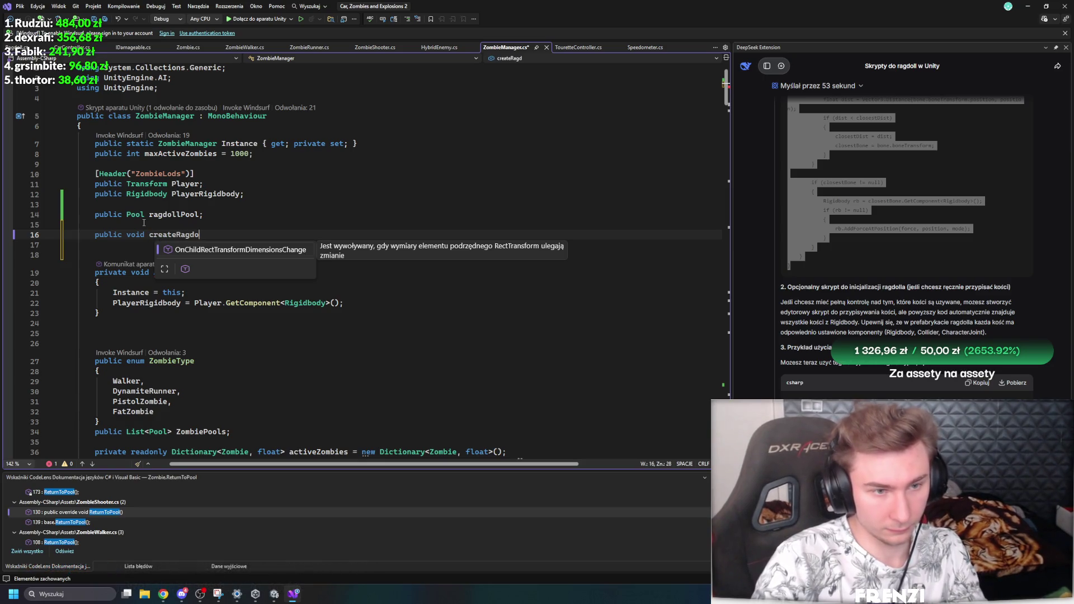
key(BackSpace)
key(BackSpace)
text(ForGam)
key(BackSpace)
key(BackSpace)
key(BackSpace)
text(Zombie()({)
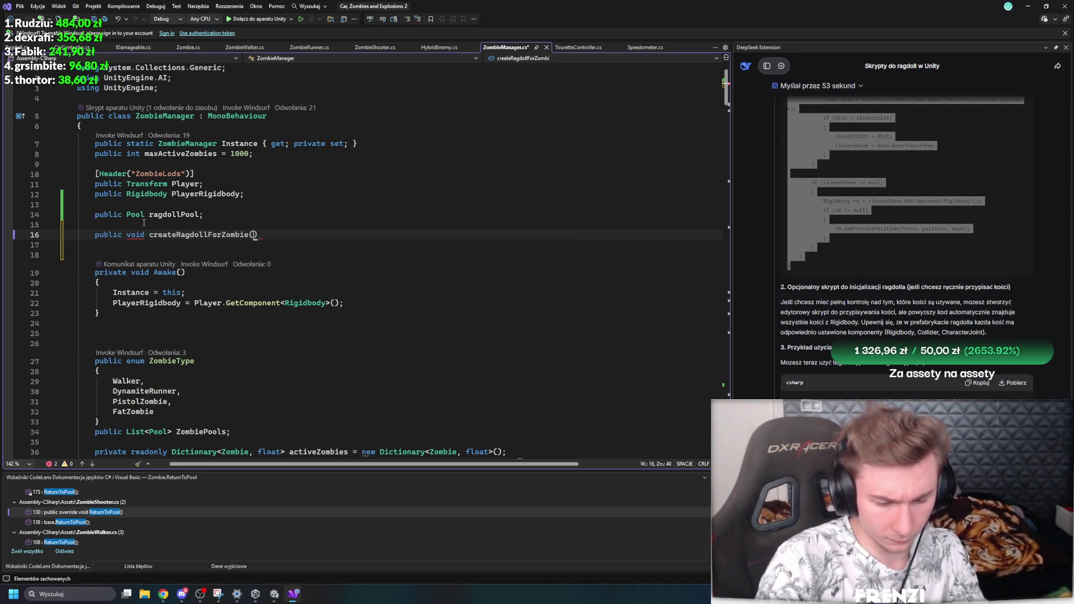
key(Return)
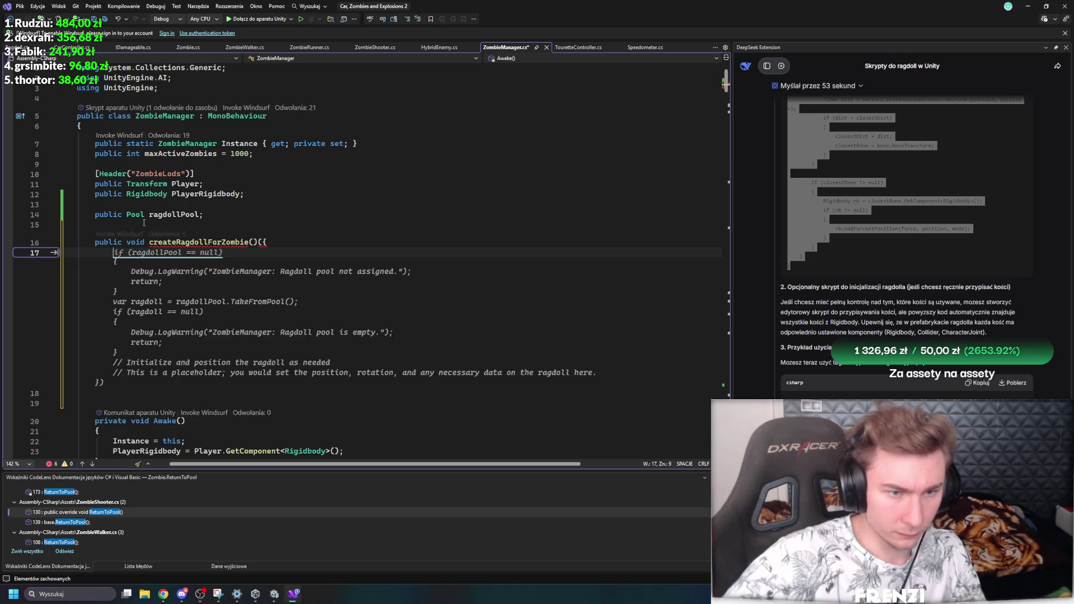
Step: Fix the method's braces into an empty createRagdollForZombie body and save ZombieManager.cs
click(288, 242)
key(BackSpace)
key(BackSpace)
text({)
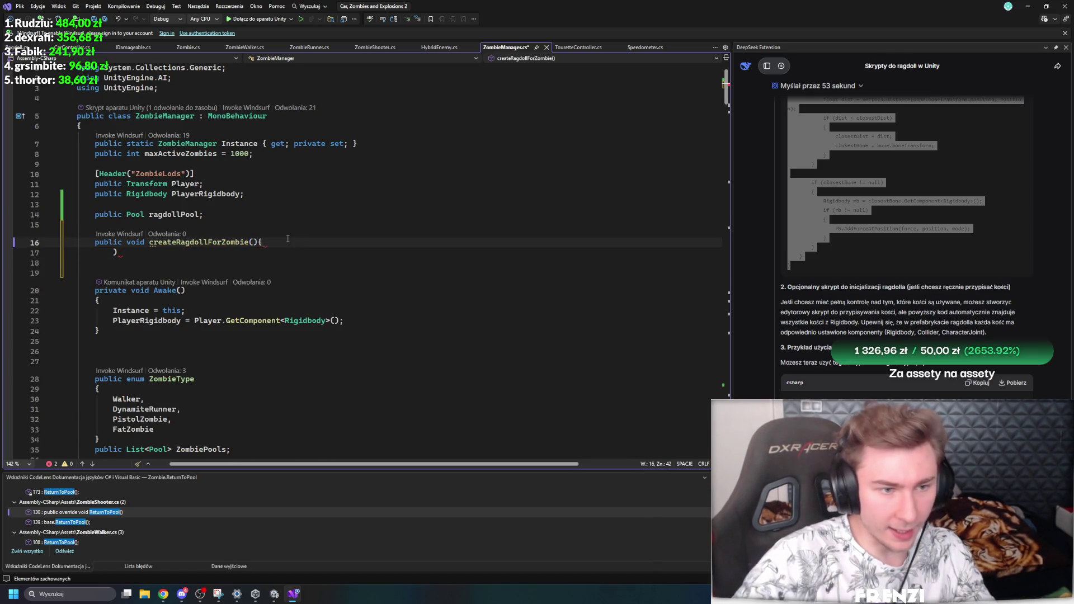
key(Return)
key(Down)
key(End)
key(BackSpace)
key(Down)
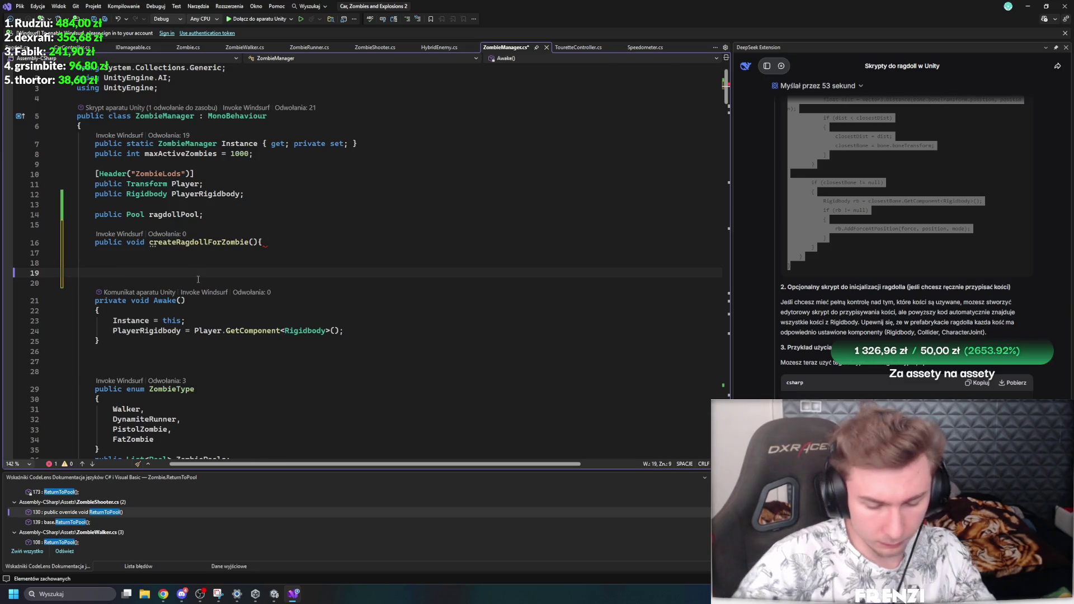
key(Down)
text(})
key(Up)
key(Up)
key(ctrl+s)
key(Up)
key(Up)
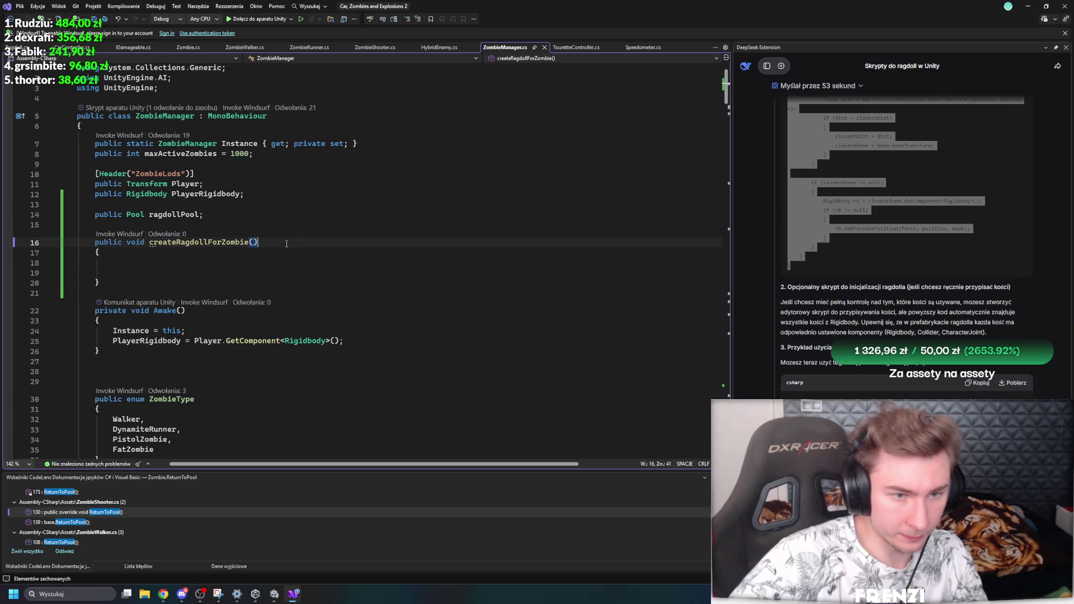
key(Down)
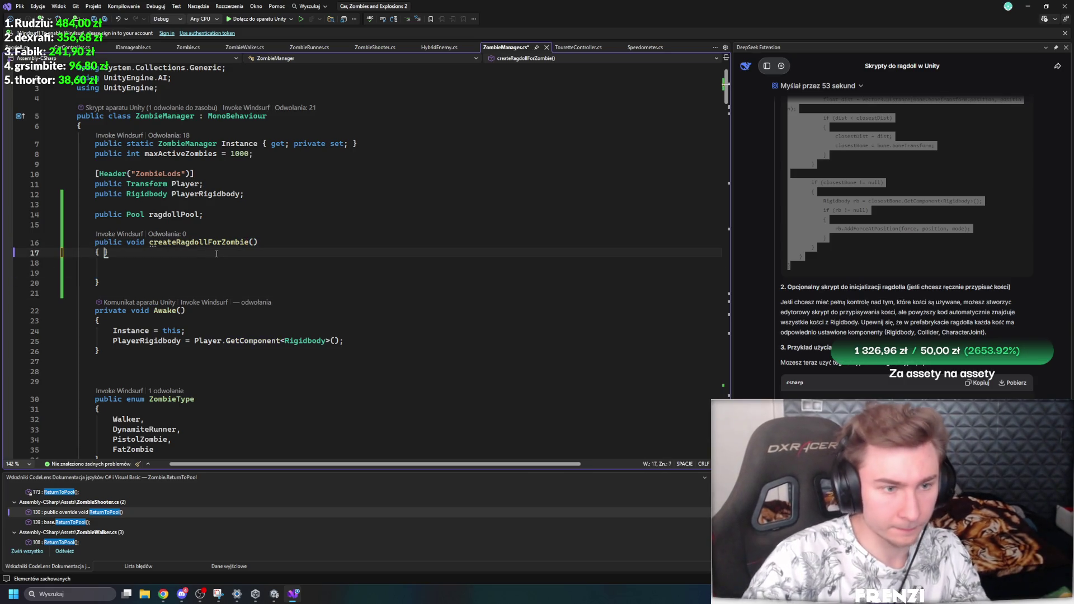
key(BackSpace)
key(ctrl+s)
key(Down)
scroll(305, 187, down, 20)
Step: Review SpawnZombie and select its line that takes an object from the pool
scroll(305, 187, up, 6)
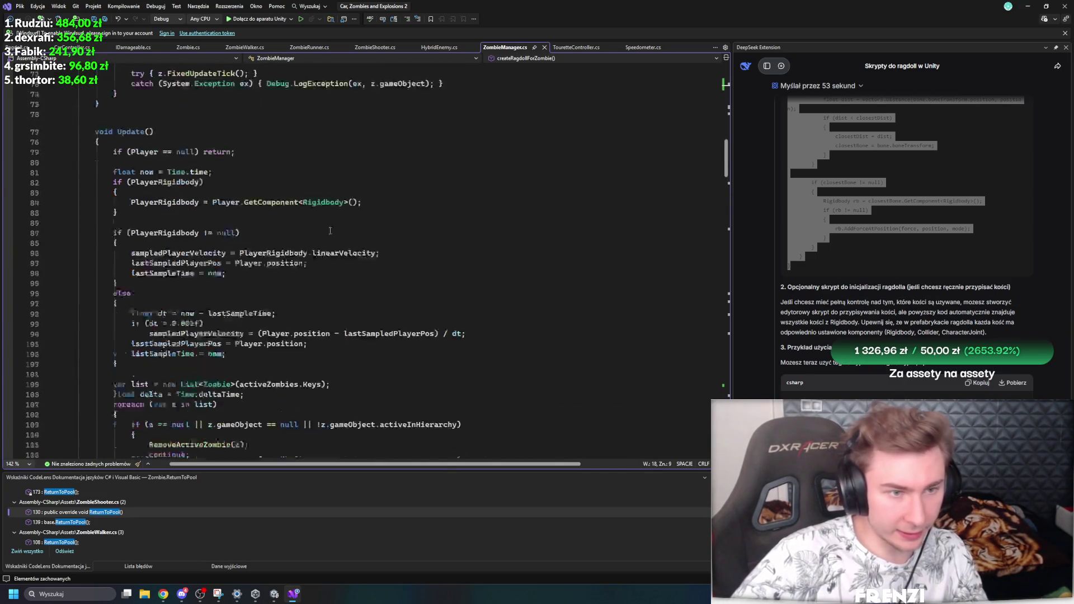
scroll(268, 235, down, 20)
scroll(247, 275, up, 2)
scroll(247, 274, up, 5)
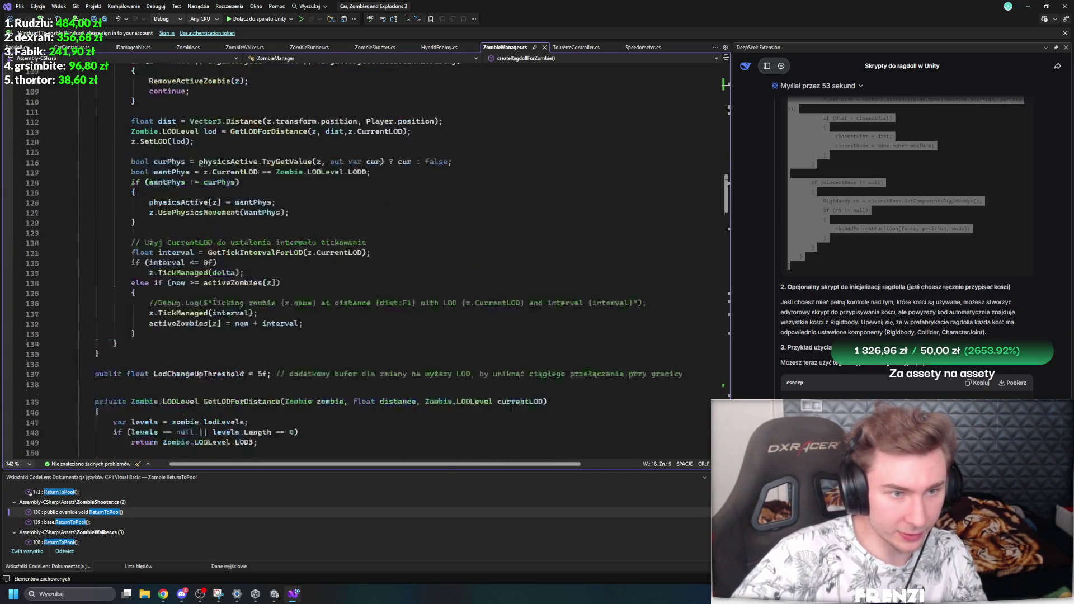
scroll(332, 312, down, 11)
scroll(333, 313, down, 13)
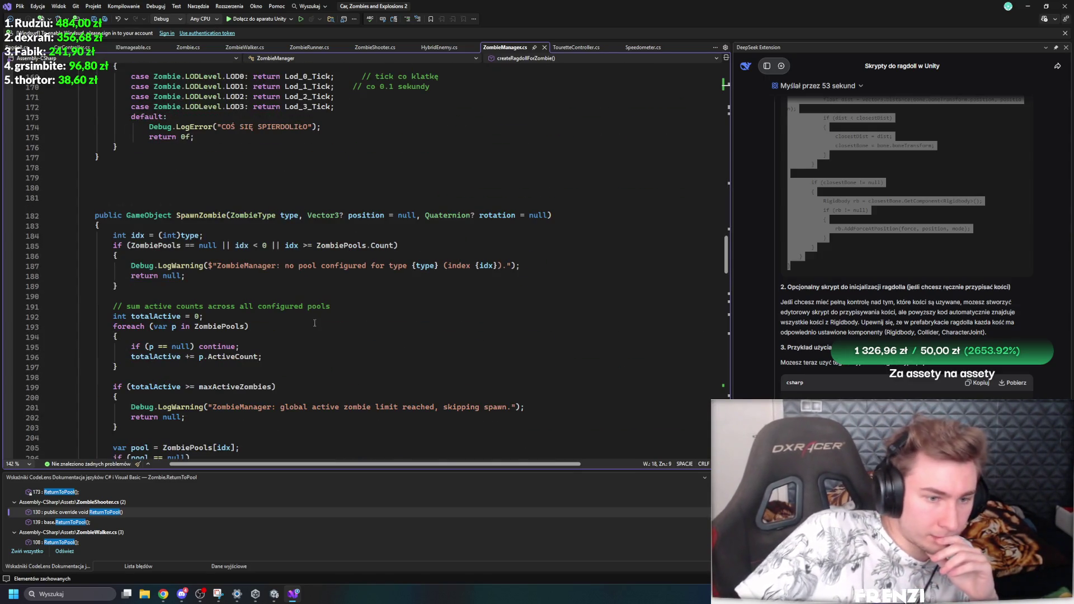
scroll(311, 327, down, 10)
click(148, 296)
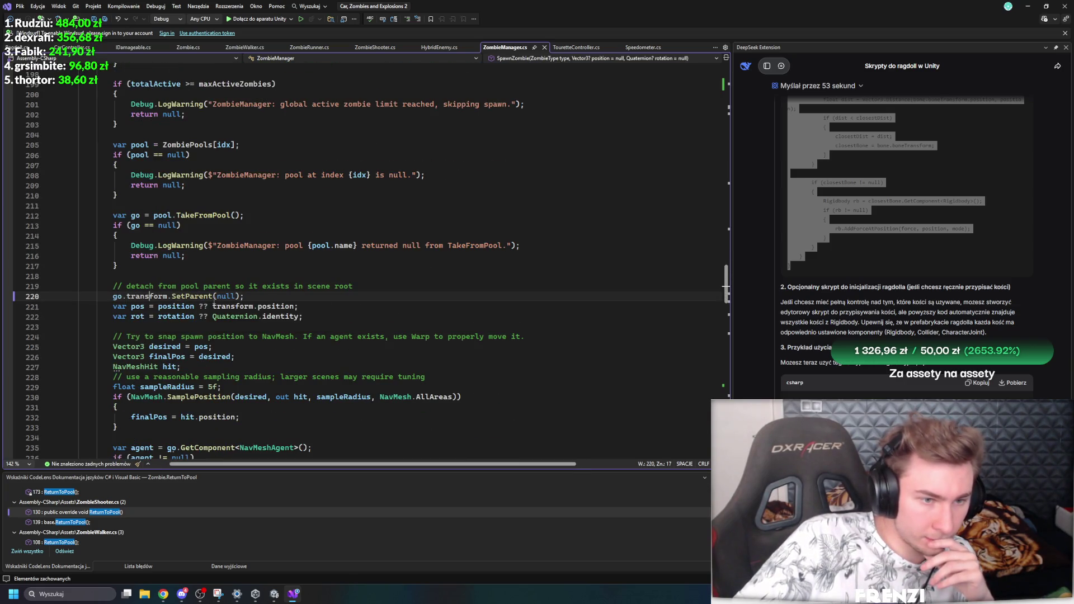
mouse_move(244, 216)
mouse_down()
mouse_move(95, 216)
mouse_move(113, 216)
mouse_up()
scroll(282, 316, up, 20)
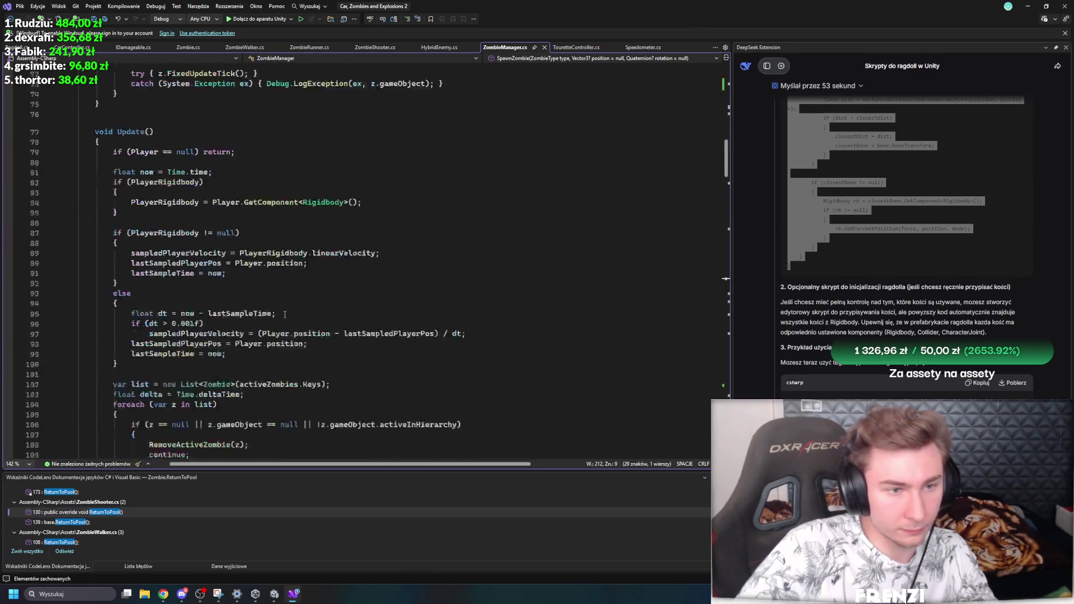
scroll(281, 317, down, 3)
scroll(224, 302, up, 15)
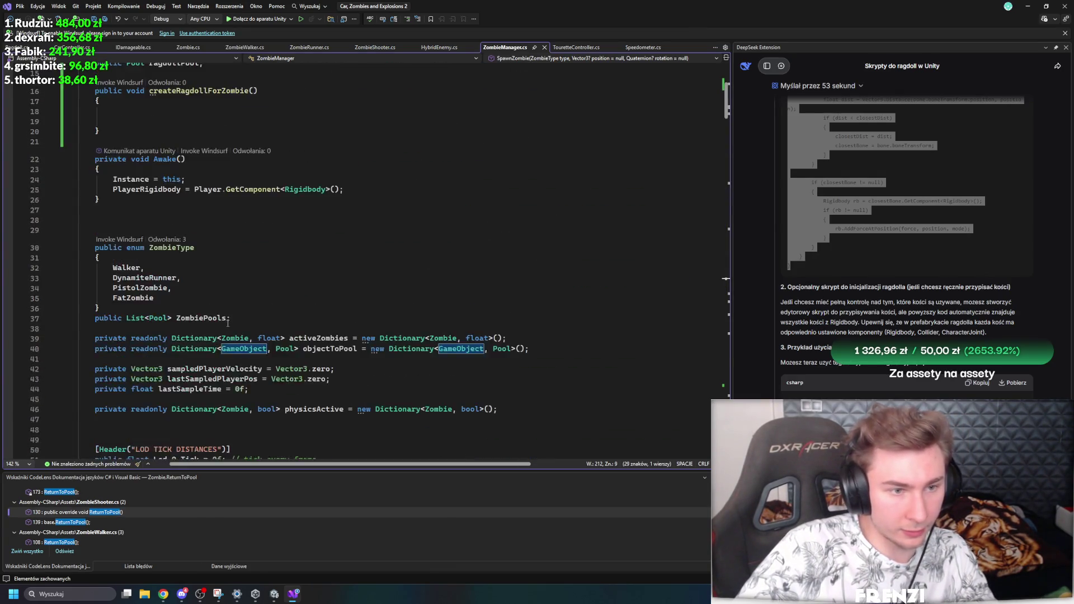
Step: Begin a ragdollPool member call in createRagdollForZombie, then open the Pool class definition
click(168, 274)
text(ragdollPool)
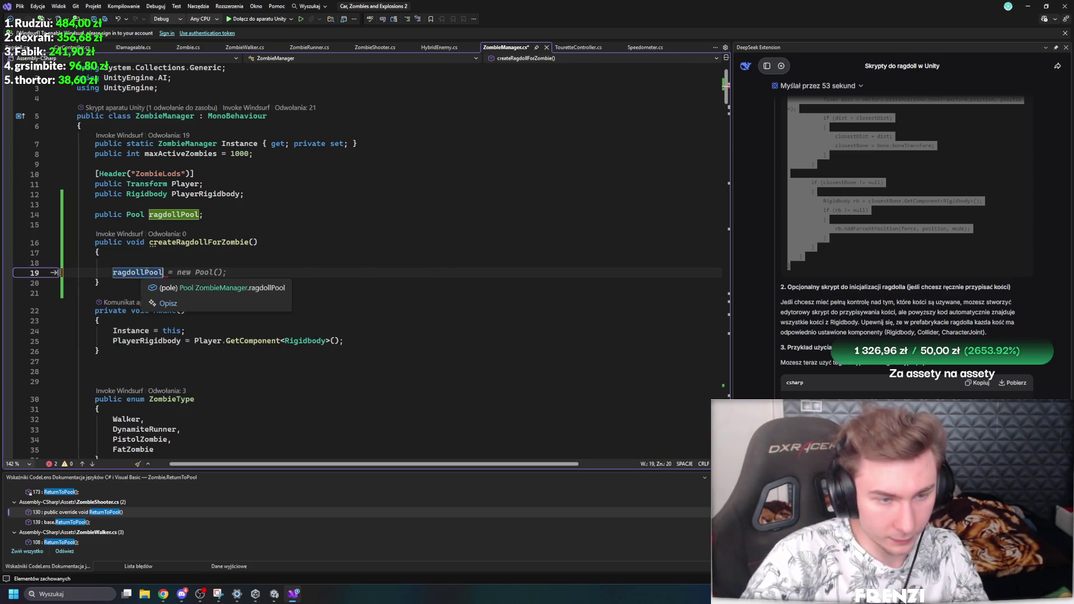
text(.getf)
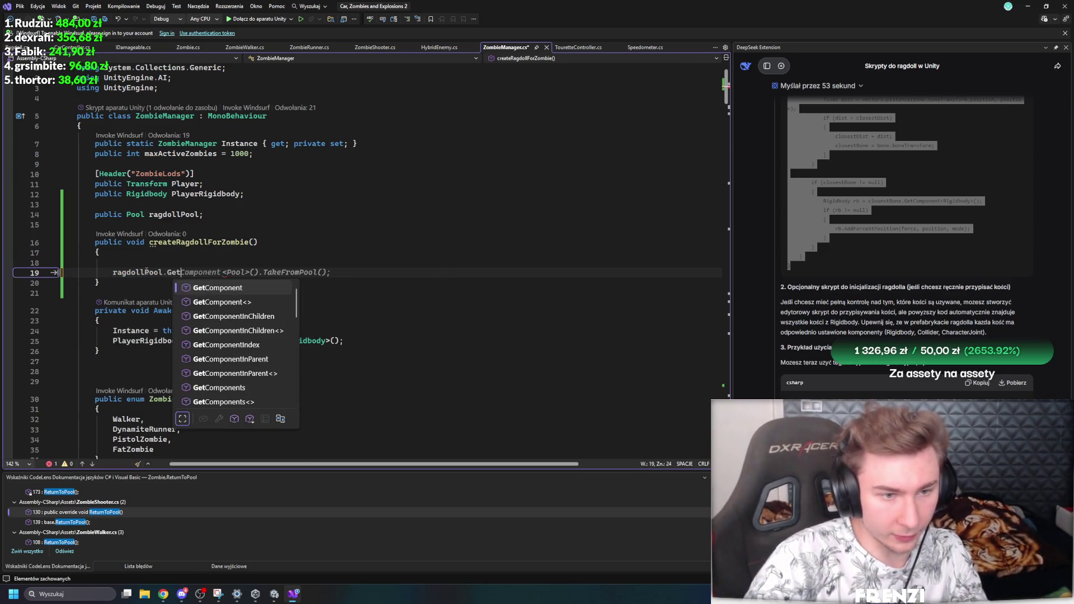
key(BackSpace)
key(BackSpace)
key(BackSpace)
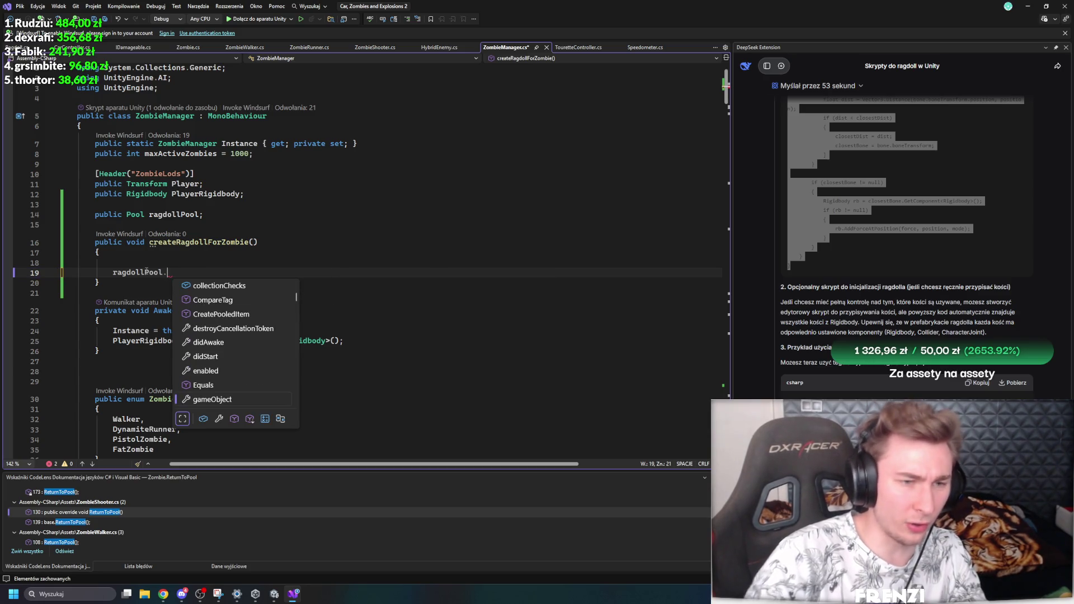
key(Escape)
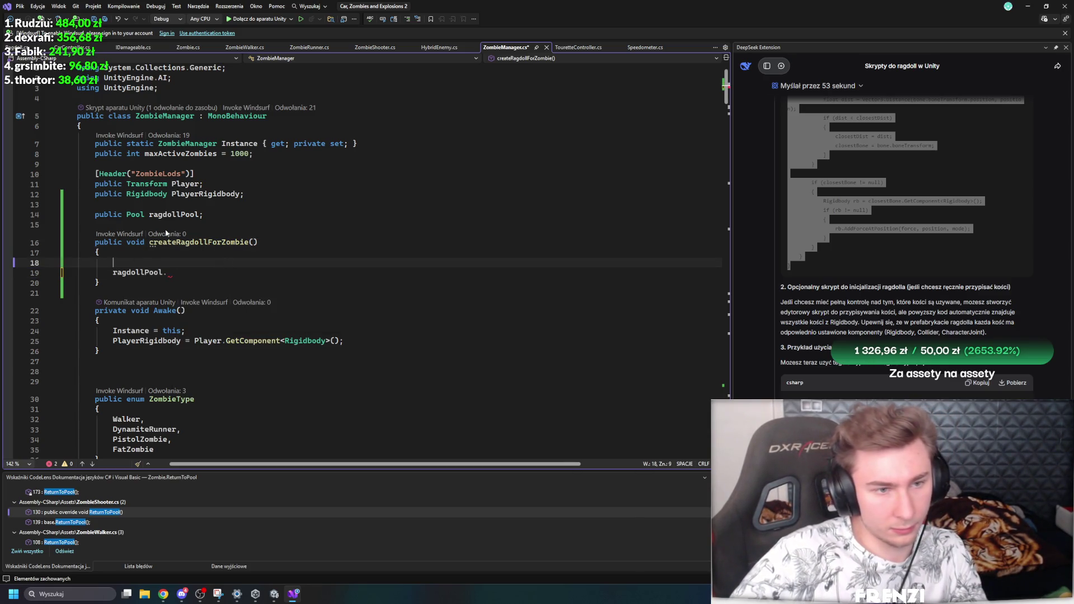
ctrl+click(135, 215)
scroll(281, 264, down, 13)
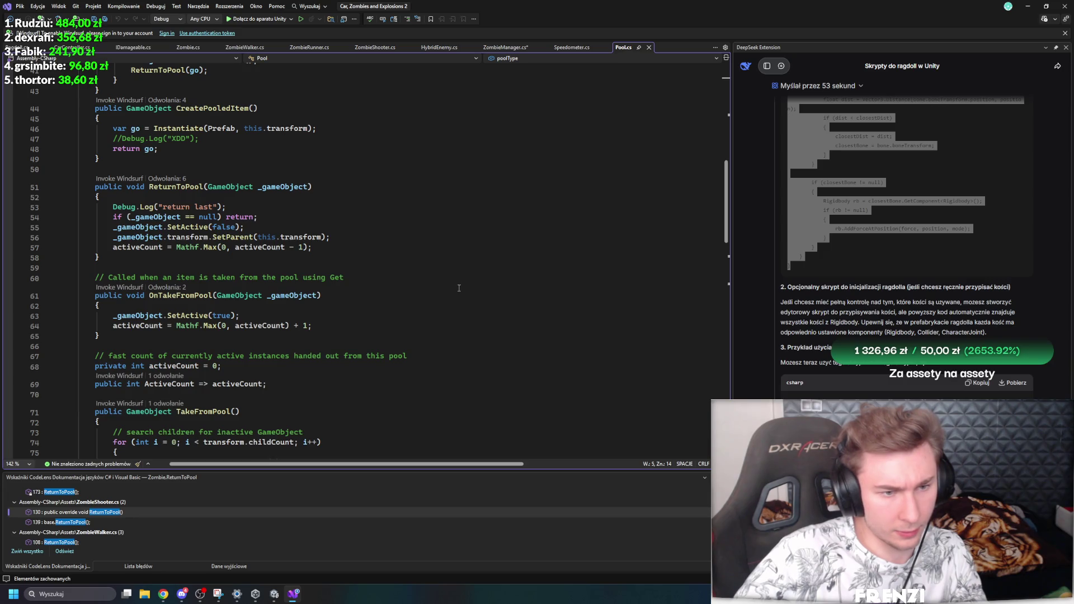
Step: Check OnTakeFromPool's CodeLens references, go back to RagdollController.cs, then view ZombieWalker.cs
scroll(454, 293, down, 4)
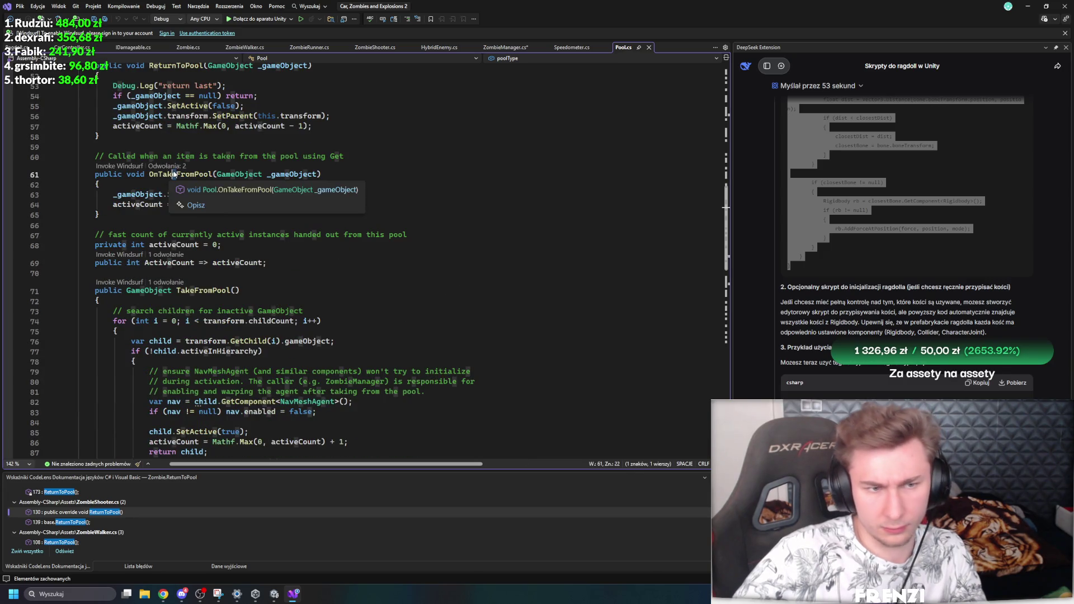
click(153, 174)
click(167, 166)
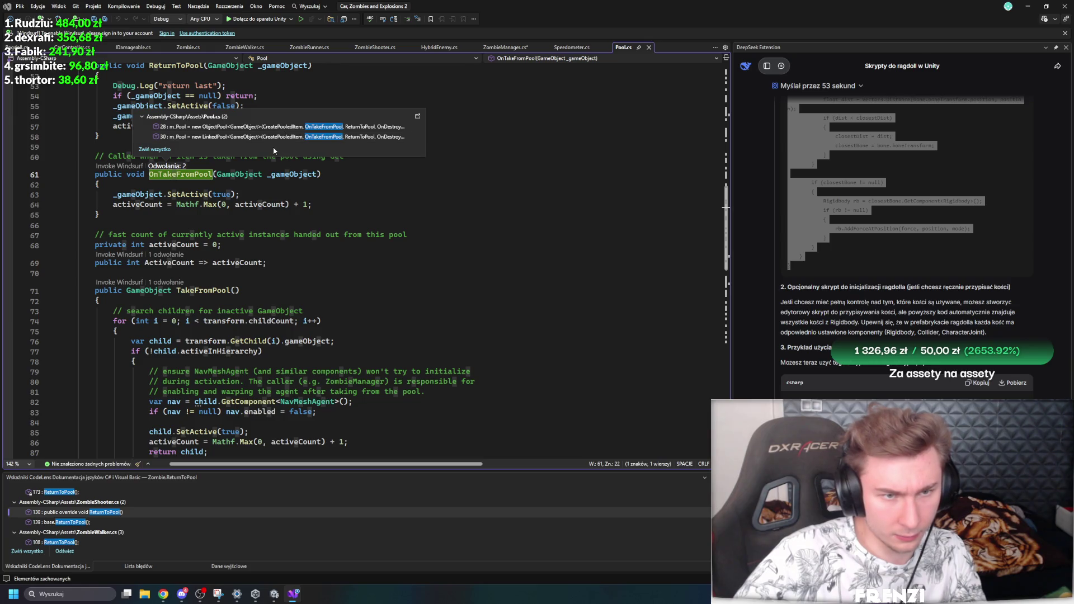
mouse_move(267, 142)
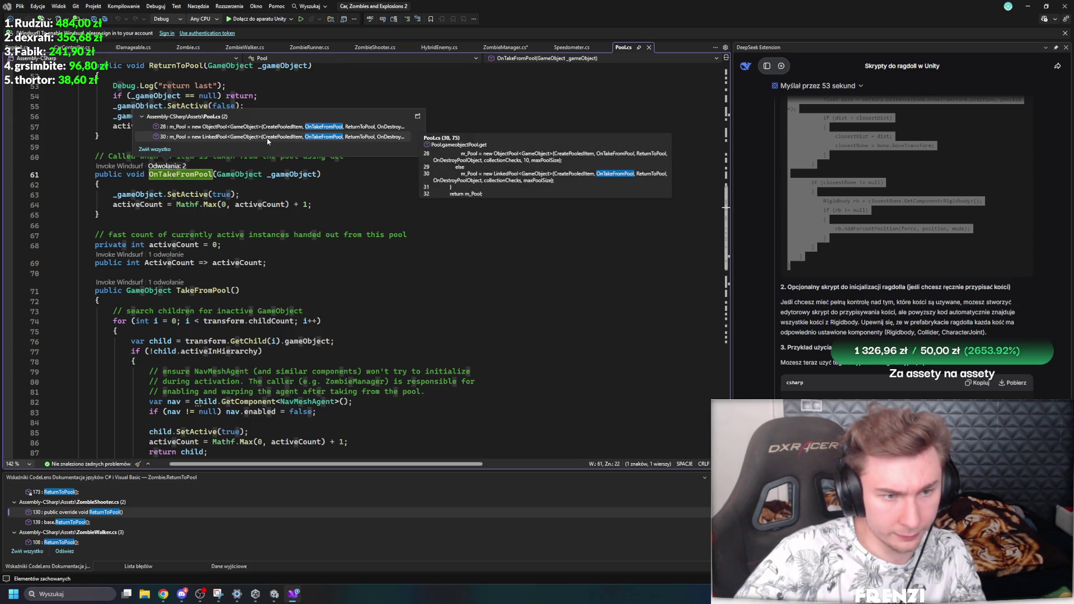
key(ctrl+minus)
key(ctrl+minus)
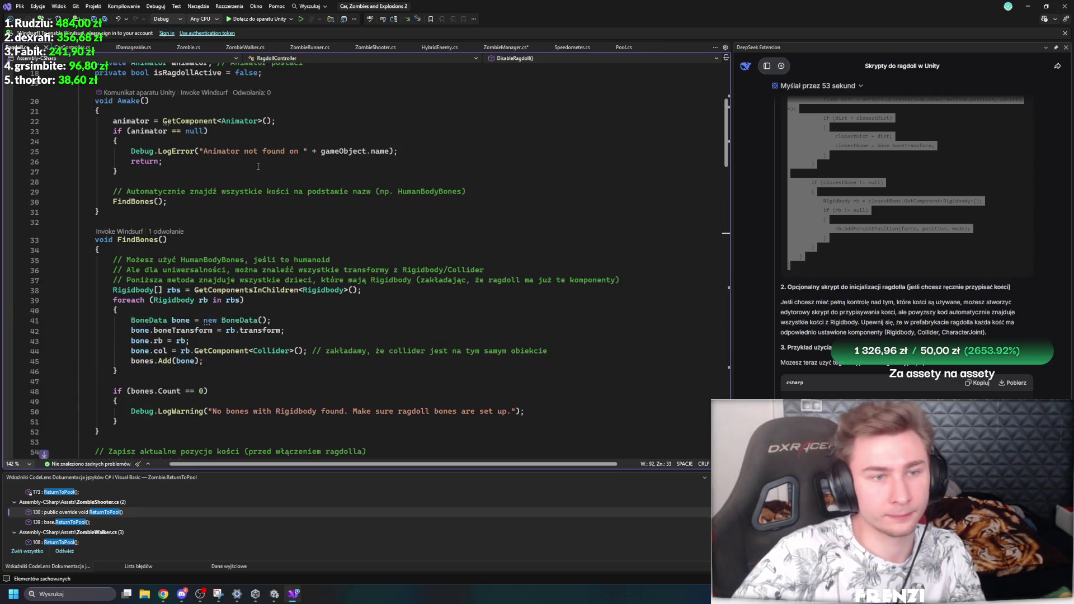
click(245, 47)
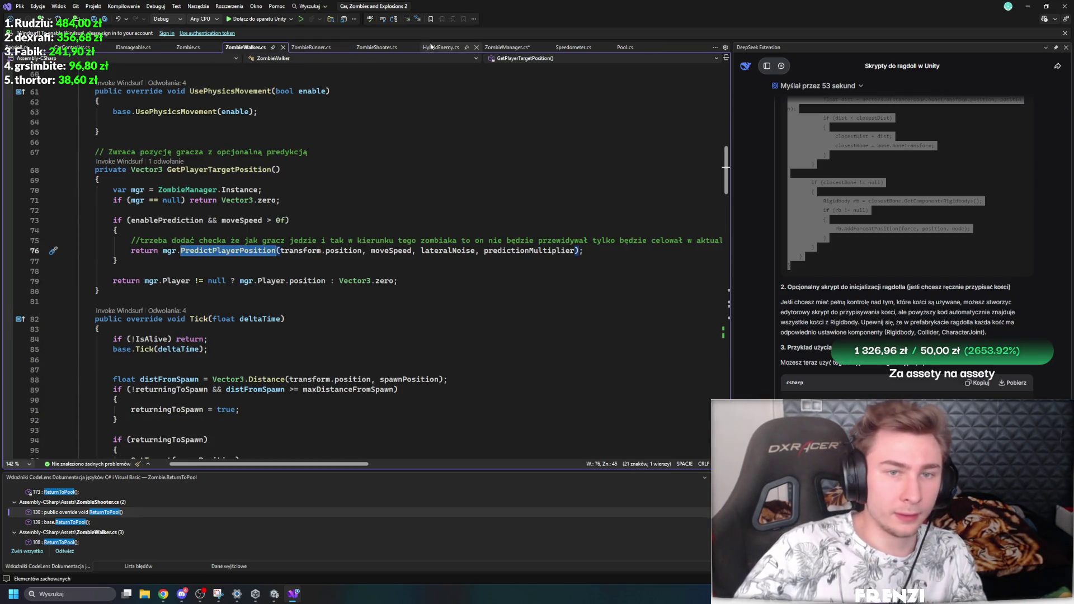
Step: In ZombieManager.cs, write 'var xd = ragdollPool.TakeFromPool();' on line 19
click(507, 47)
click(196, 274)
text(.ta)
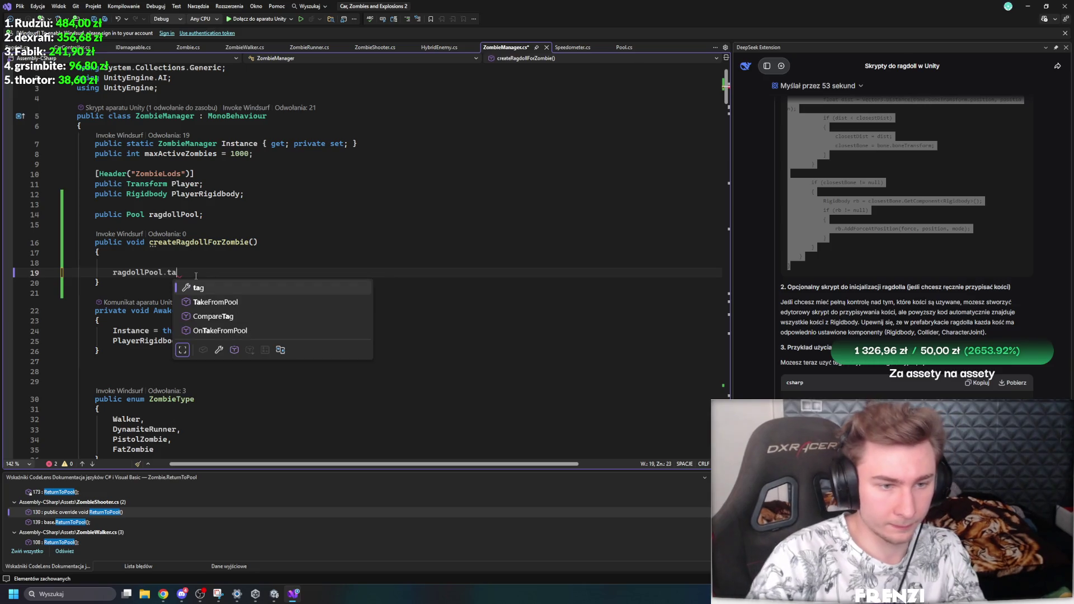
text(l)
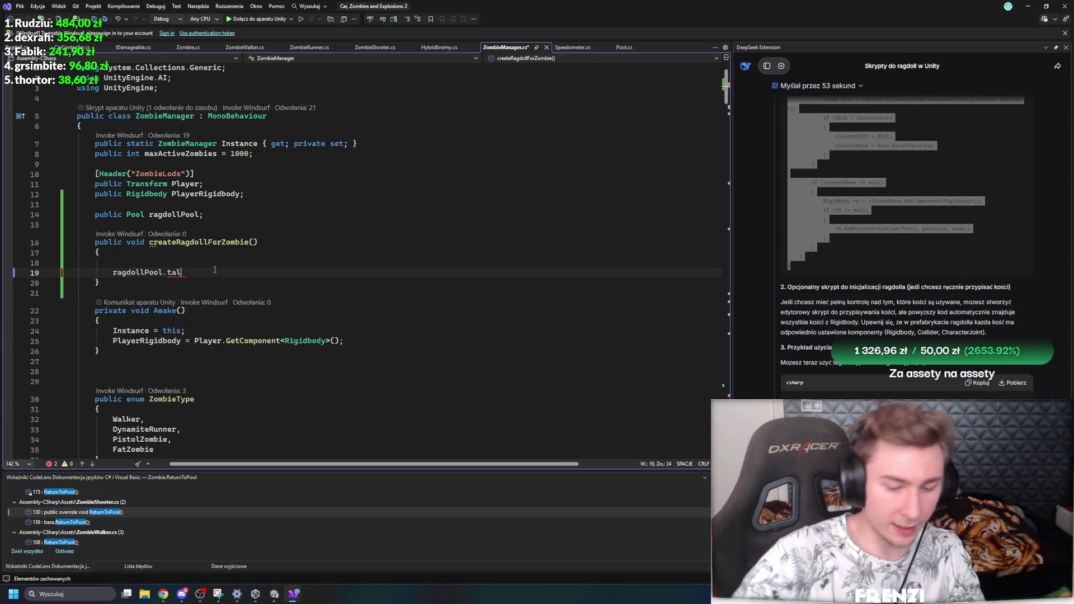
key(BackSpace)
key(BackSpace)
key(BackSpace)
text(tak)
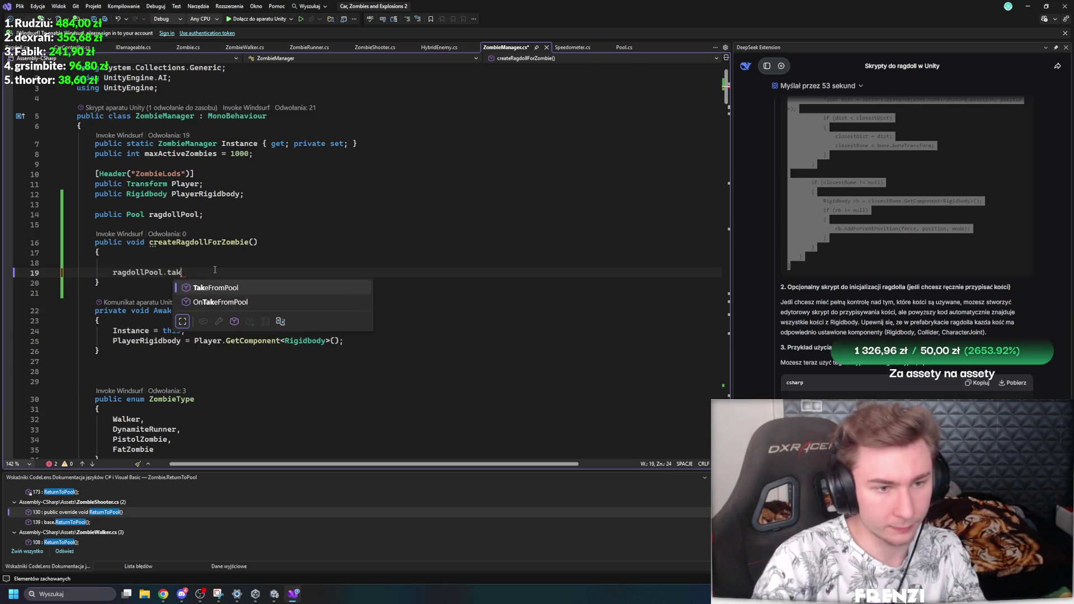
key(Tab)
key(Home)
text(var xd=)
click(333, 272)
text(();)
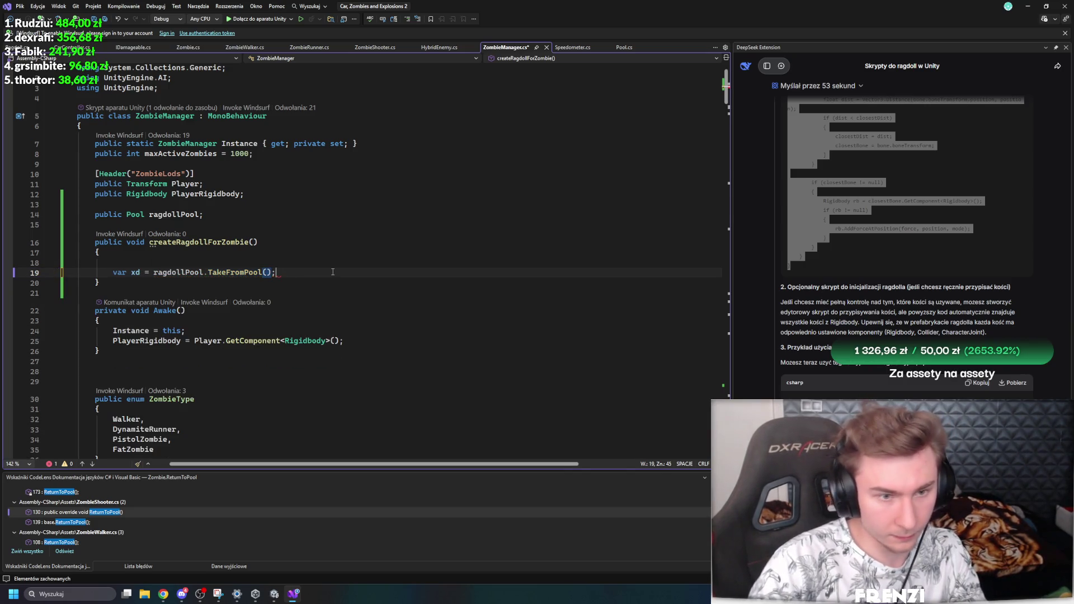
key(Return)
Step: Rename the method to CreateRagdollForZombie and give it a 'GameObject forMe' parameter
click(253, 242)
key(ctrl+period)
key(Return)
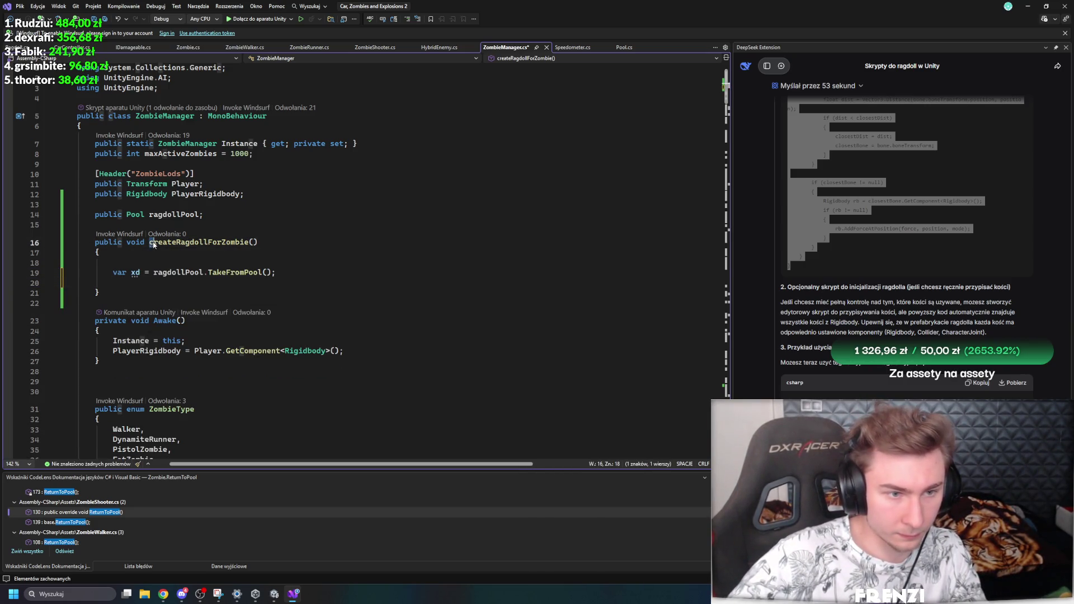
text(GameObject for)
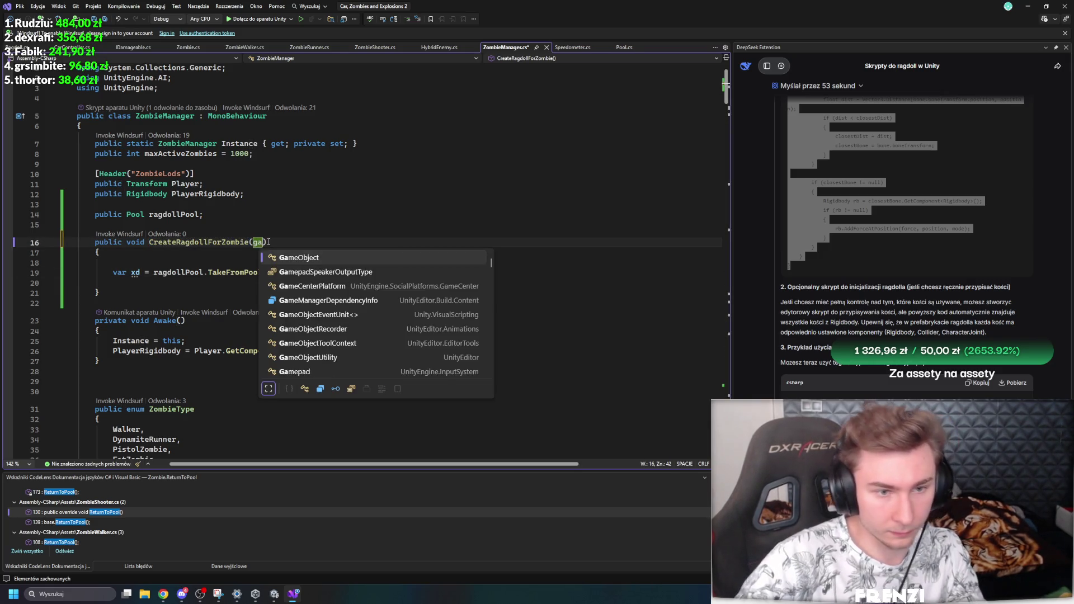
text(Me)
Step: Add an xd.GetComponent<RagdollController>() call to enable the ragdoll's controller
click(154, 288)
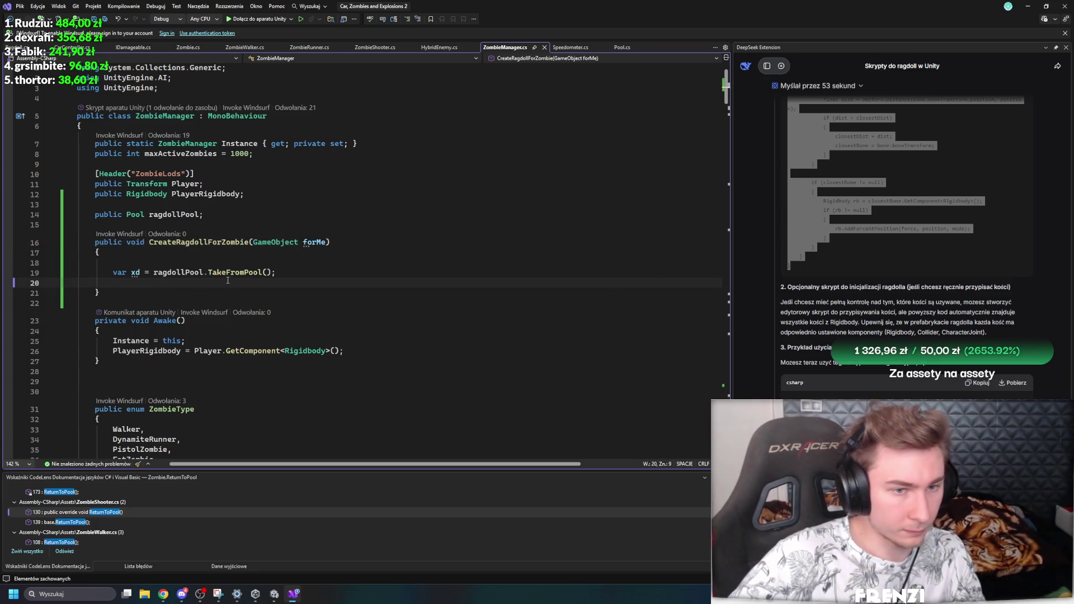
text(xd.GetC)
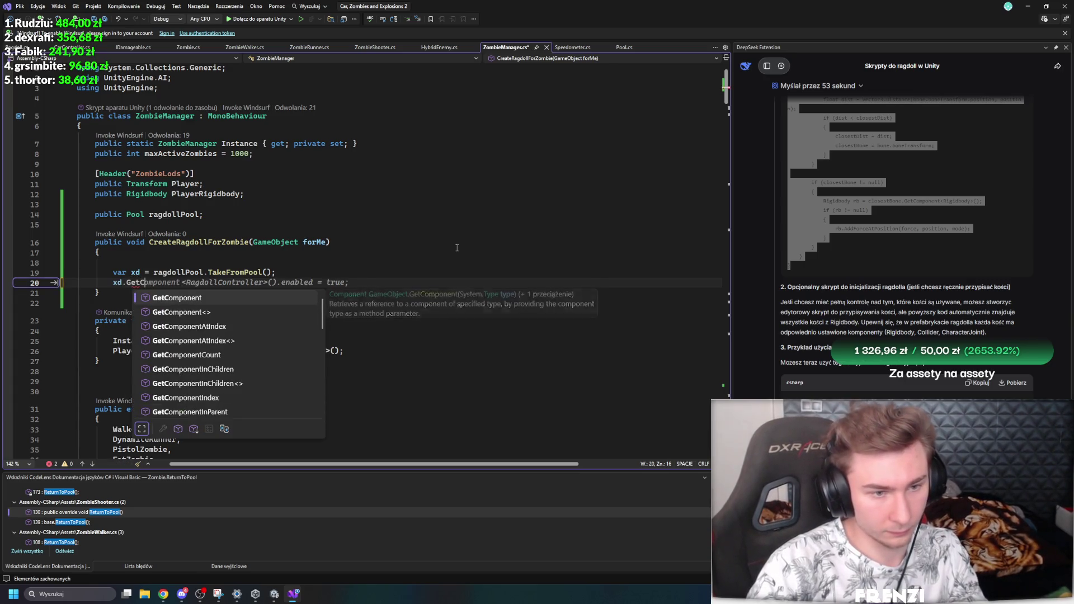
key(Tab)
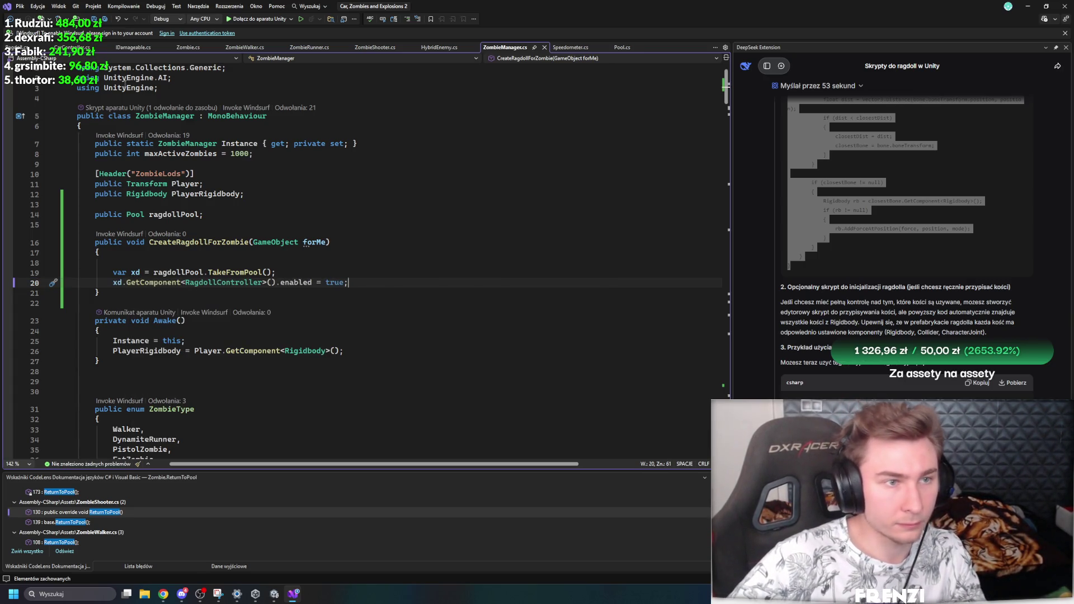
Step: Open the RagdollController definition and scroll through the script
ctrl+click(236, 279)
scroll(356, 293, down, 12)
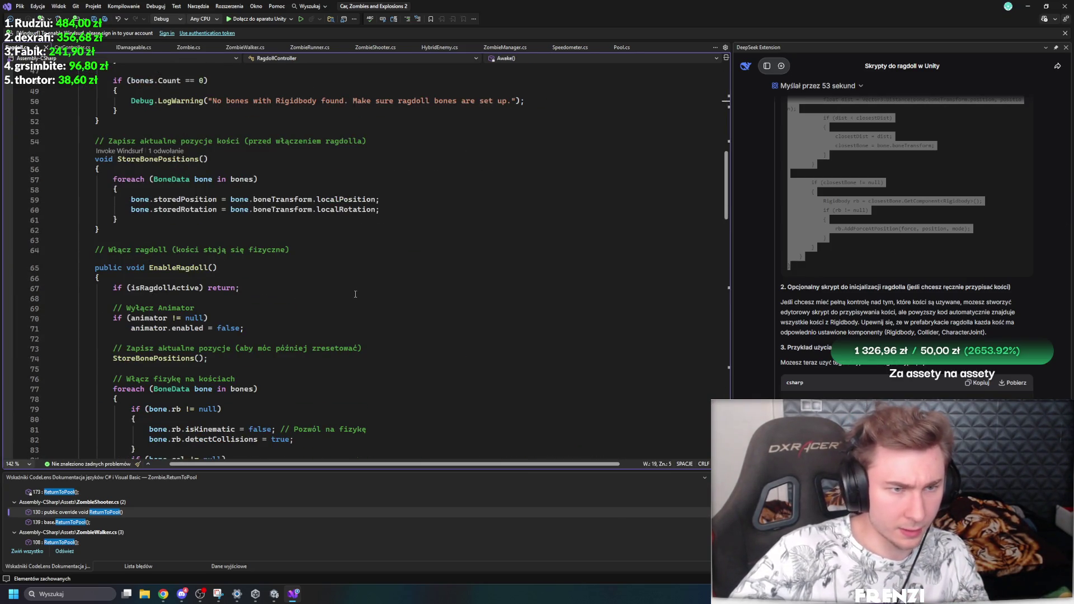
scroll(356, 294, down, 14)
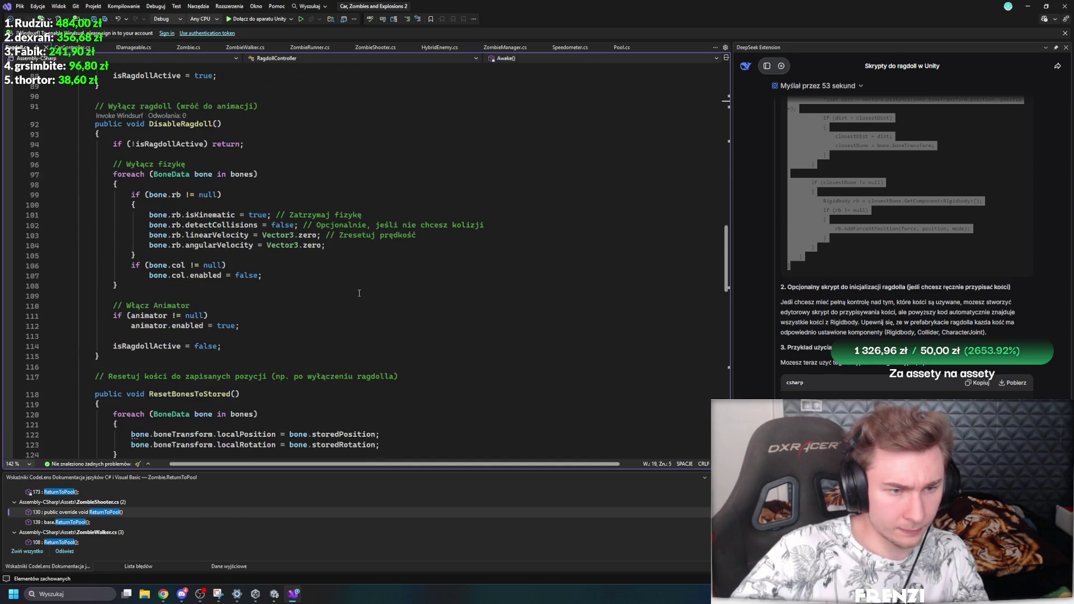
scroll(359, 293, down, 7)
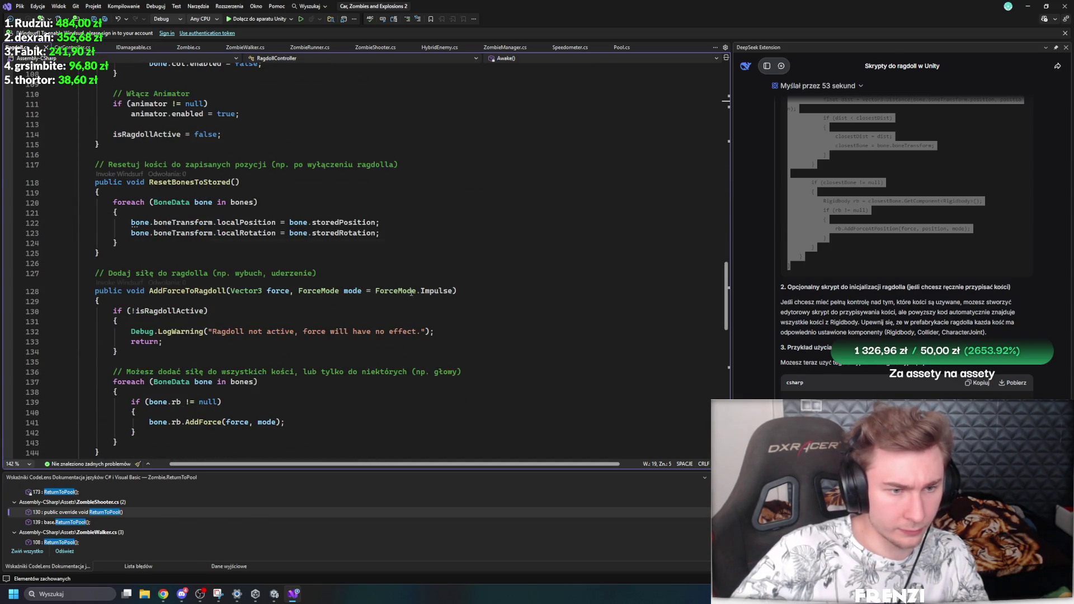
scroll(236, 311, down, 3)
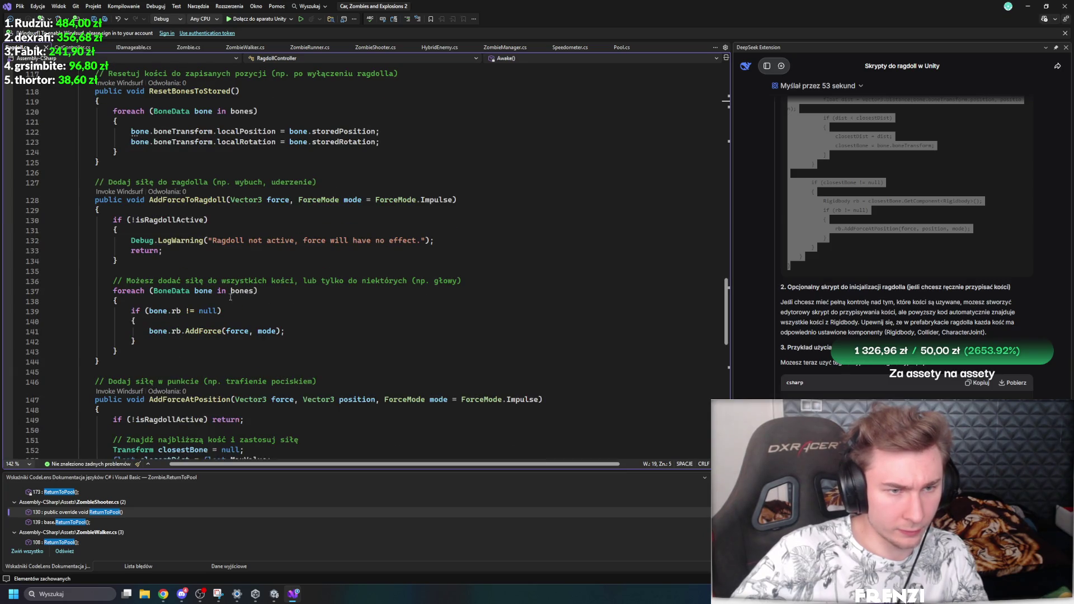
scroll(413, 335, down, 1)
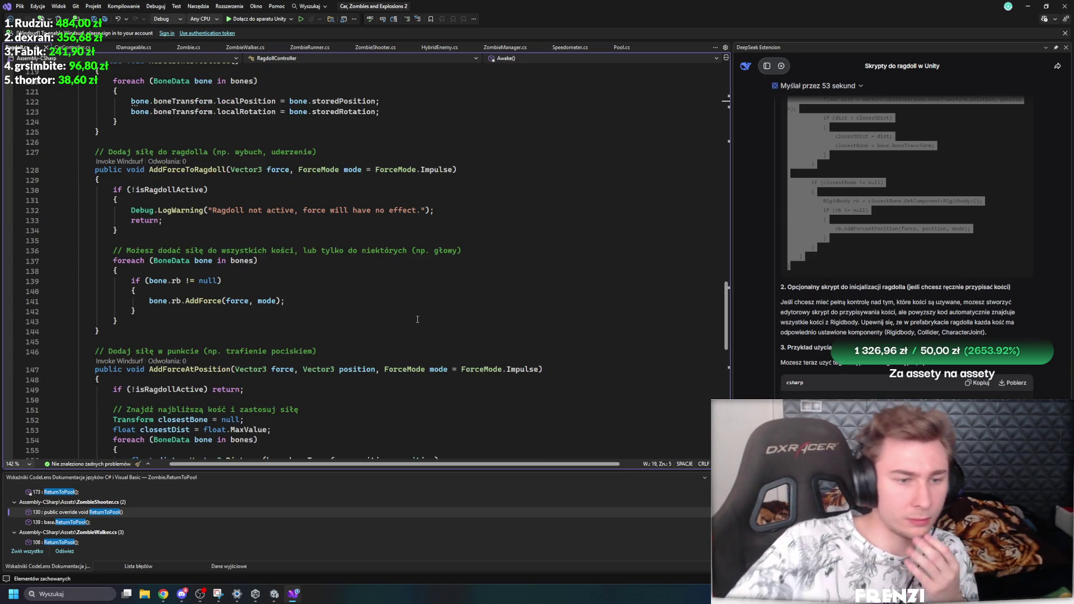
scroll(407, 307, down, 12)
scroll(481, 353, up, 20)
scroll(485, 350, up, 12)
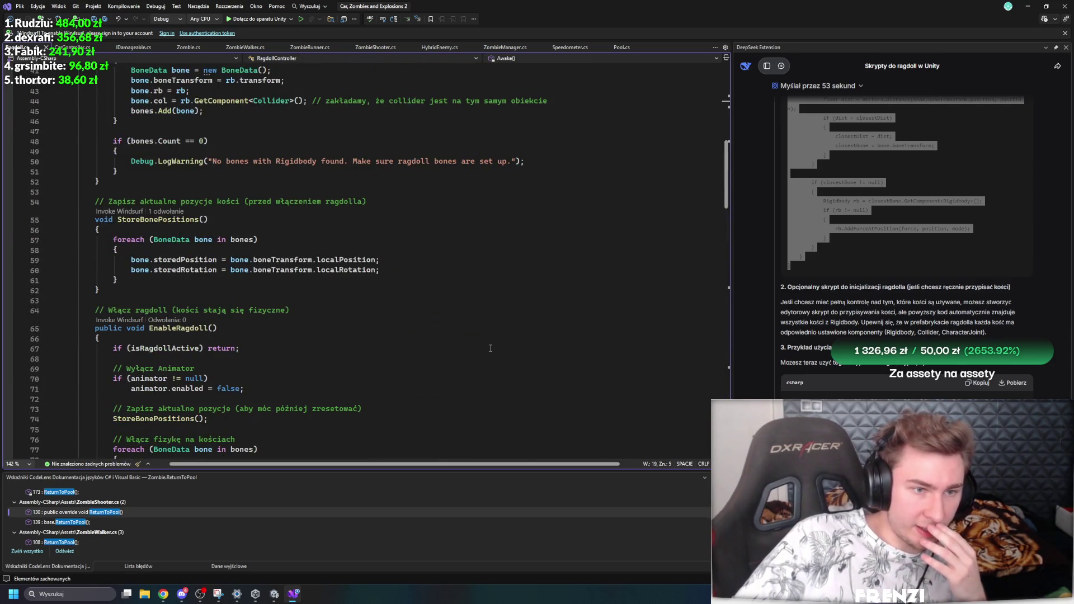
scroll(491, 348, up, 10)
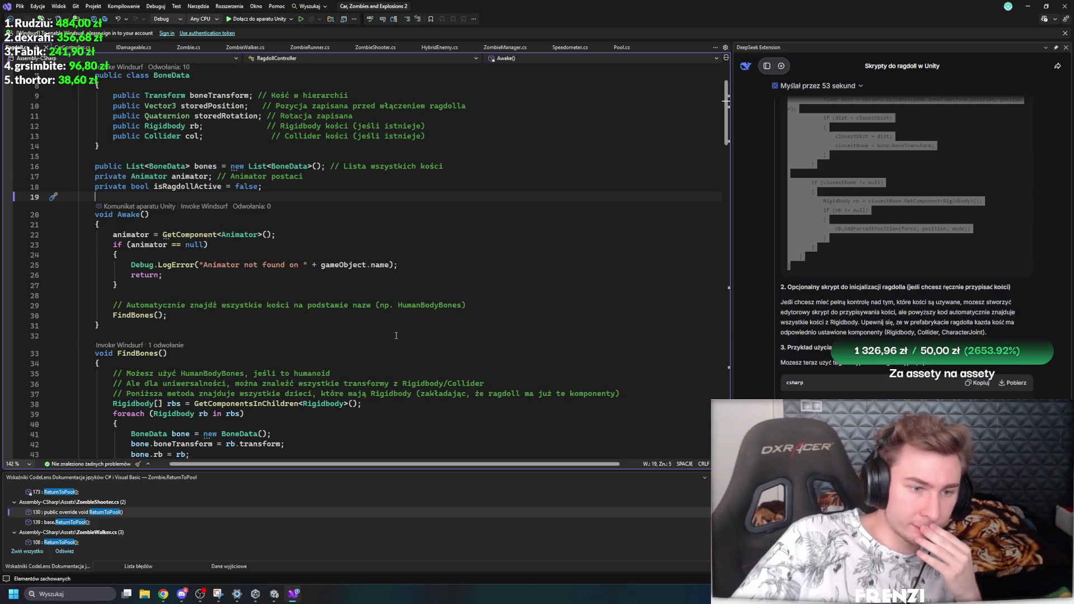
Step: Highlight every reference to FindBones around the Awake method
click(146, 306)
click(142, 323)
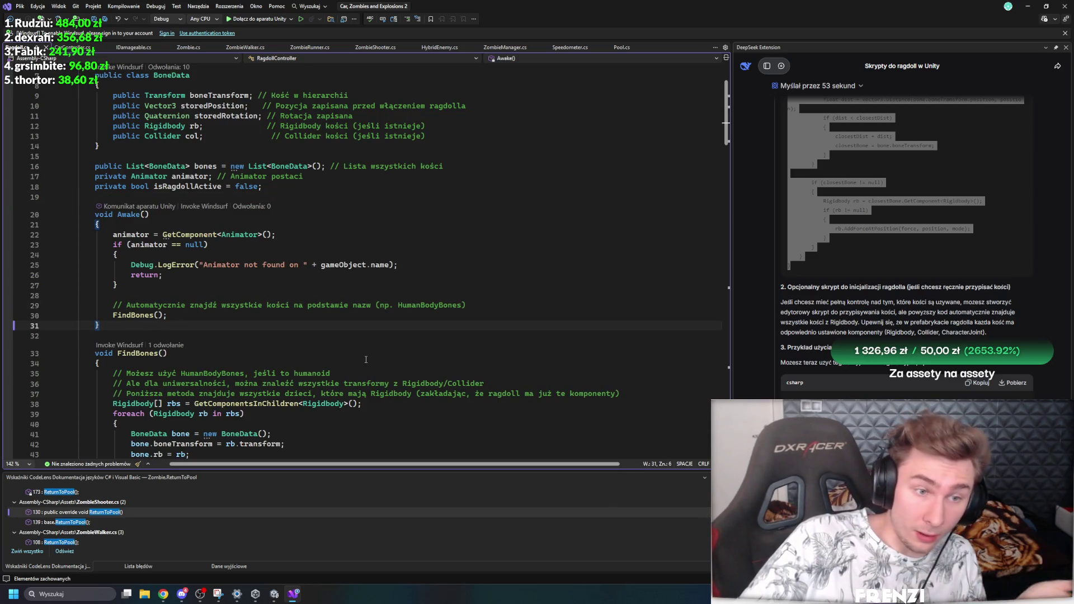
click(145, 315)
scroll(439, 325, down, 6)
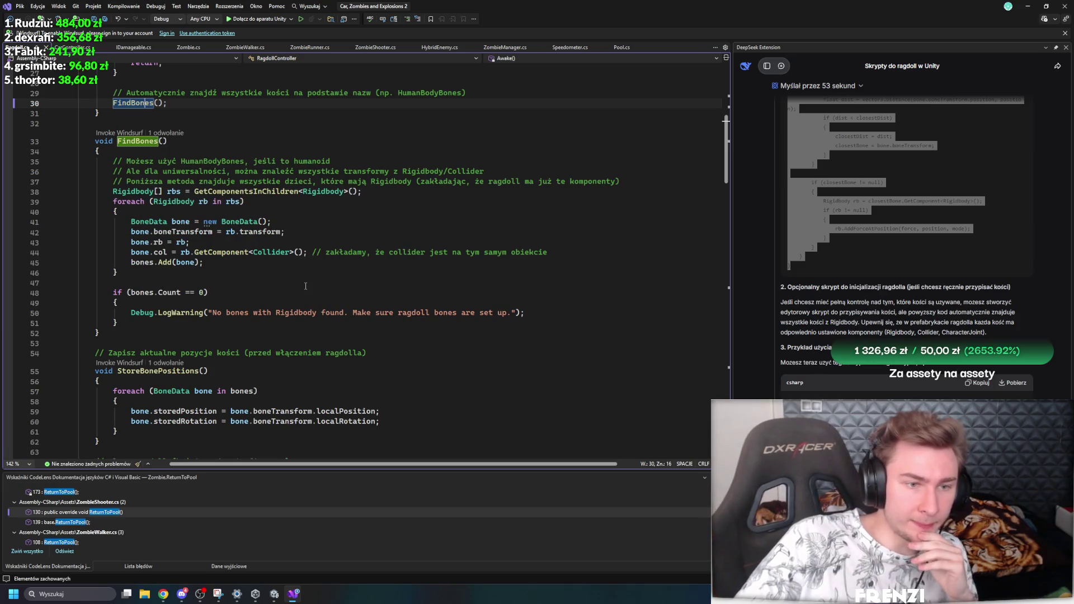
scroll(309, 291, up, 6)
scroll(312, 325, up, 2)
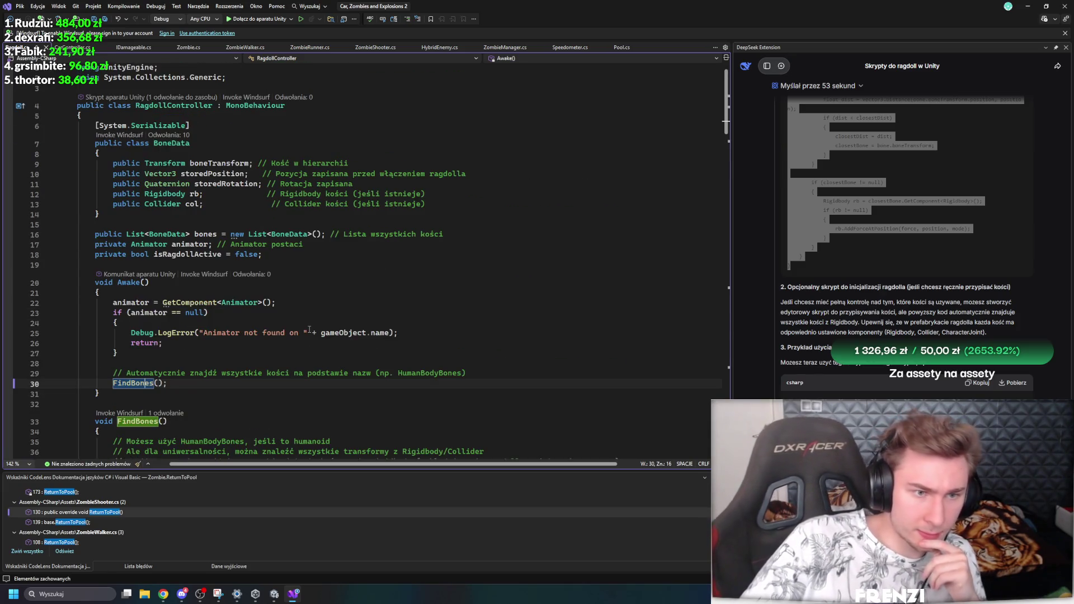
Step: Glance at CarController.cs, return to RagdollController.cs, then switch to ZombieWalker.cs
click(74, 47)
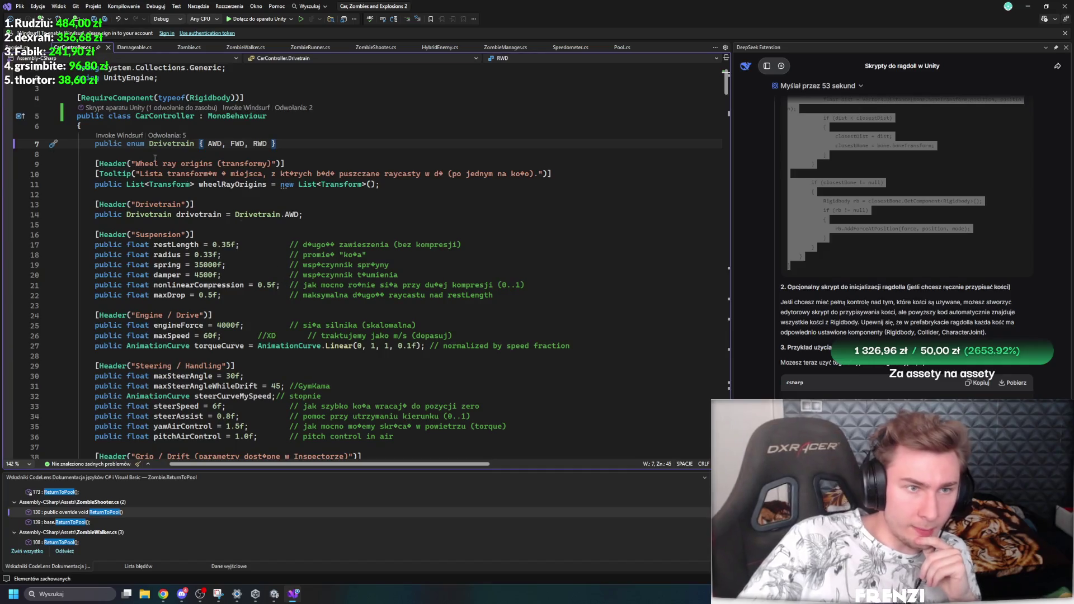
click(28, 47)
scroll(282, 283, down, 1)
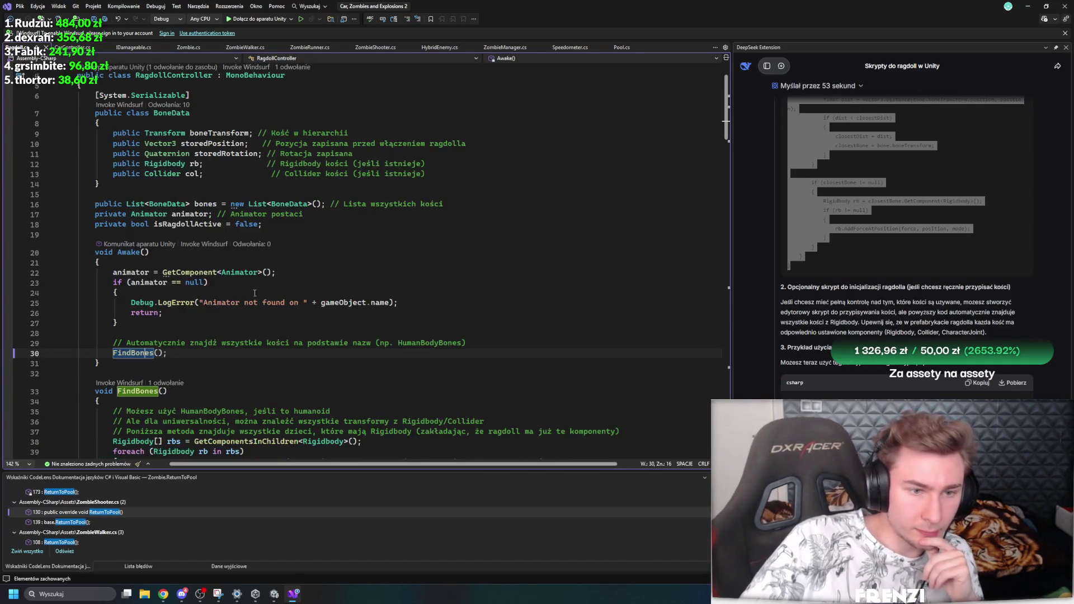
click(247, 48)
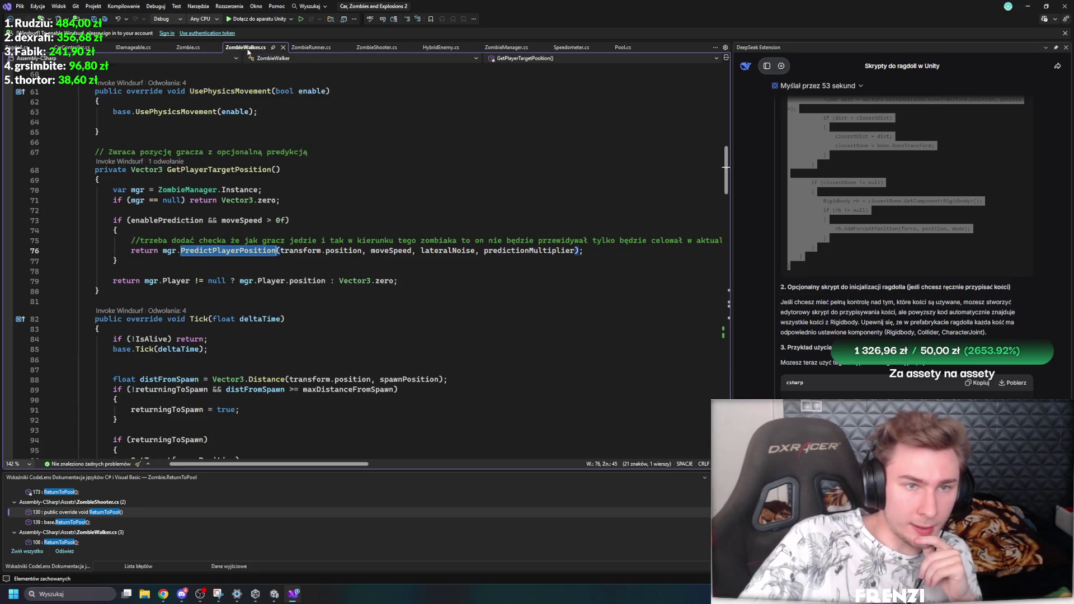
Step: Open ZombieShooter.cs and put the caret on its base.ReturnToPool() call at line 130
click(309, 48)
click(373, 48)
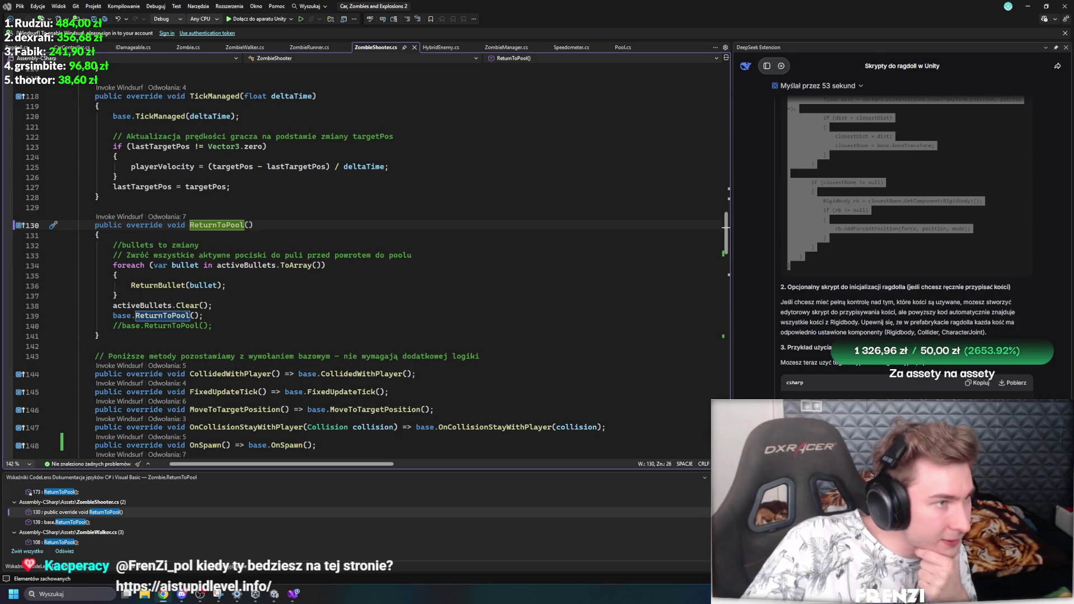
key(alt+Tab)
key(alt+Tab)
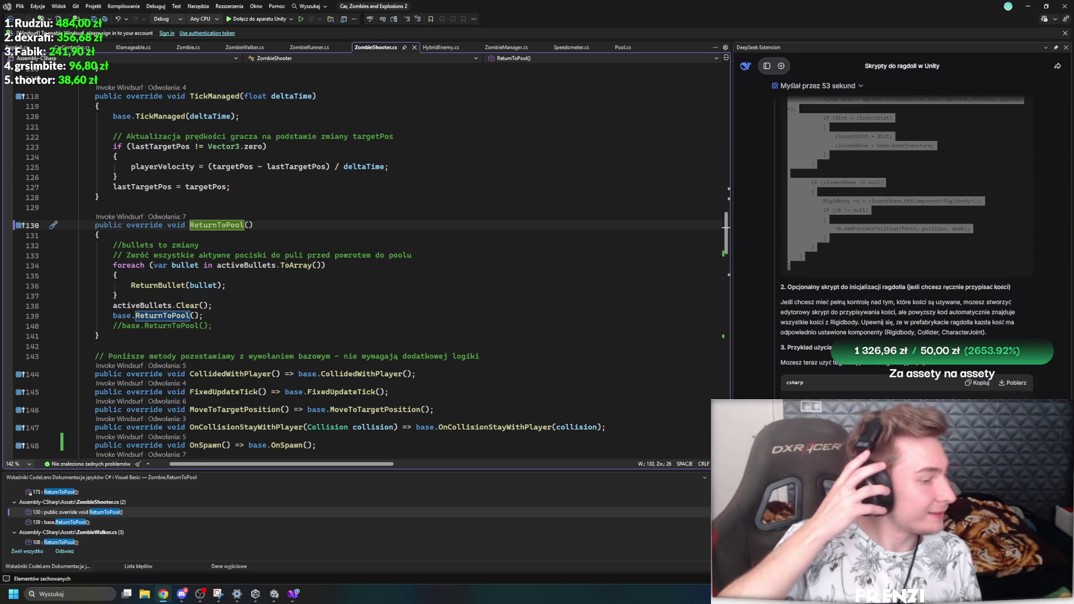
click(511, 316)
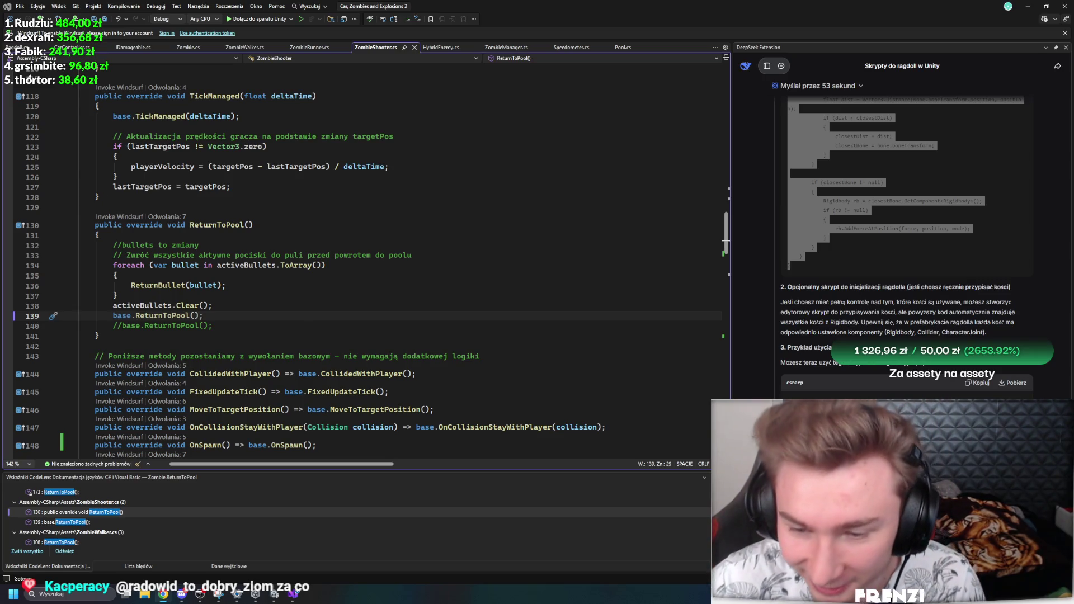
Step: Read ZombieShooter's Tick target-prediction code beside DeepSeek's answer about ragdoll scripts
scroll(414, 205, down, 13)
scroll(300, 314, up, 4)
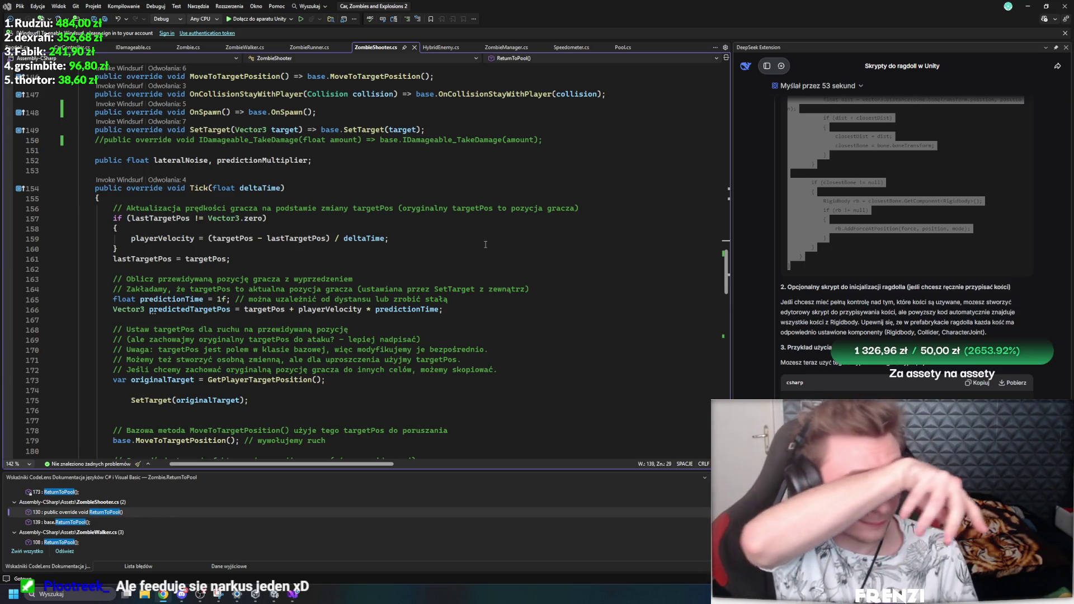
scroll(358, 256, up, 7)
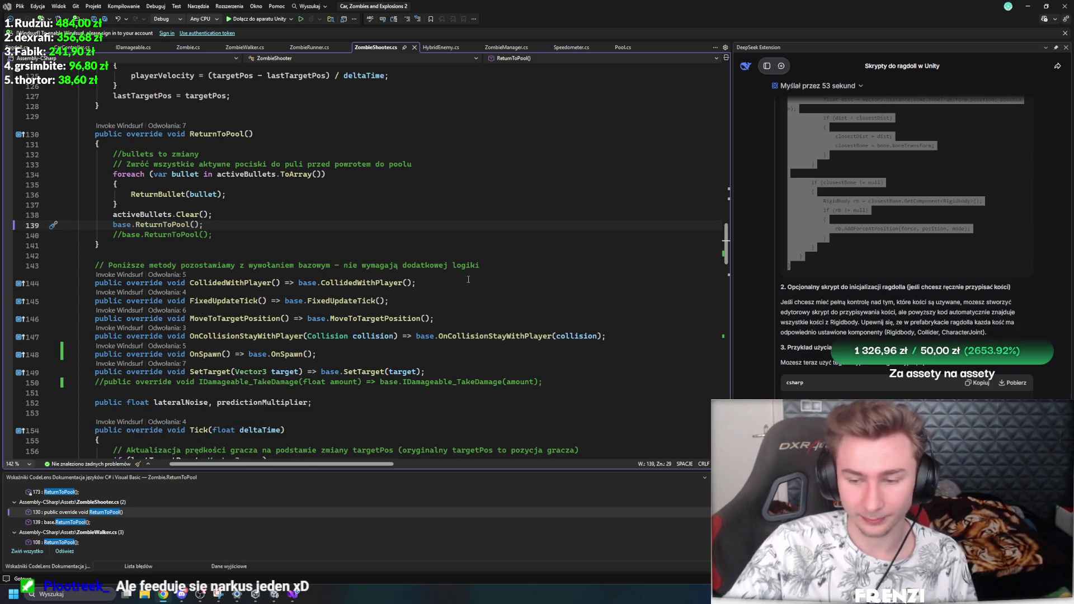
Step: Scroll through ZombieShooter.cs and DeepSeek's TestRagdoll example, then open RagdollController.cs
scroll(448, 280, down, 20)
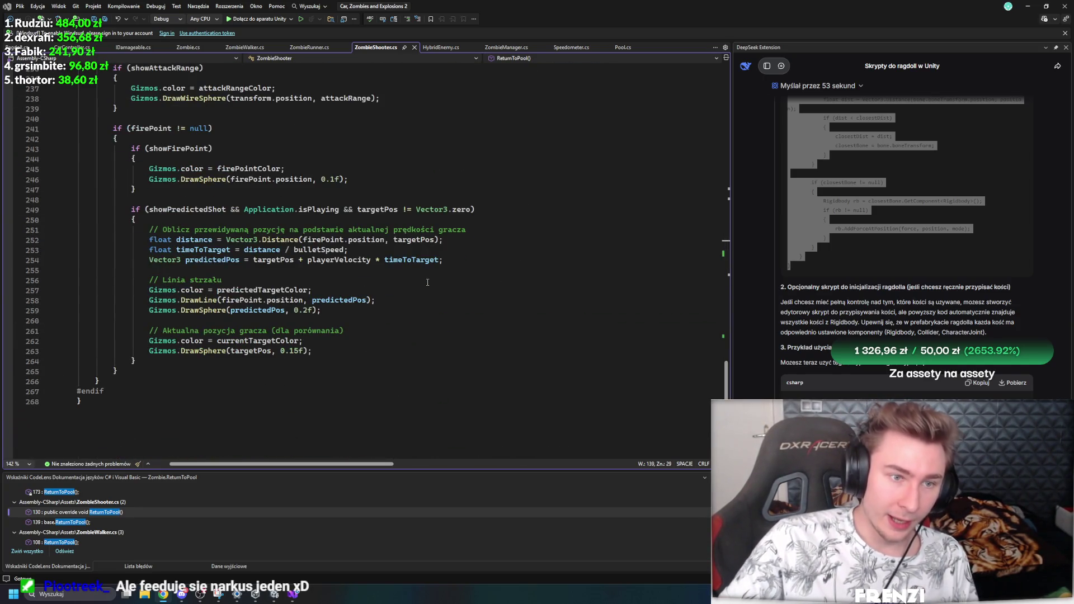
scroll(428, 283, up, 20)
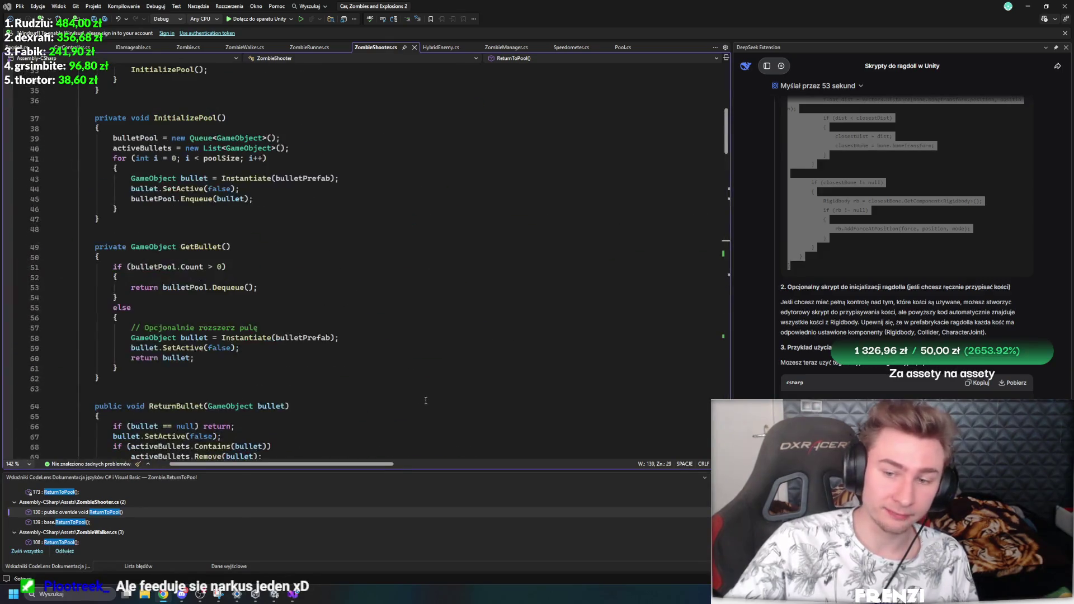
scroll(1042, 314, down, 5)
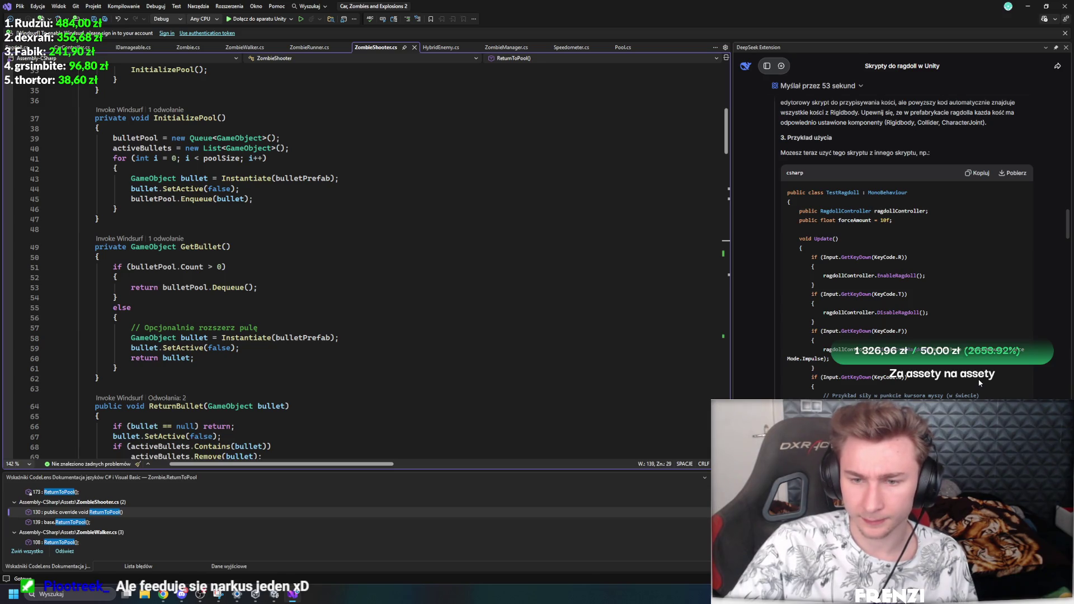
scroll(947, 385, down, 3)
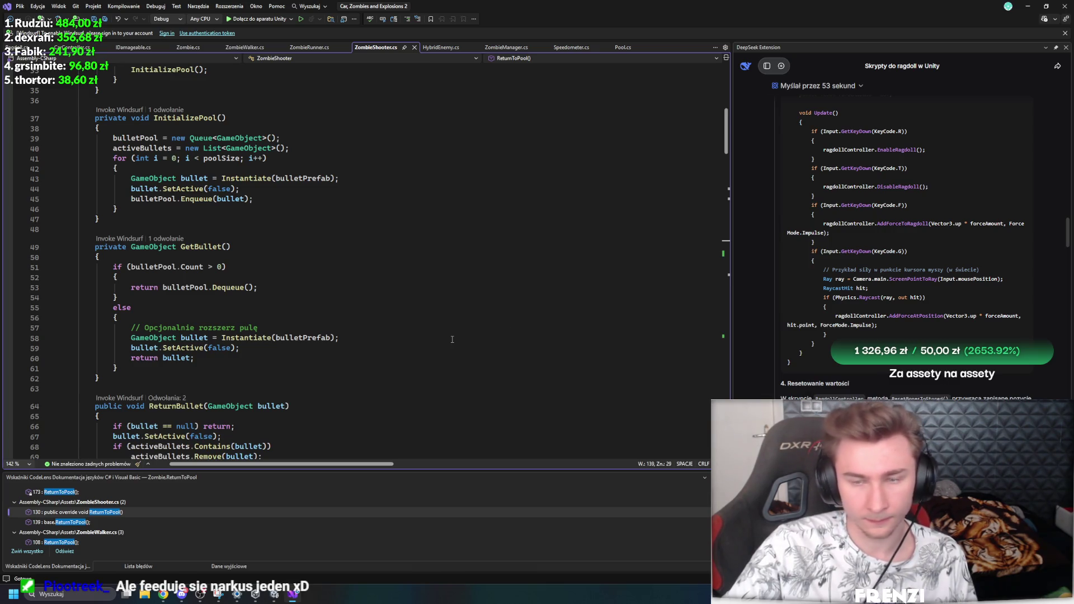
click(29, 47)
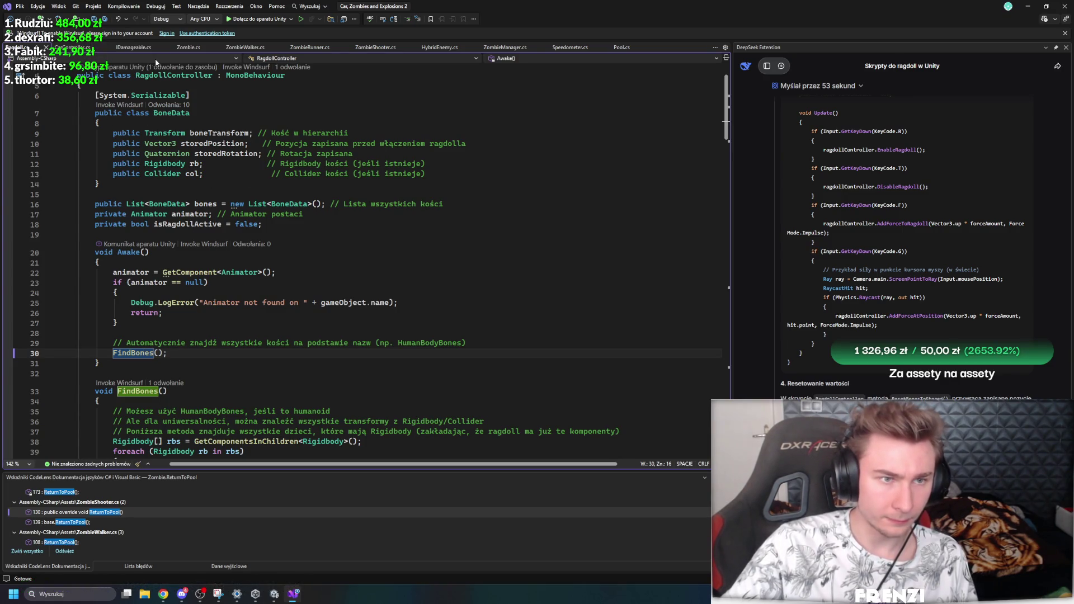
Step: Let Unity recompile, then return to RagdollController's missing-Animator check in Awake
click(274, 594)
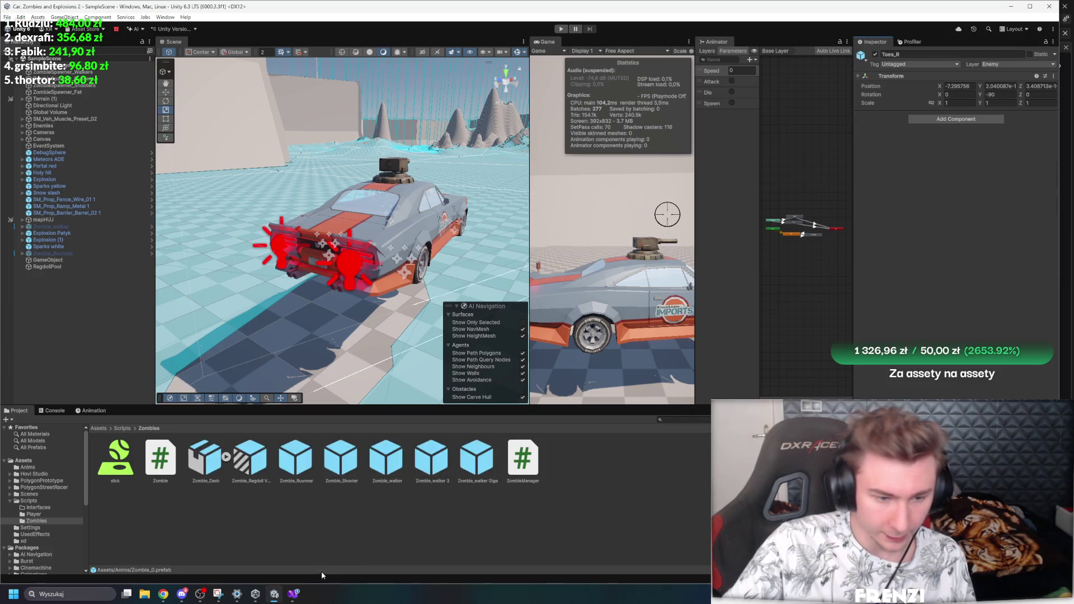
click(293, 594)
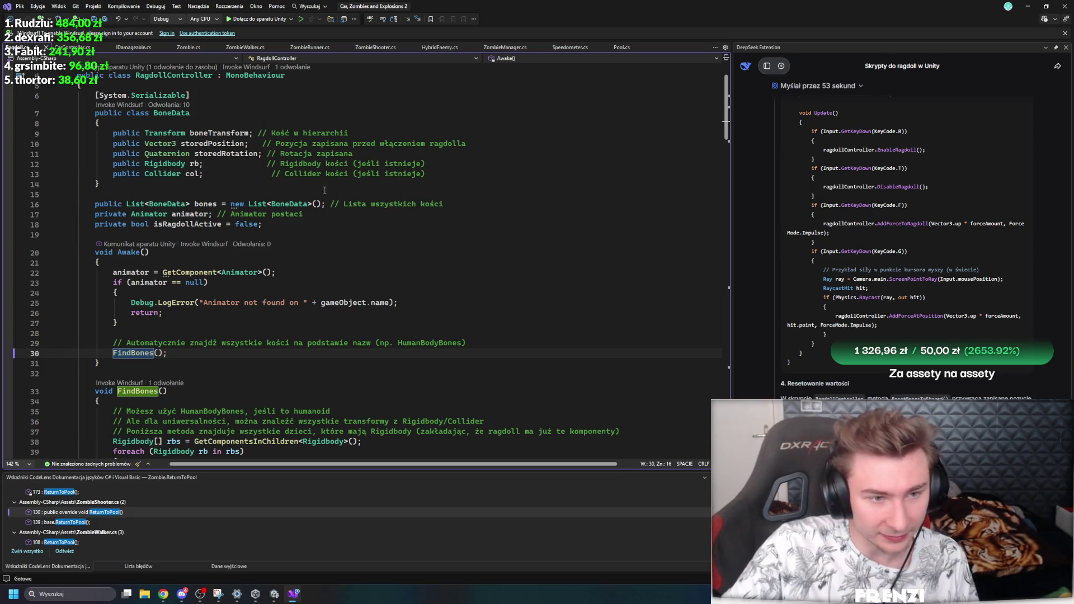
click(322, 292)
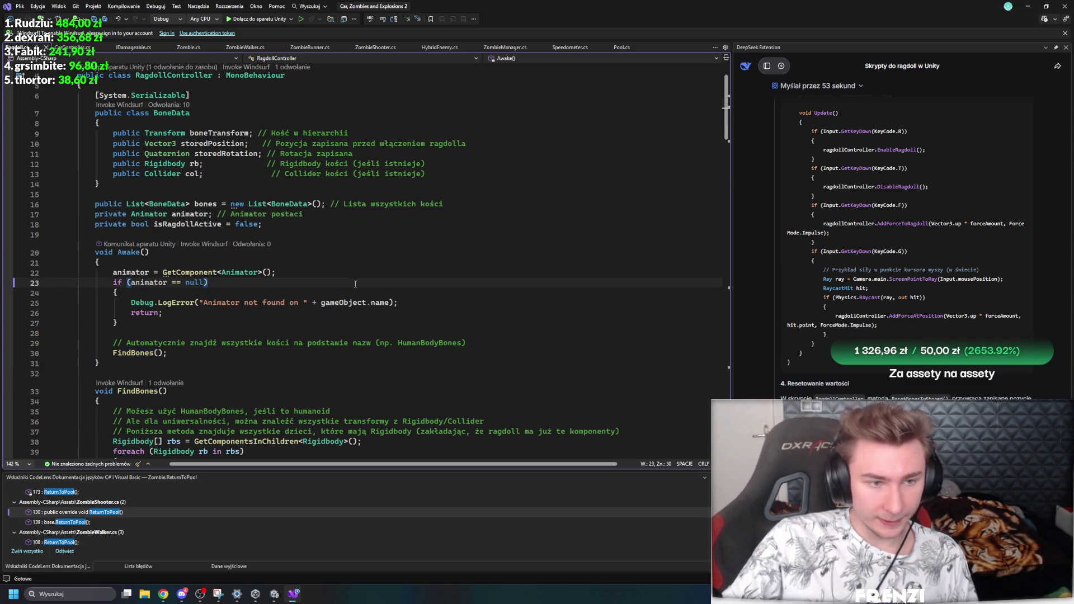
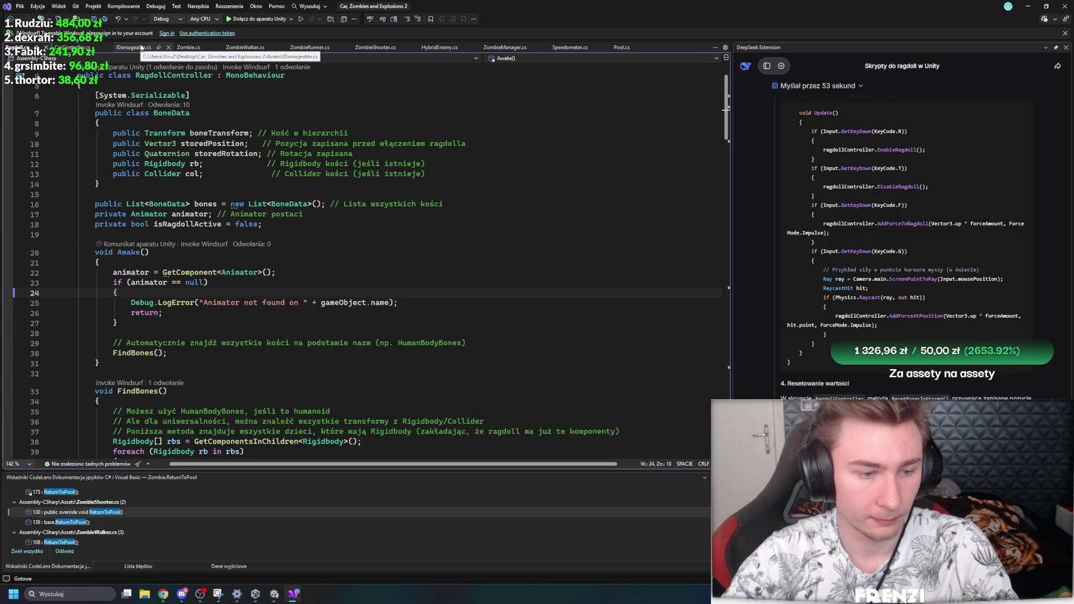
Step: Review the IDamageable, Zombie spawn-reset and ZombieWalker UsePhysicsMovement code
click(141, 48)
click(190, 47)
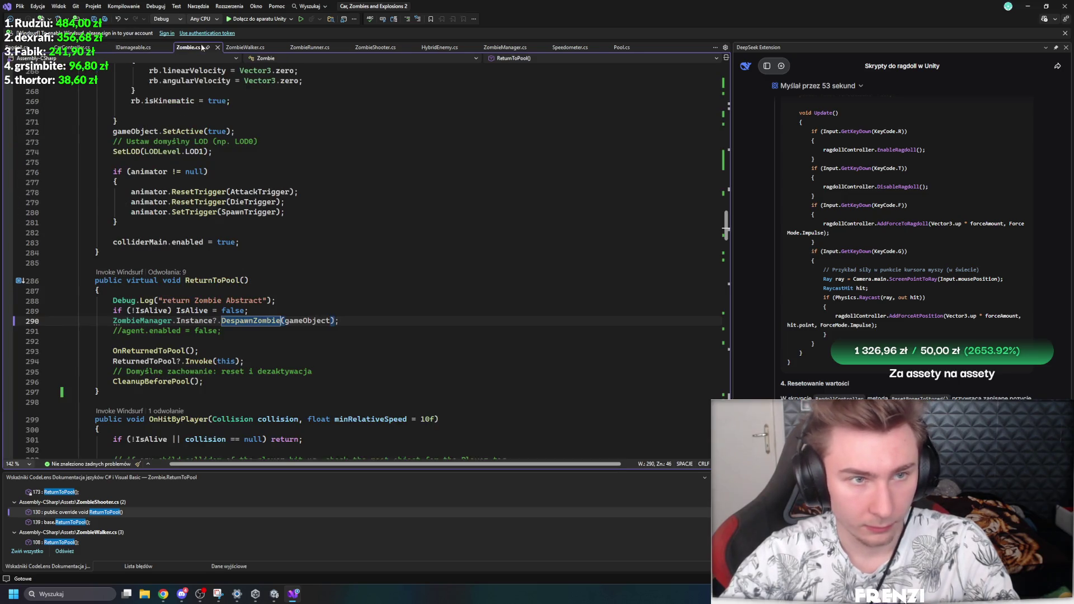
click(318, 255)
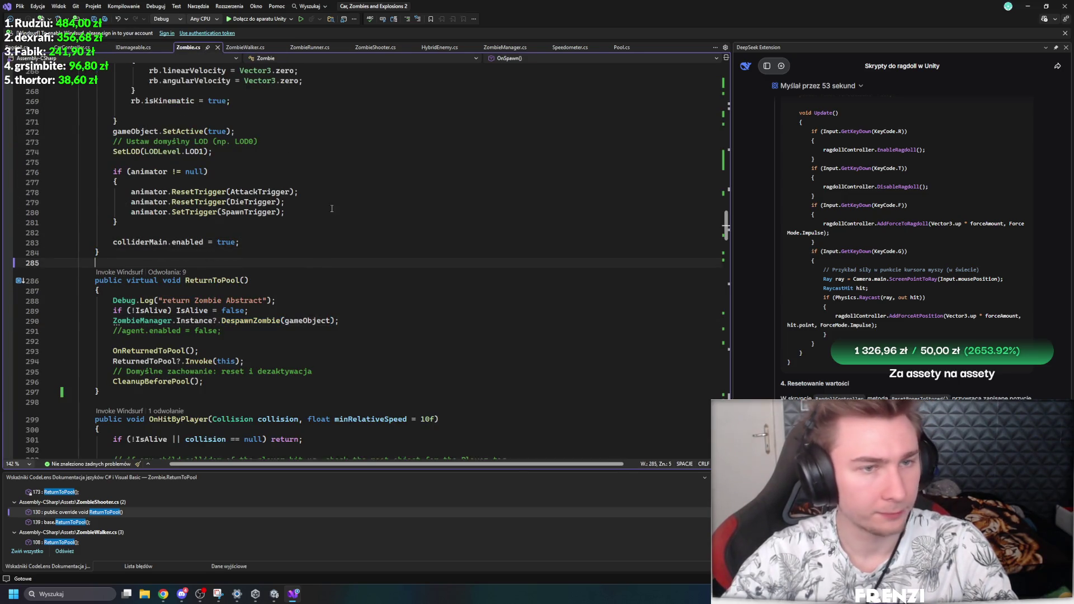
click(245, 47)
click(335, 92)
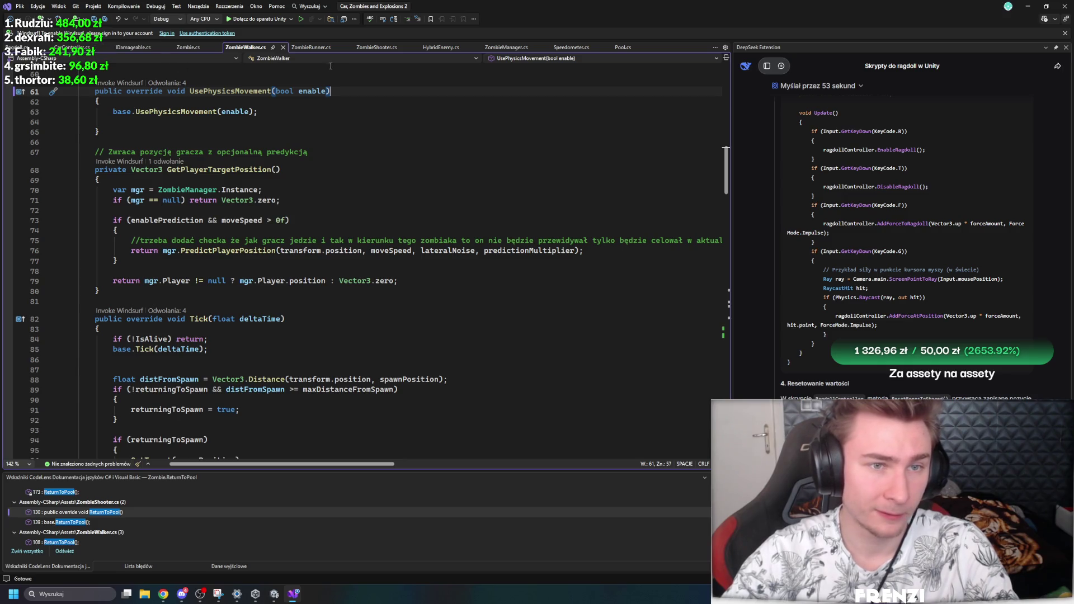
Step: Switch to ZombieManager.cs and go to the RagdollController enabling line in CreateRagdollForZombie
click(506, 47)
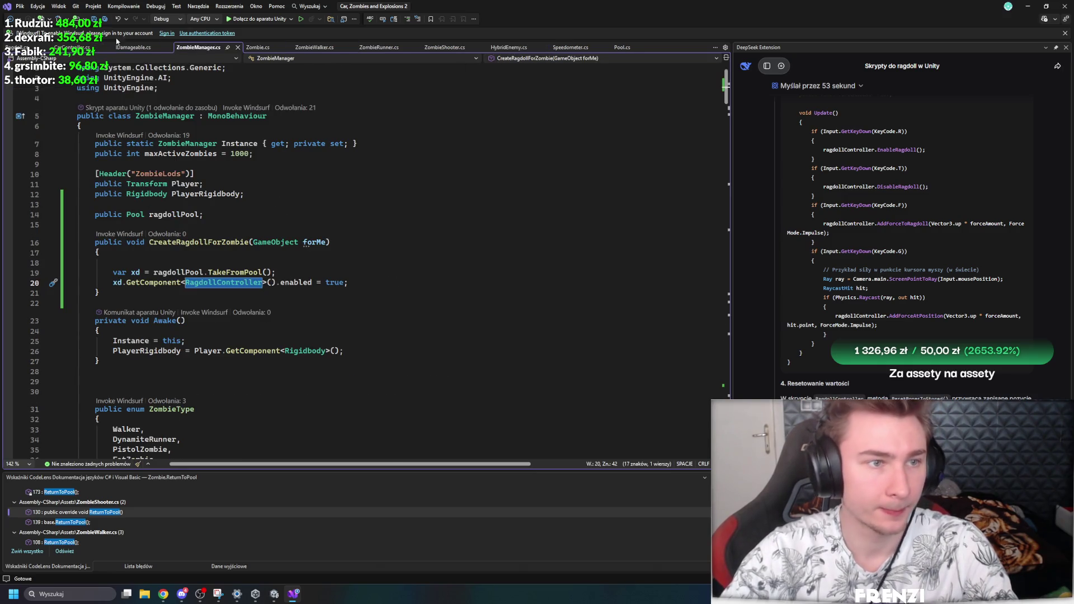
drag(246, 194, 421, 202)
scroll(414, 252, down, 15)
scroll(406, 282, up, 15)
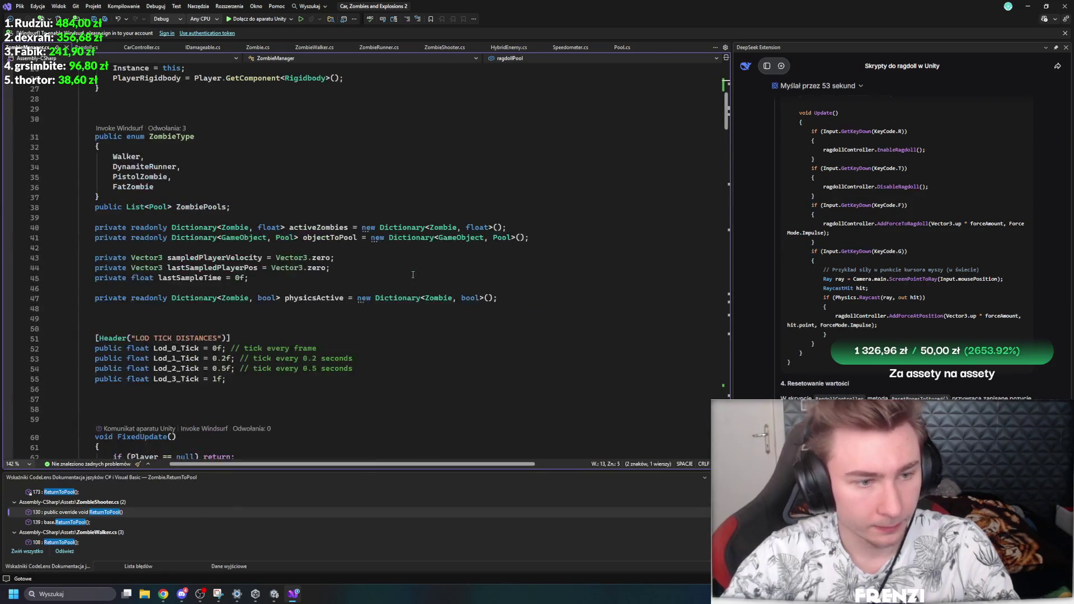
scroll(406, 282, up, 1)
click(406, 286)
click(405, 256)
click(401, 262)
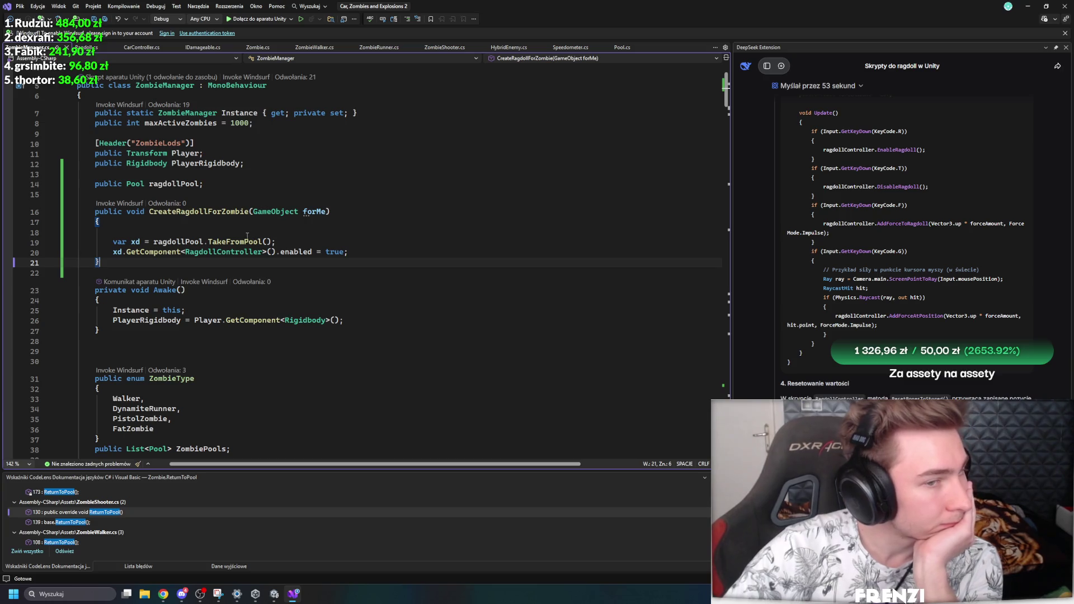
Step: Replace .enabled = true with var xdd = xd.GetComponent<RagdollController>(); and save
mouse_move(248, 239)
click(397, 251)
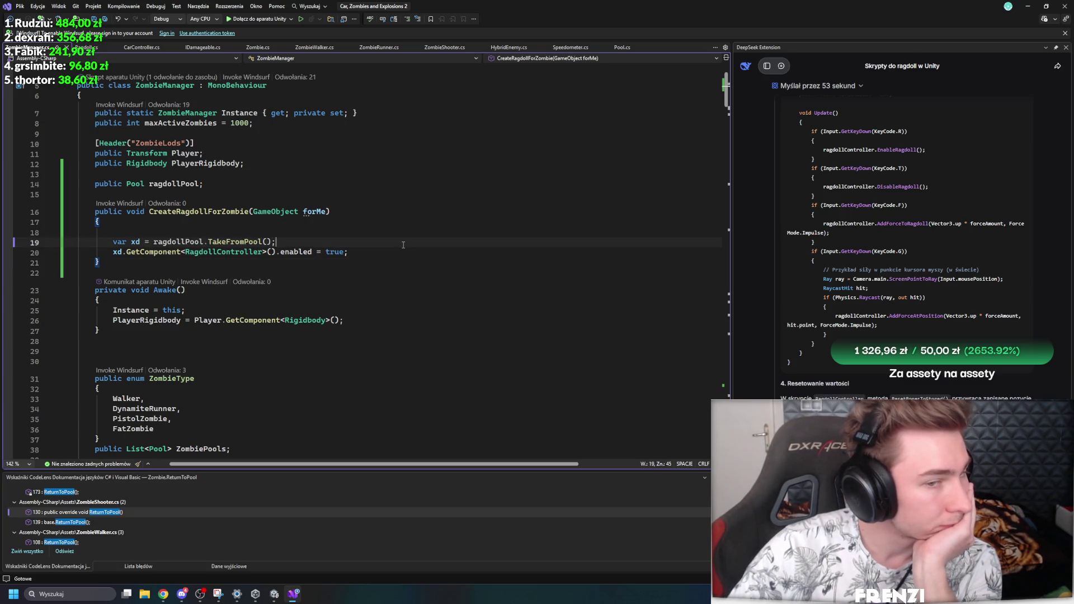
key(Return)
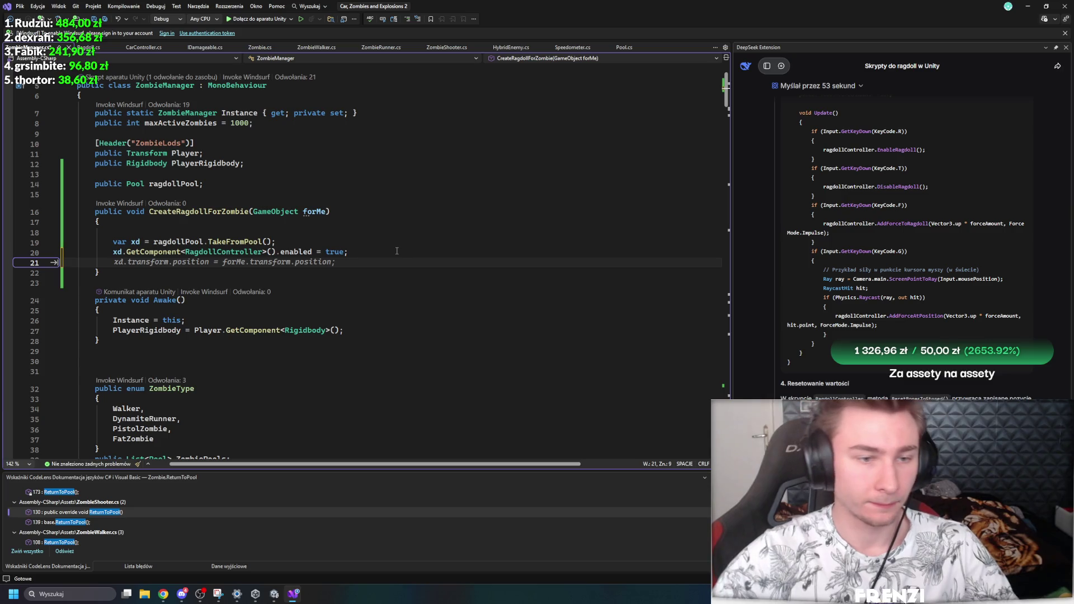
drag(347, 252, 271, 252)
key(BackSpace)
text(var xd)
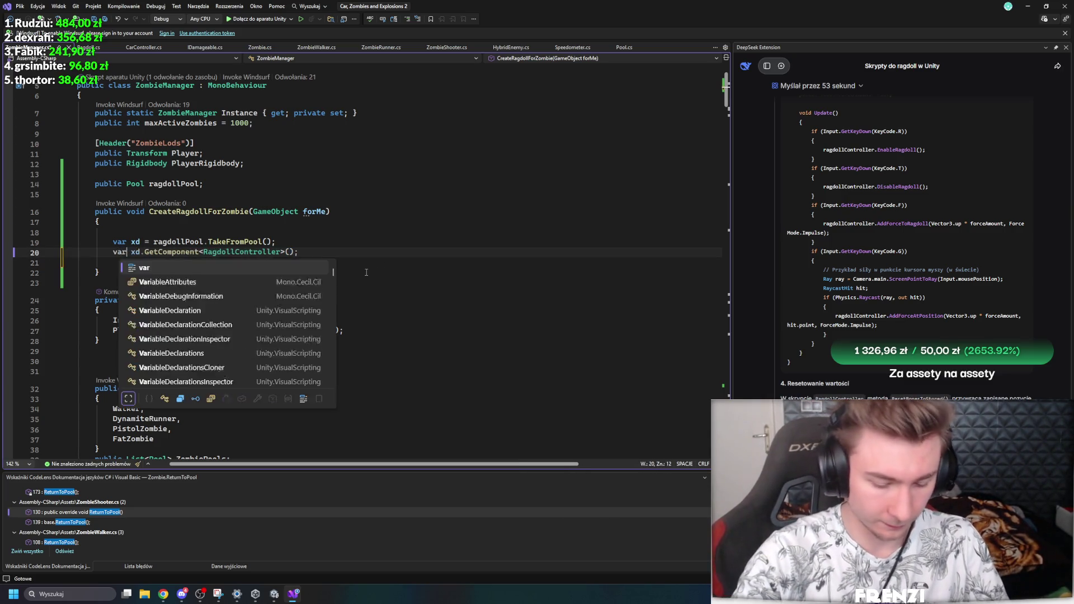
key(BackSpace)
text(d =)
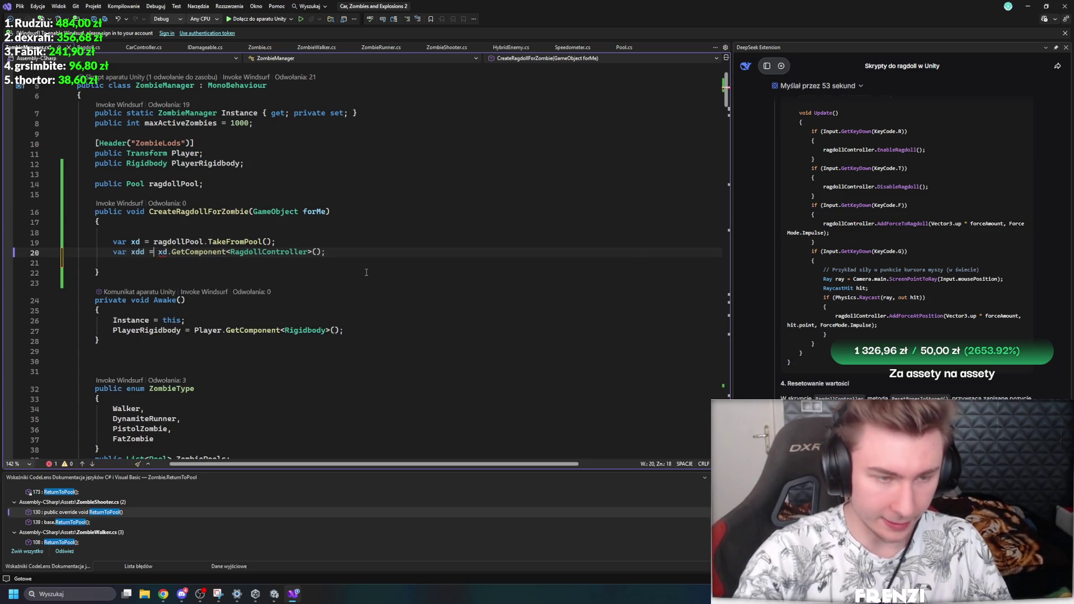
click(395, 255)
key(ctrl+s)
Step: Add xdd.ResetBonesToStored(); followed by xdd.EnableRagdoll(); below the component line
key(Return)
key(Return)
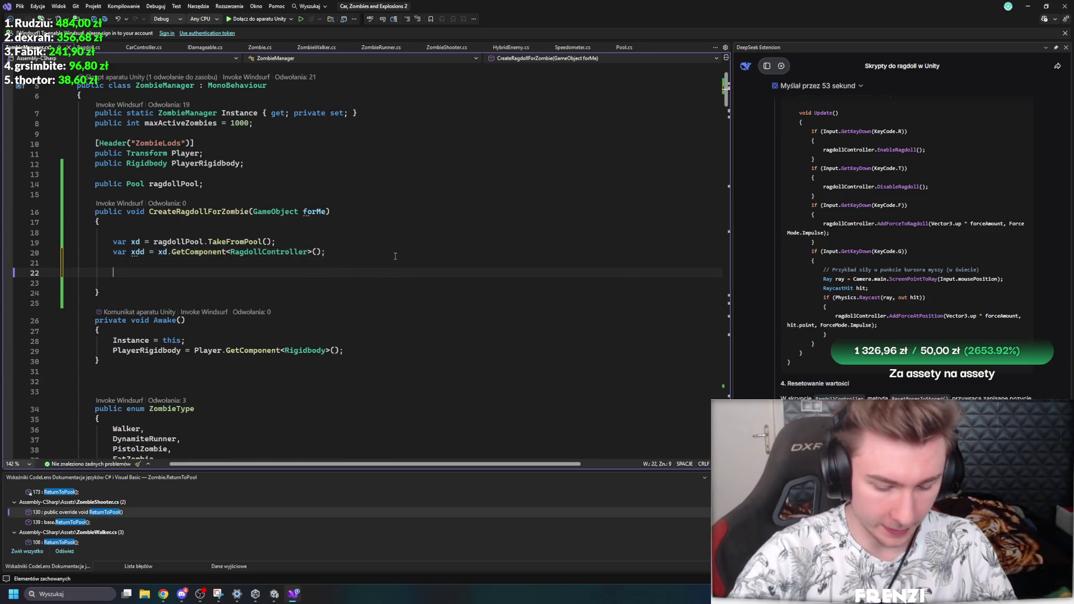
text(xdd.ena)
key(BackSpace)
key(BackSpace)
key(BackSpace)
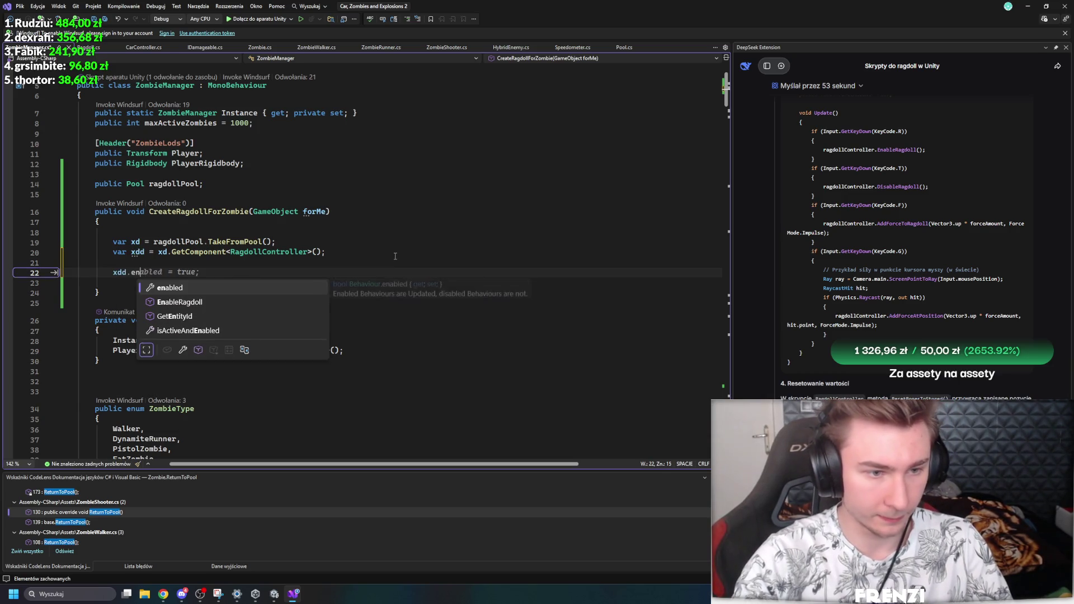
text(Res)
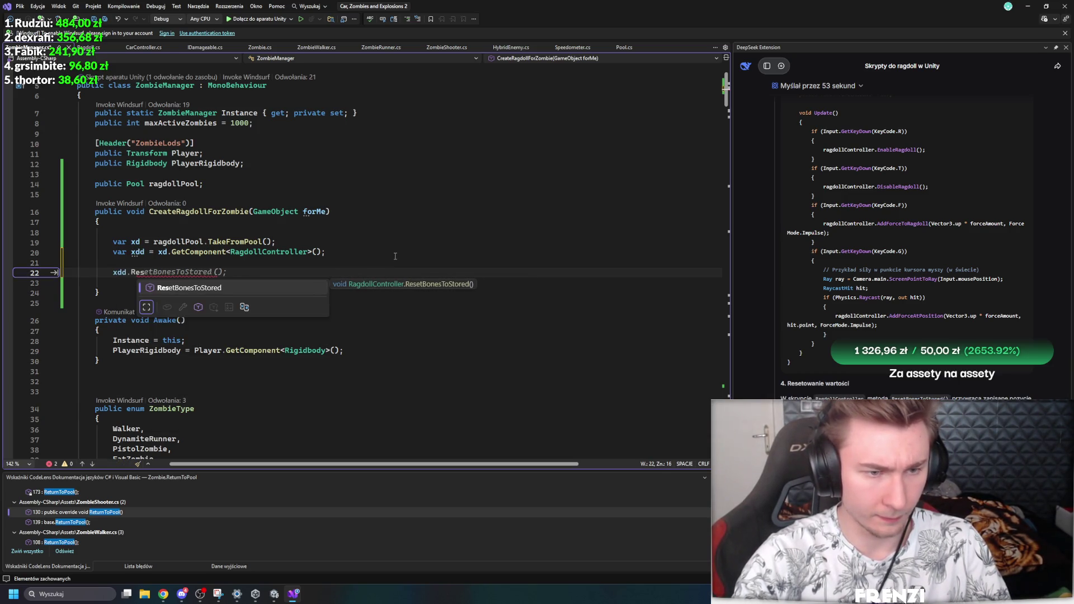
key(Tab)
key(Return)
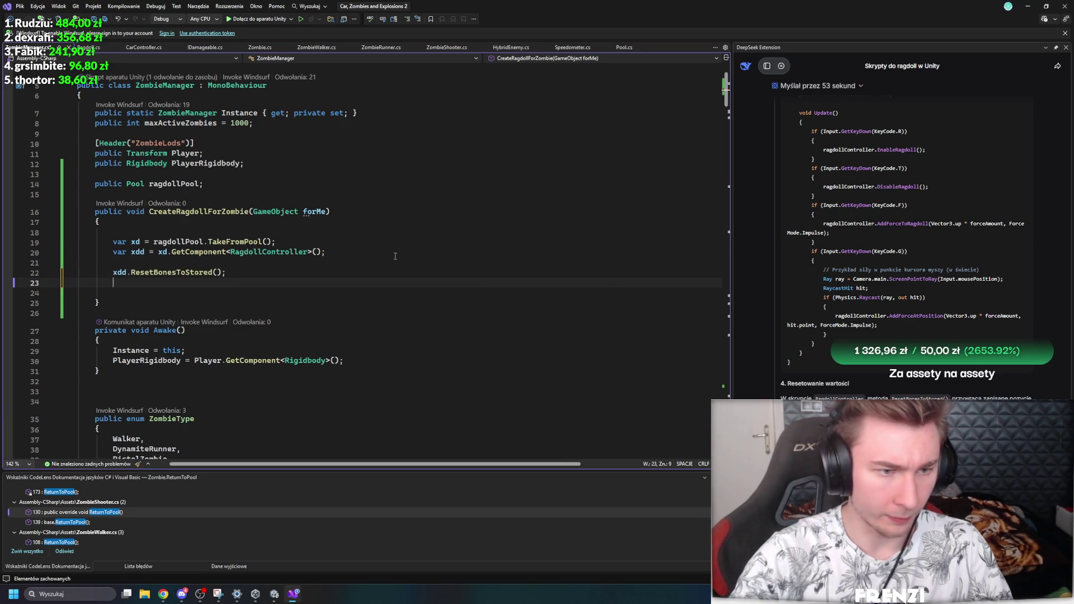
text(xdd.)
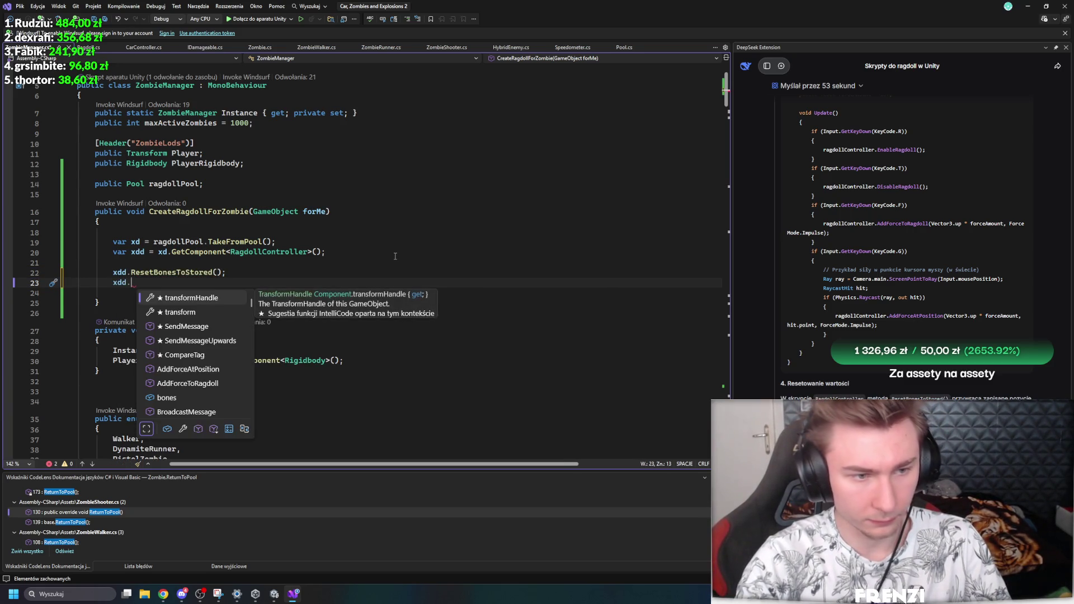
text(ena)
key(Tab)
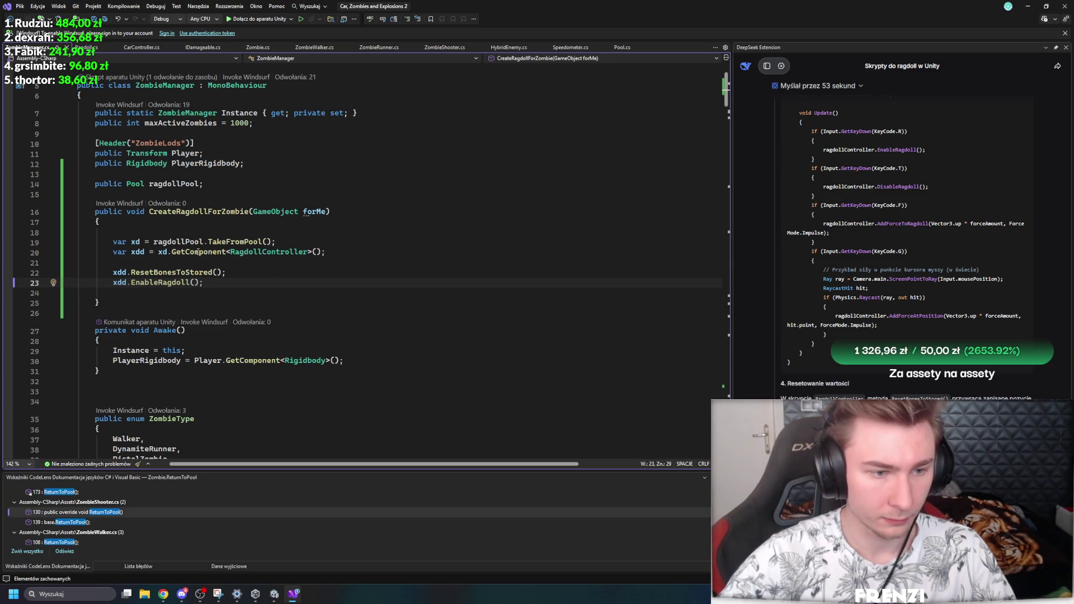
Step: Check the EnableRagdoll call and add blank lines below CreateRagdollForZombie
click(311, 212)
click(190, 283)
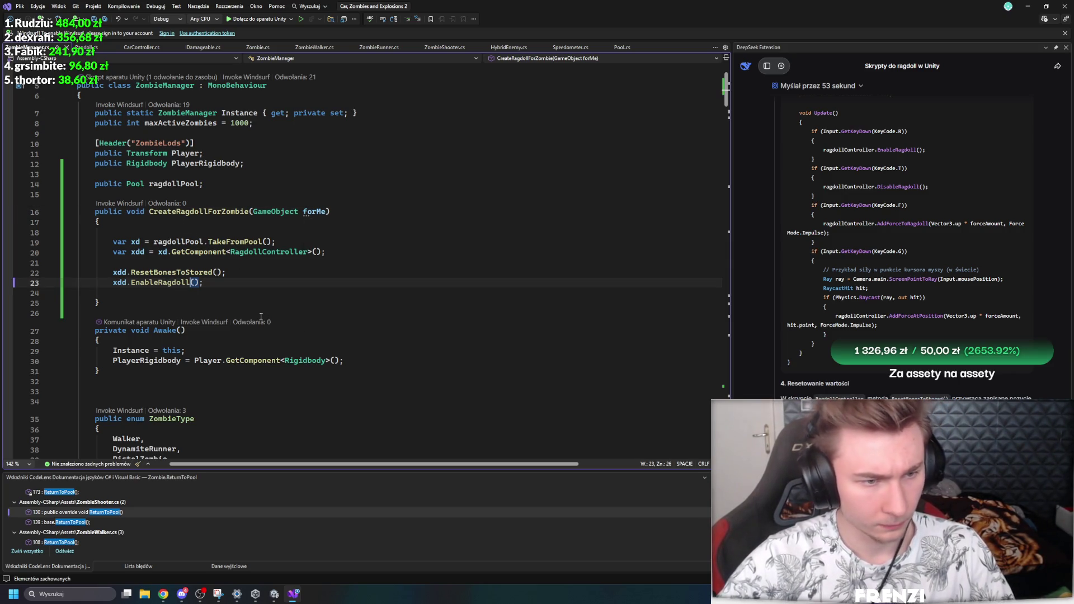
click(171, 304)
key(Return)
key(Return)
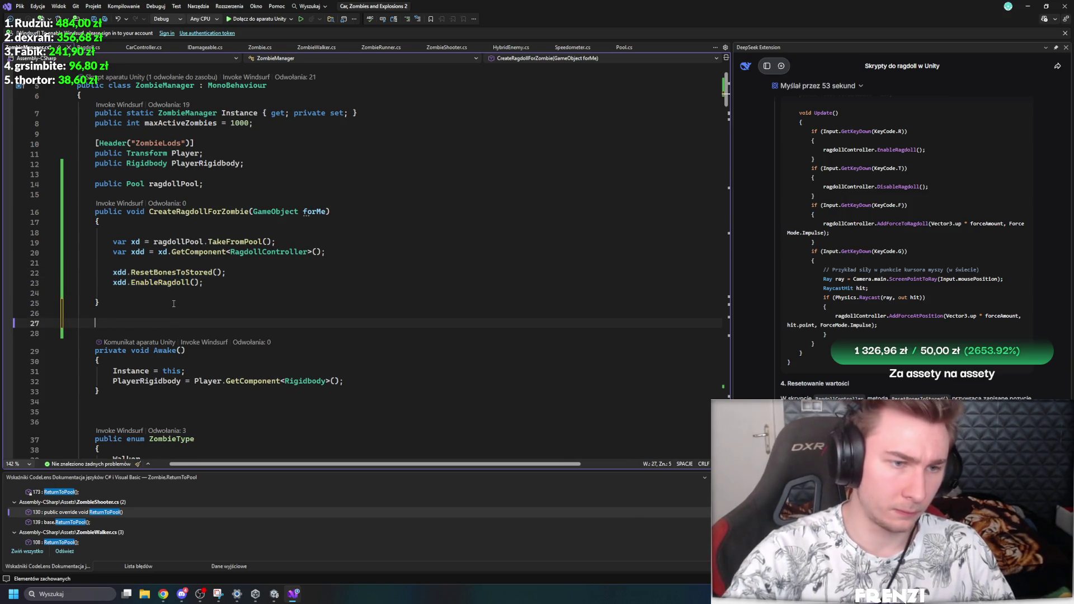
Step: Declare public void returnRagdollToHUjWDupie() with a ragdollPool.ReturnToPool( call in its body
text(public void returnRagdollTo)
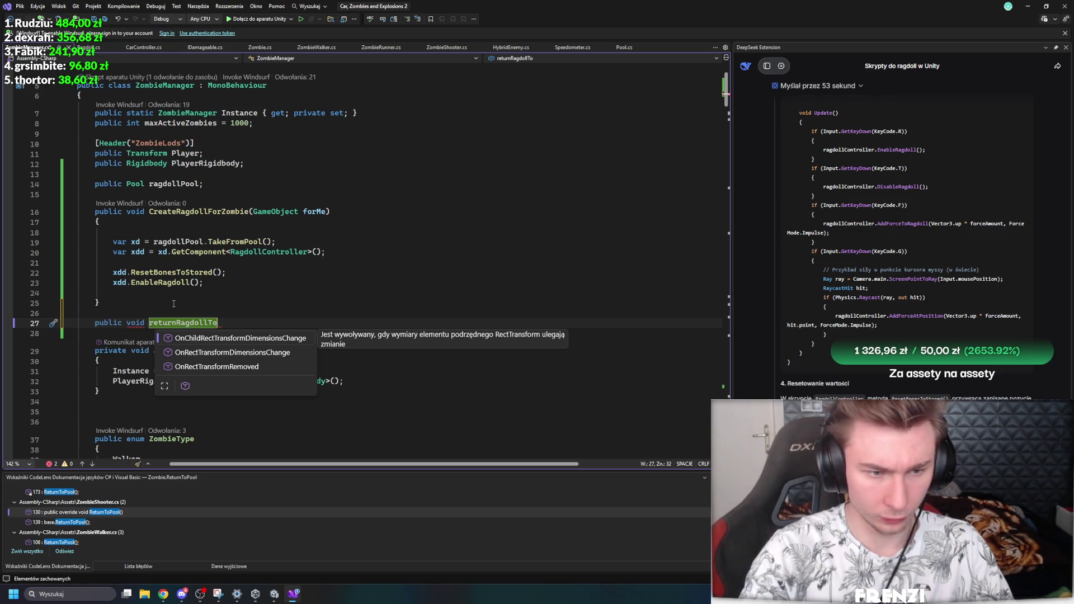
text(Huj)
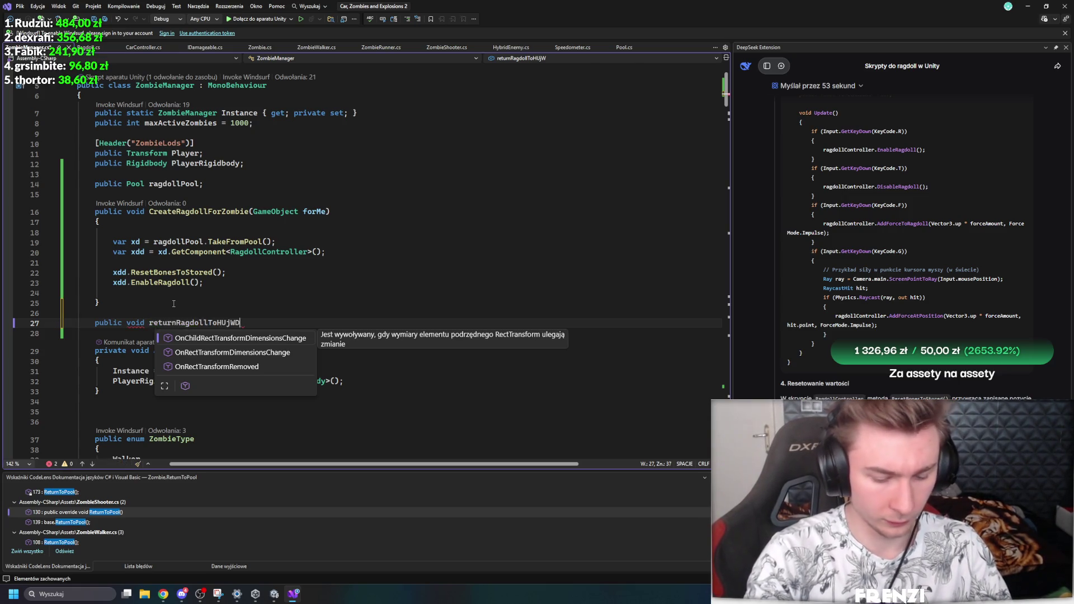
text(e())
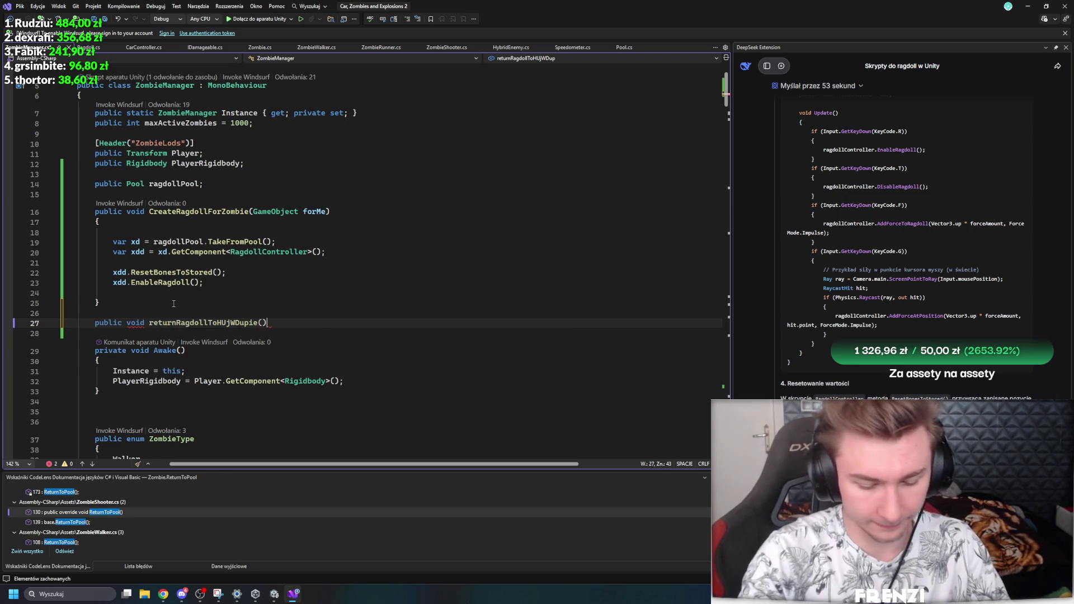
key(Return)
text({)
key(Return)
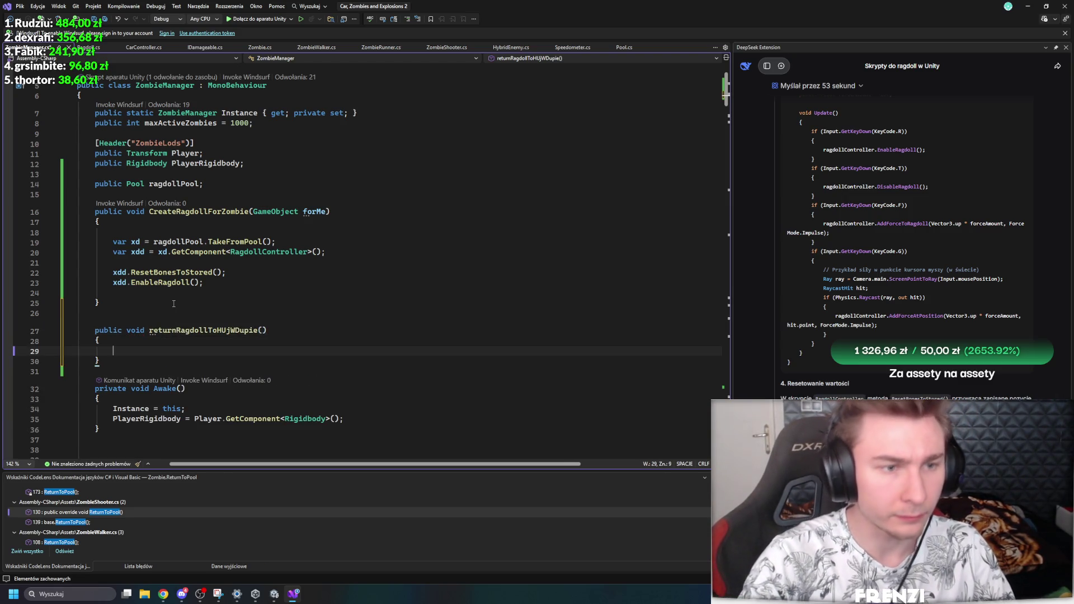
text(ragdollPool)
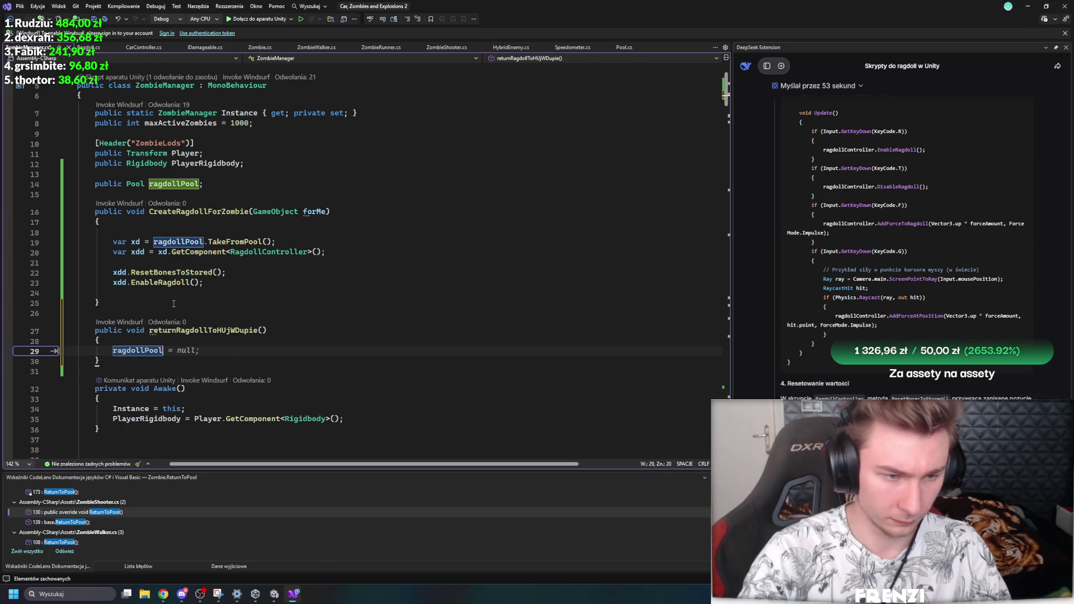
text(.r)
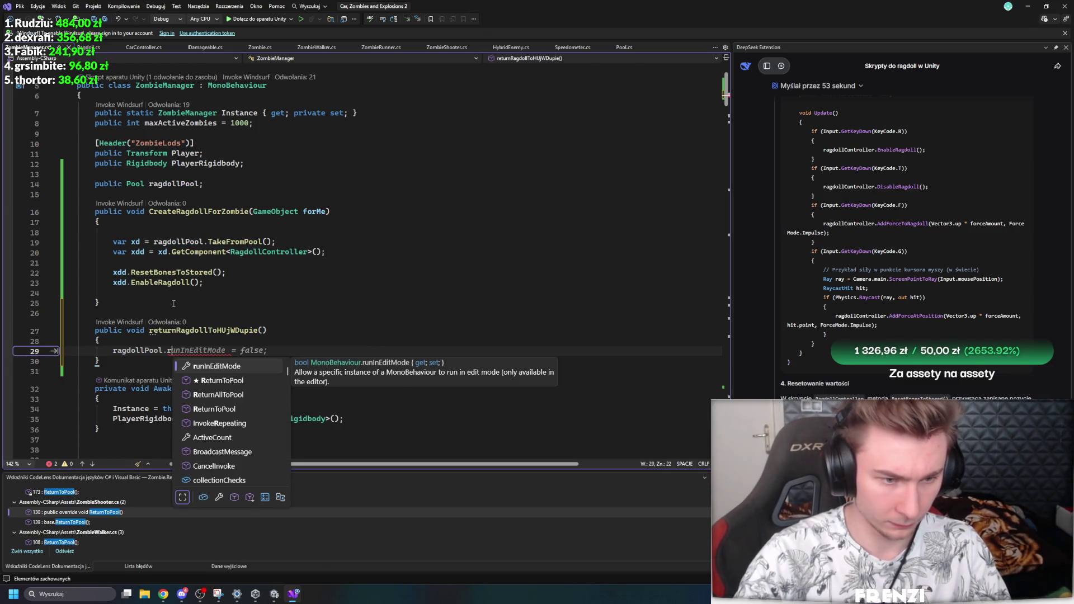
text(e)
key(Tab)
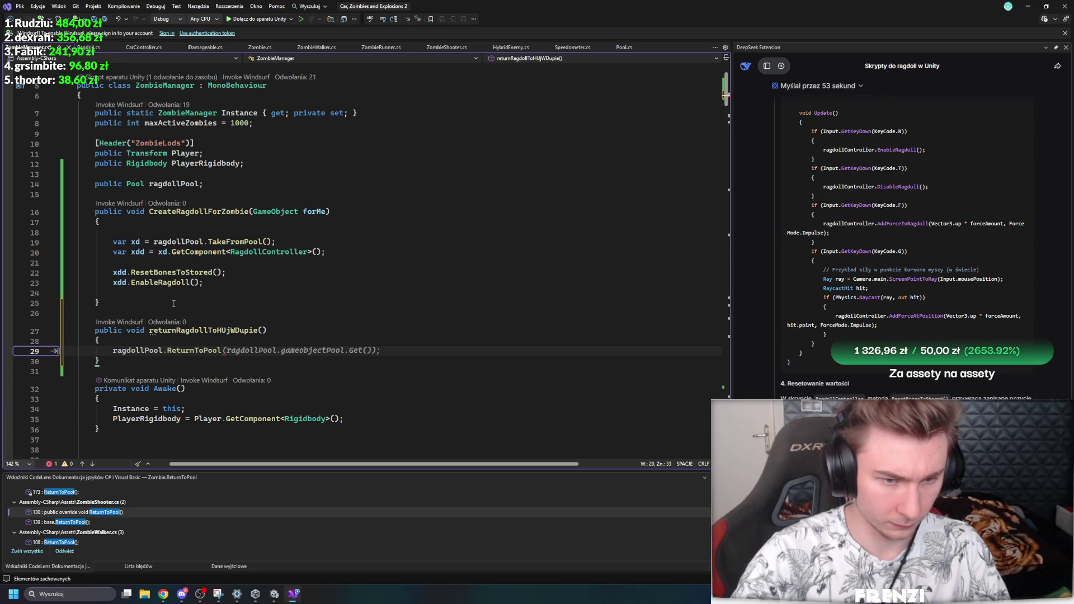
text(()
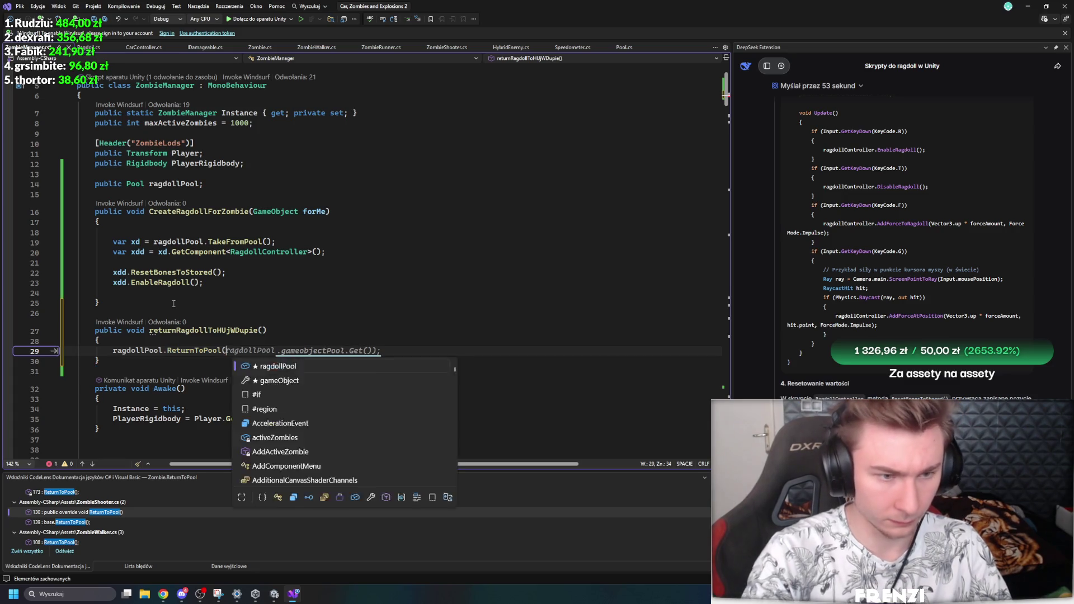
Step: Give the method a GameObject createdRagdoll parameter and pass it to ReturnToPool
click(260, 331)
text(GameObject crea)
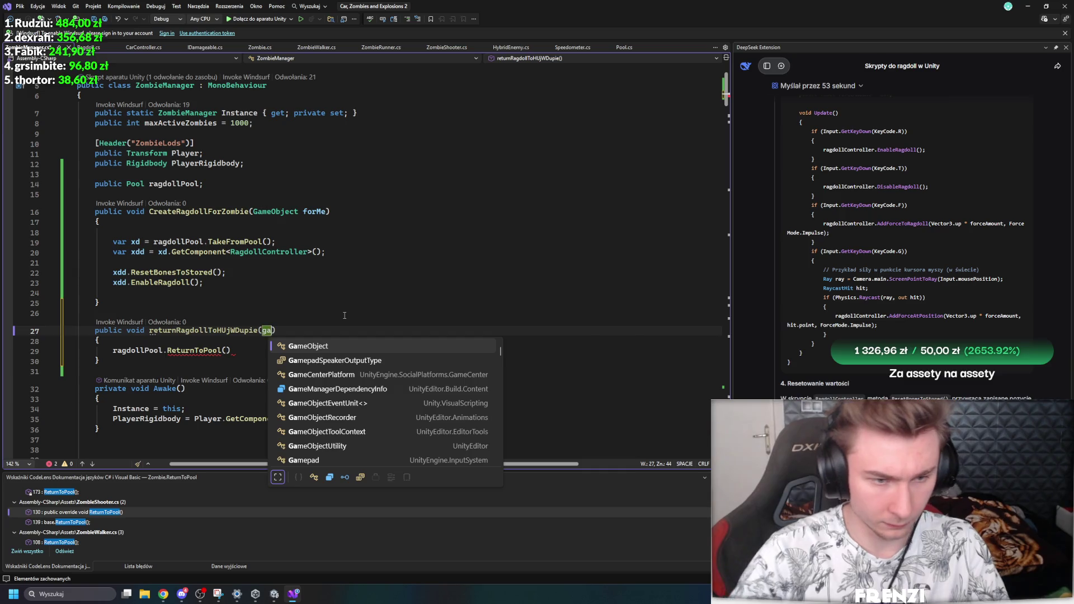
text(tedRagdolll)
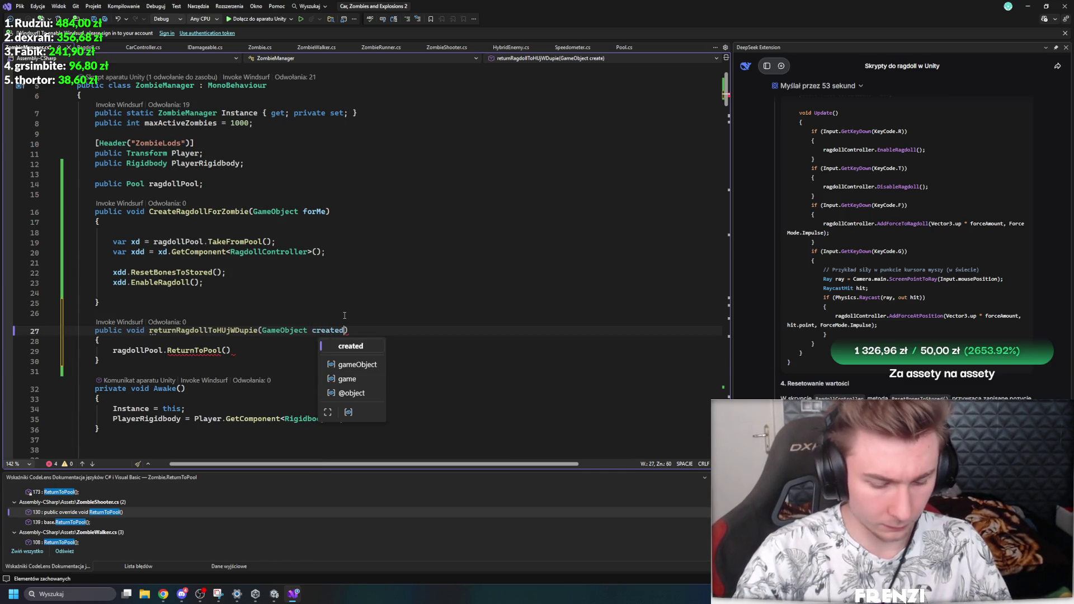
key(BackSpace)
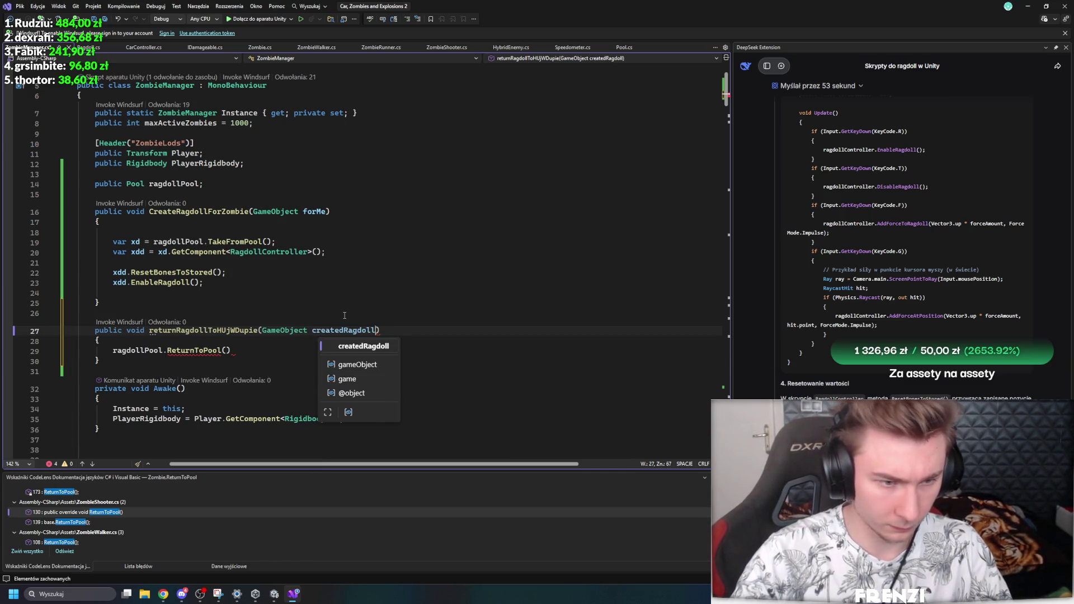
key(Escape)
key(Up)
key(Up)
click(222, 351)
key(Right)
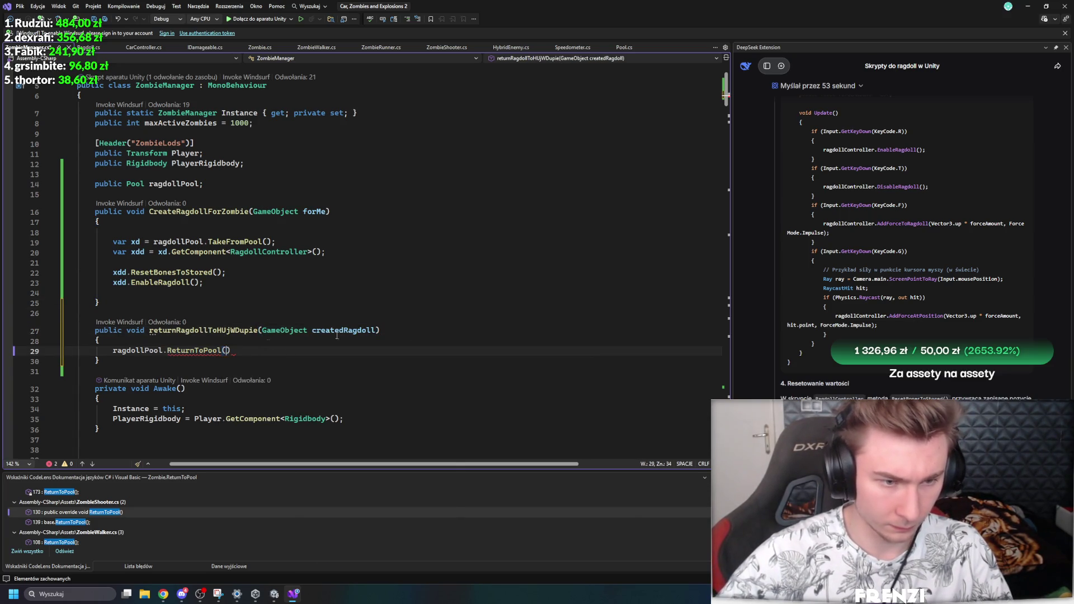
text(c)
key(Tab)
key(End)
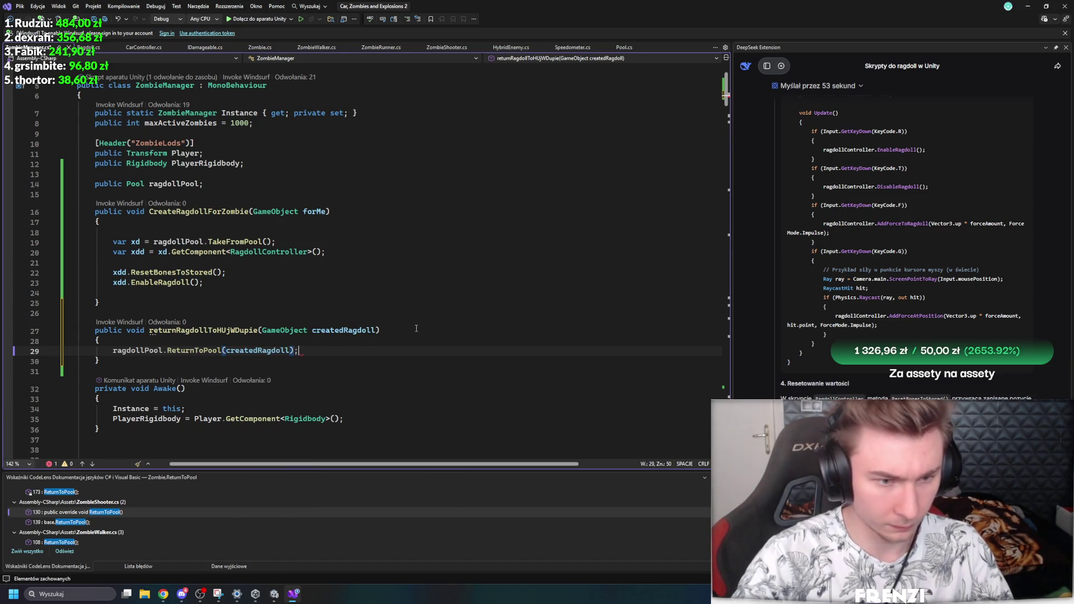
Step: Insert createdRagdoll.SetActive(false); above the ReturnToPool call
key(ctrl+Return)
text(creat)
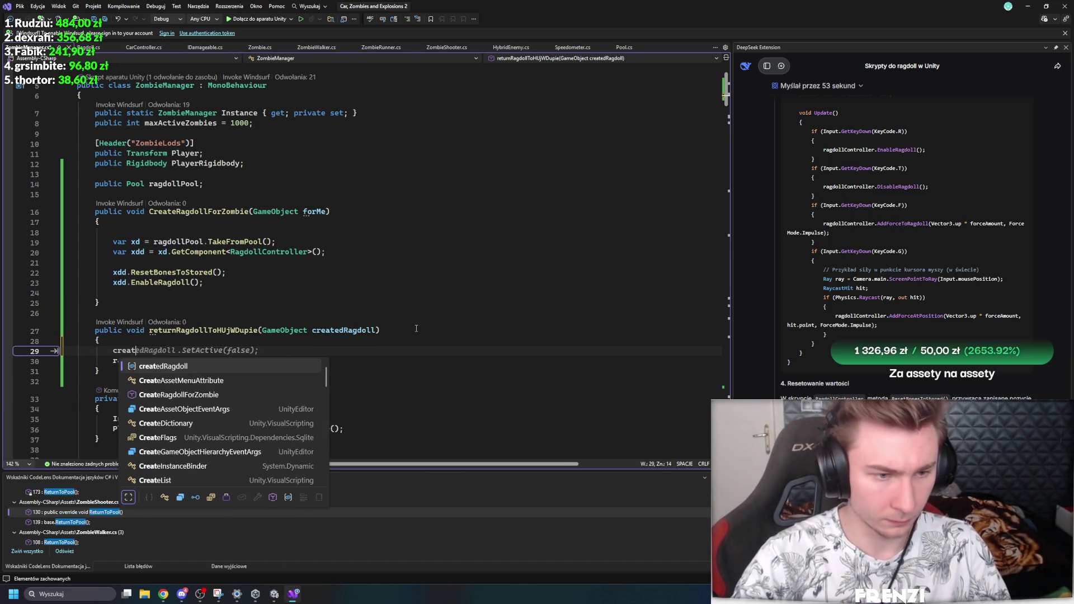
key(Tab)
key(Up)
key(Up)
key(Up)
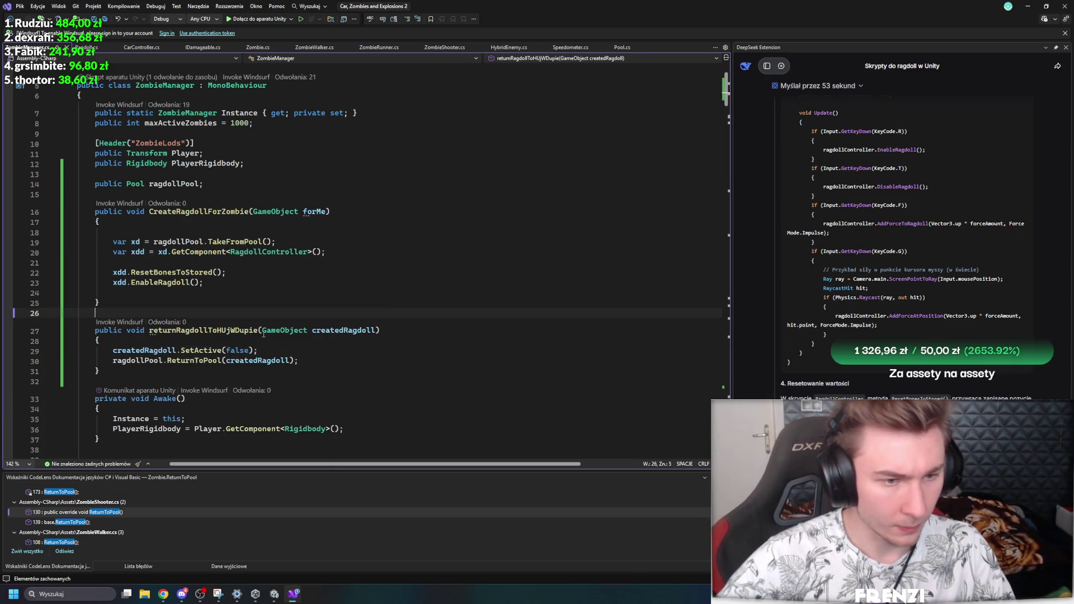
click(217, 291)
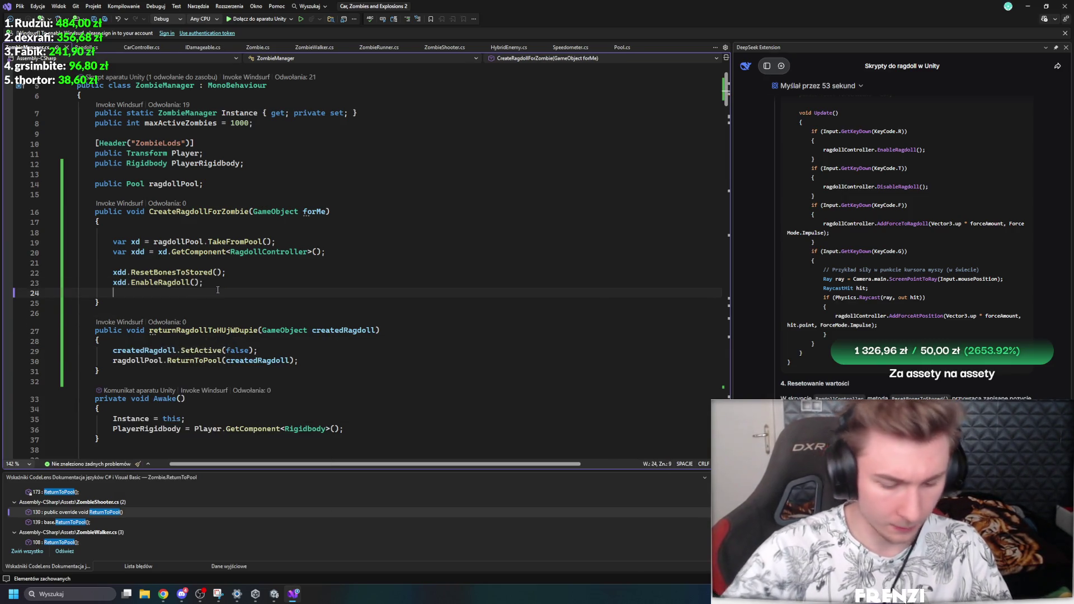
Step: After EnableRagdoll, start an Invoke call with the suggested nameof delayed ragdoll return
text(invoke)
key(BackSpace)
key(BackSpace)
key(BackSpace)
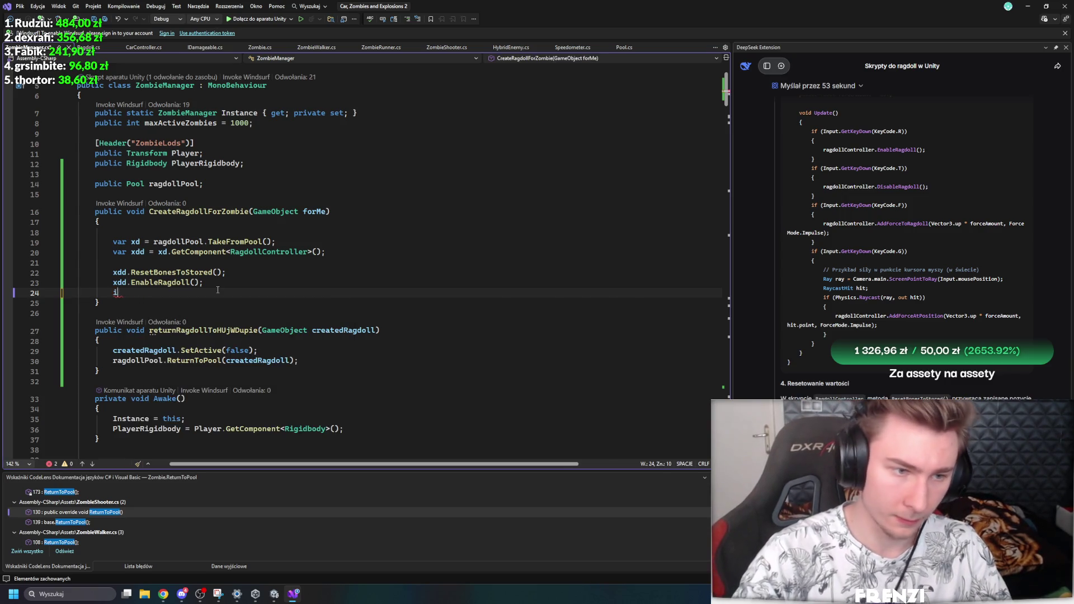
text(Invo)
key(Tab)
text(()
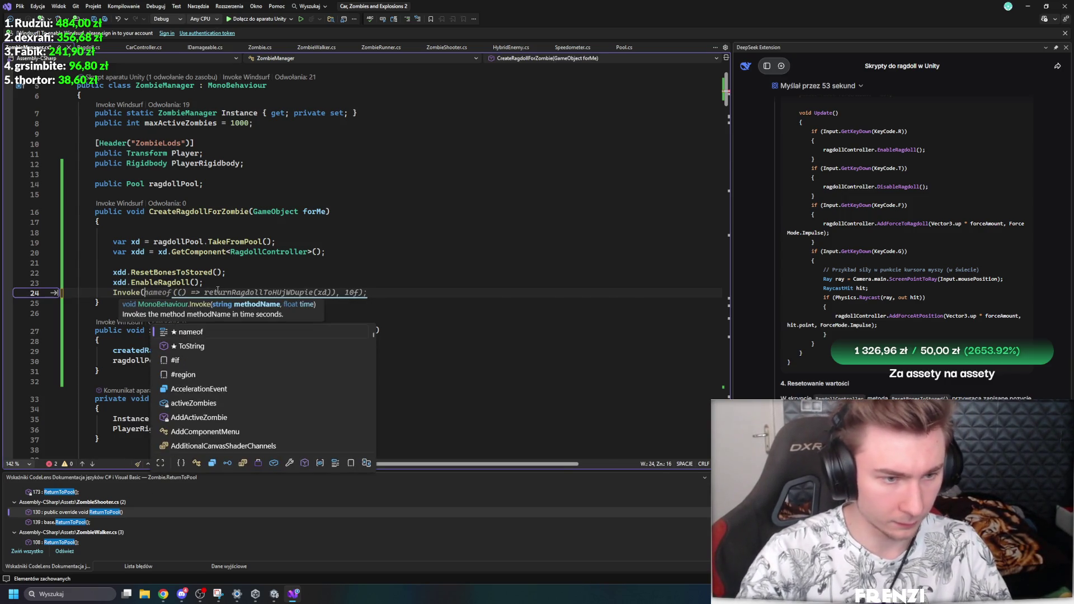
text(name)
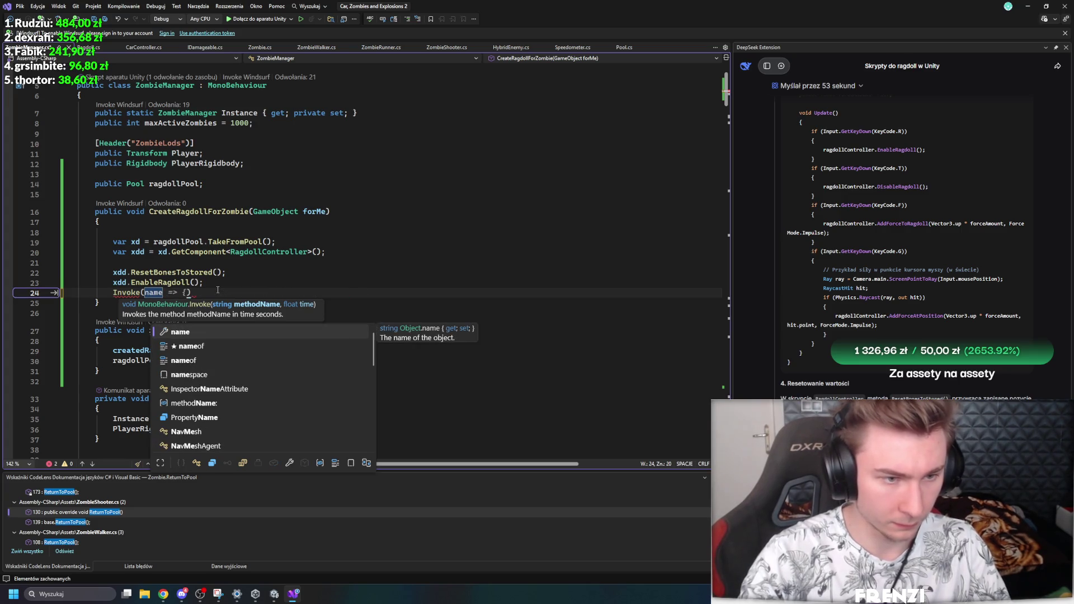
text(of)
key(Tab)
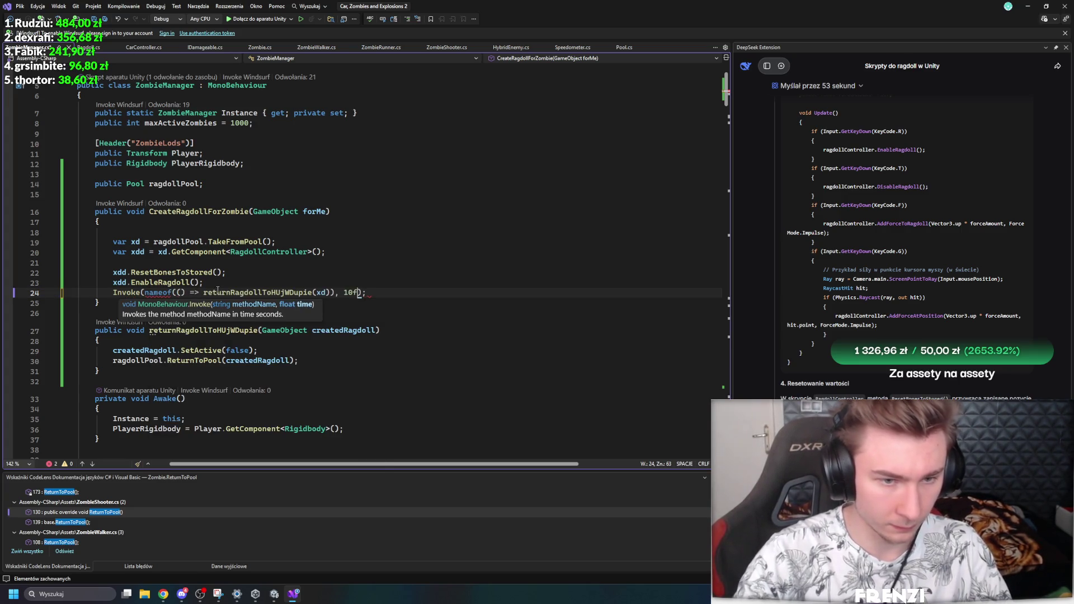
text())
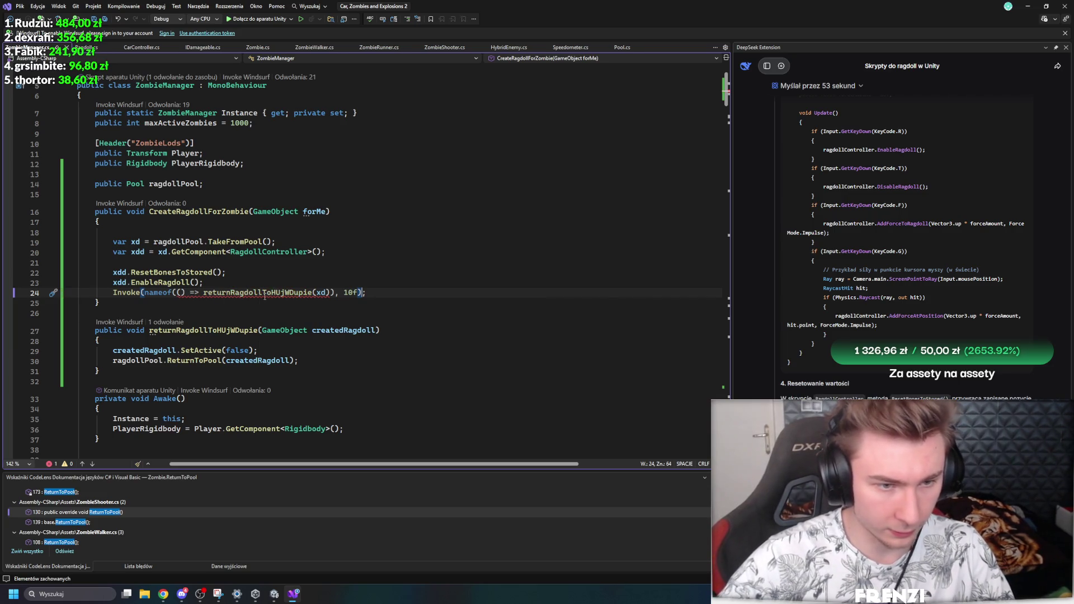
Step: Rework the Invoke arguments to returnRagdollToHUjWDupie(xd) with a 3f delay
click(266, 294)
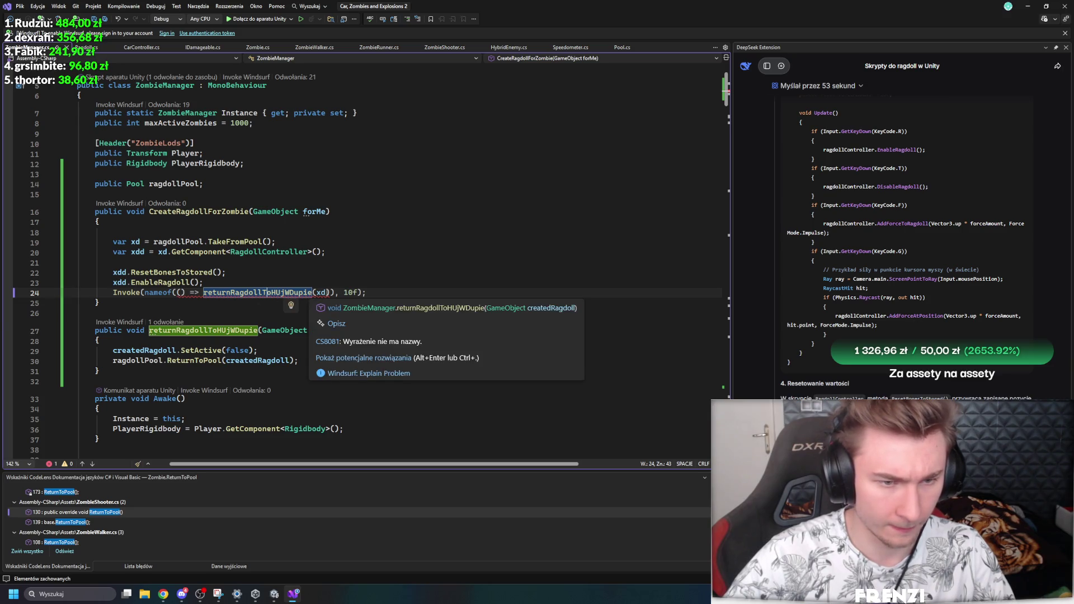
drag(203, 292, 331, 293)
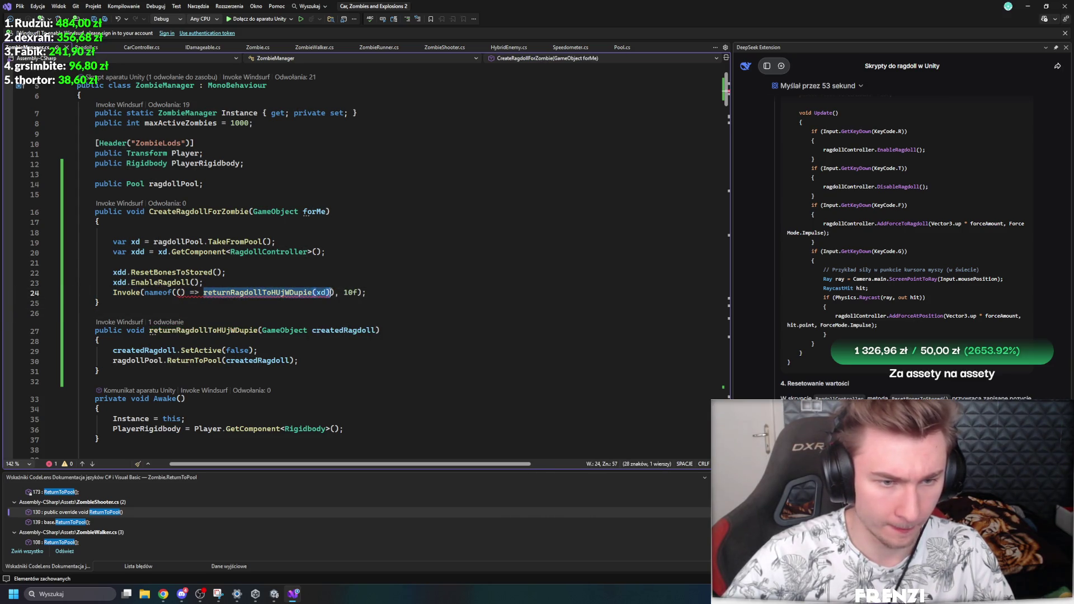
drag(263, 292, 181, 293)
click(251, 313)
drag(307, 293, 338, 293)
key(BackSpace)
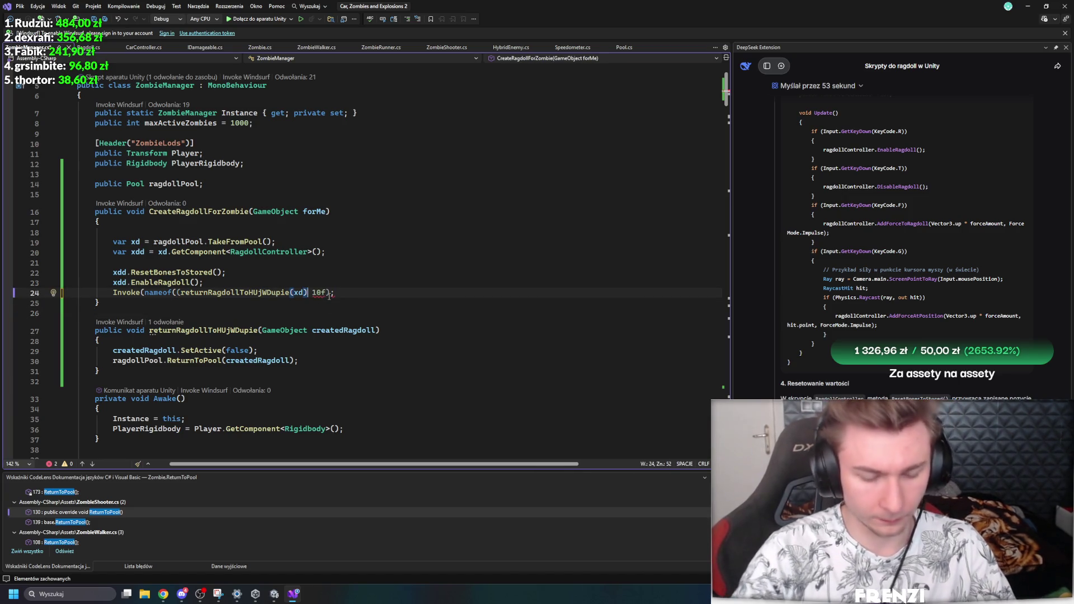
text(,)
key(Right)
key(Right)
key(Delete)
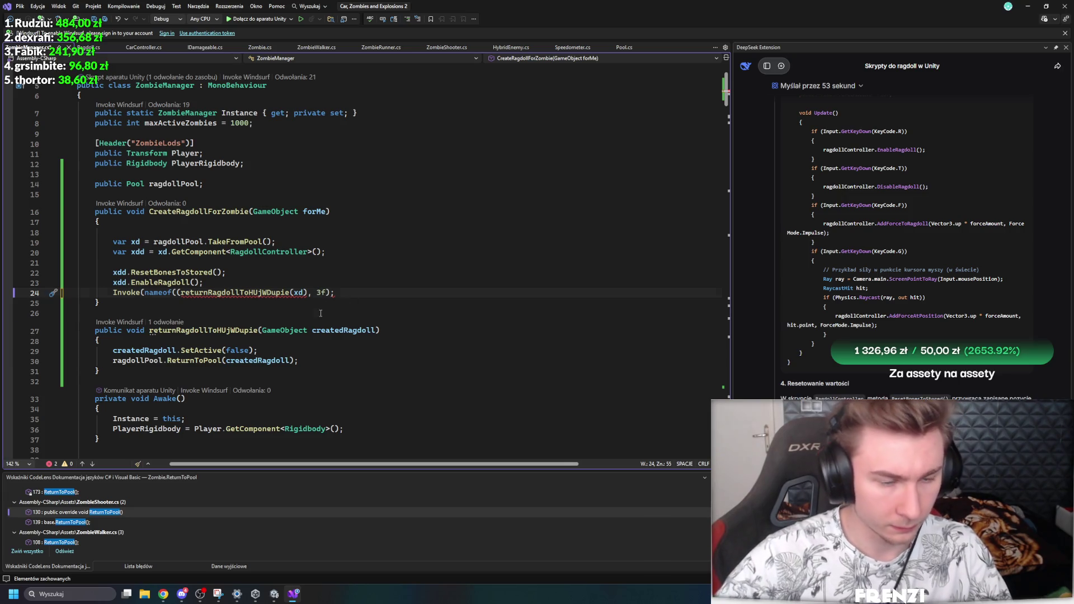
click(182, 293)
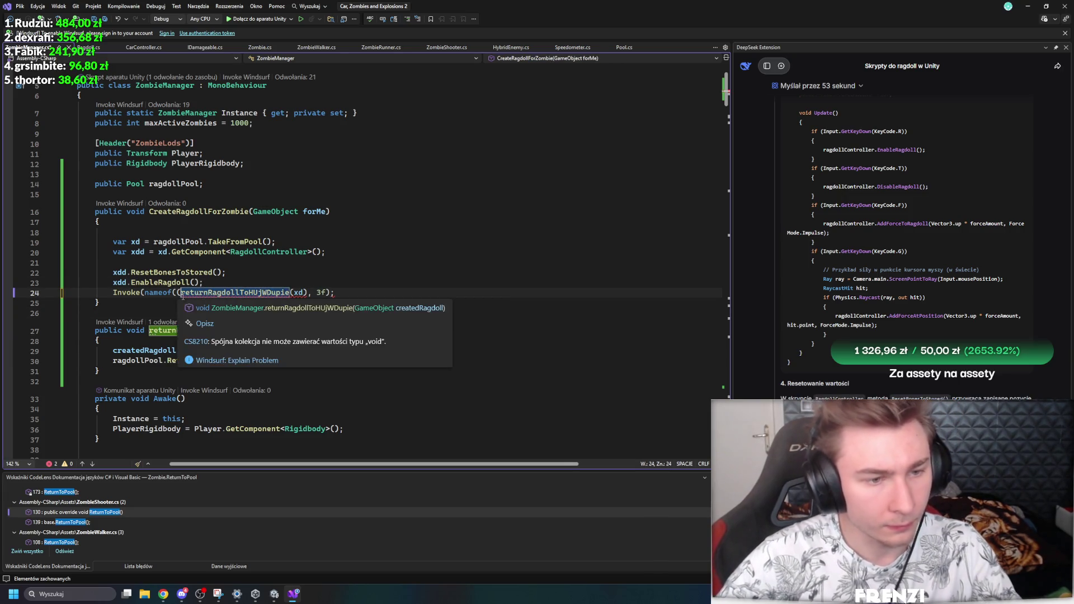
key(BackSpace)
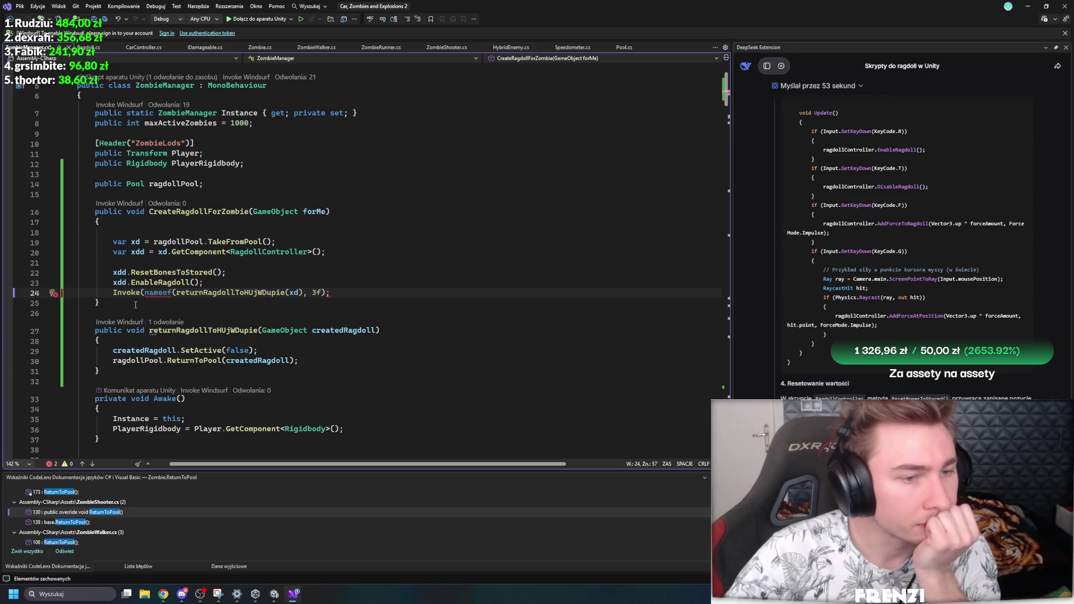
Step: Remove the nameof( wrapper, leaving Invoke(returnRagdollToHUjWDupie(xd), 3f)
mouse_move(161, 291)
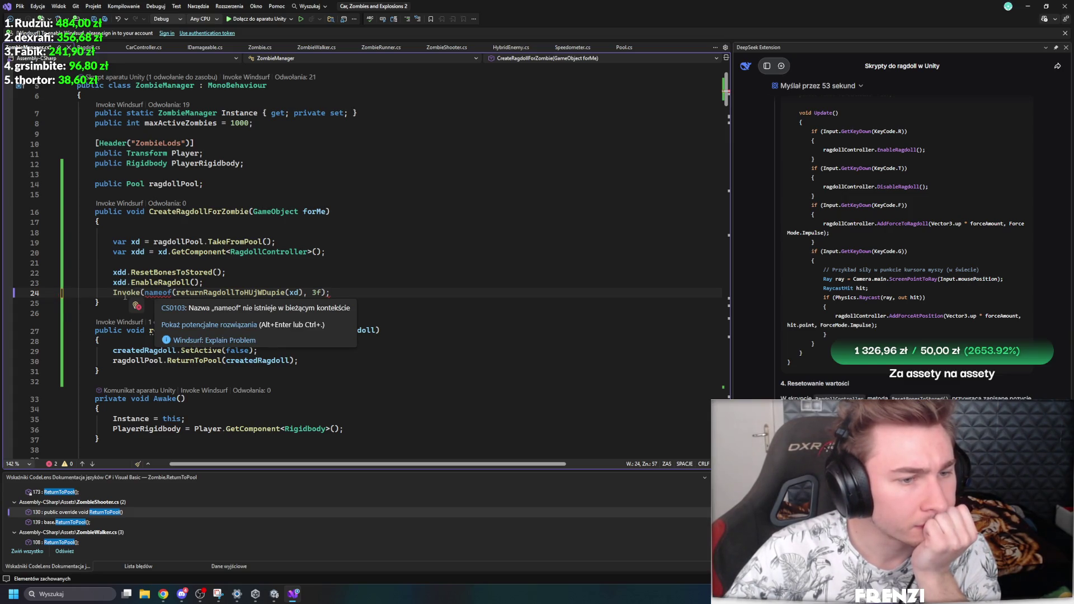
click(183, 293)
key(ctrl+period)
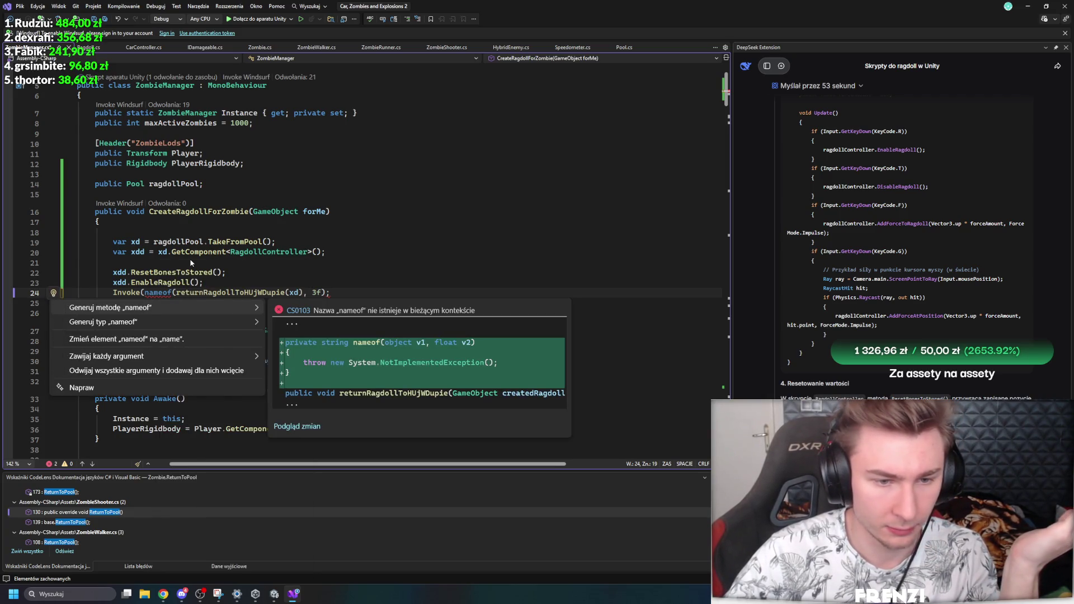
click(190, 263)
mouse_move(161, 292)
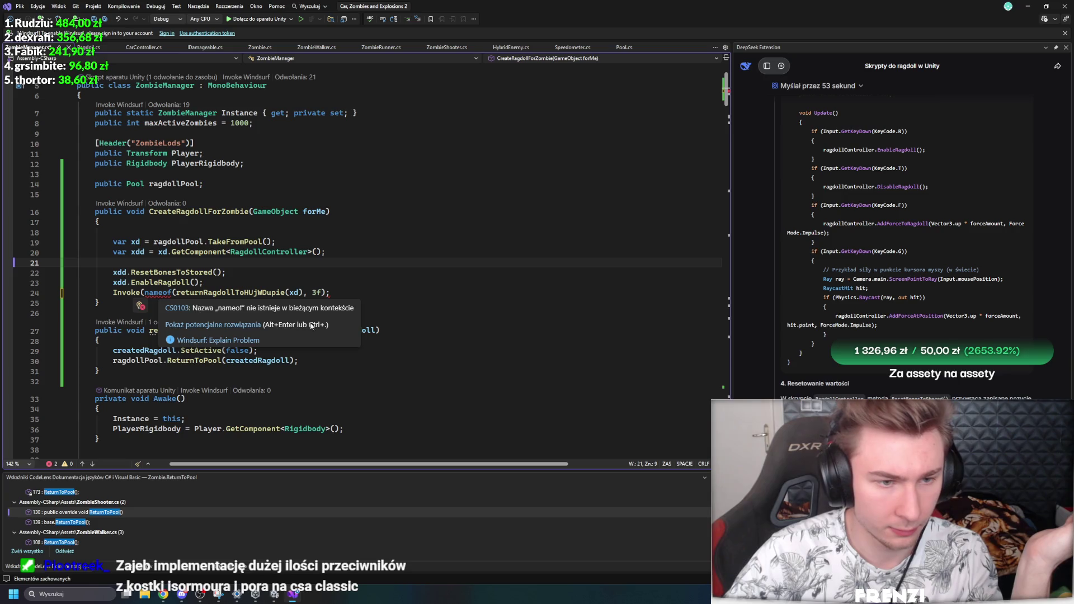
key(Up)
key(Up)
key(Up)
click(334, 292)
key(Insert)
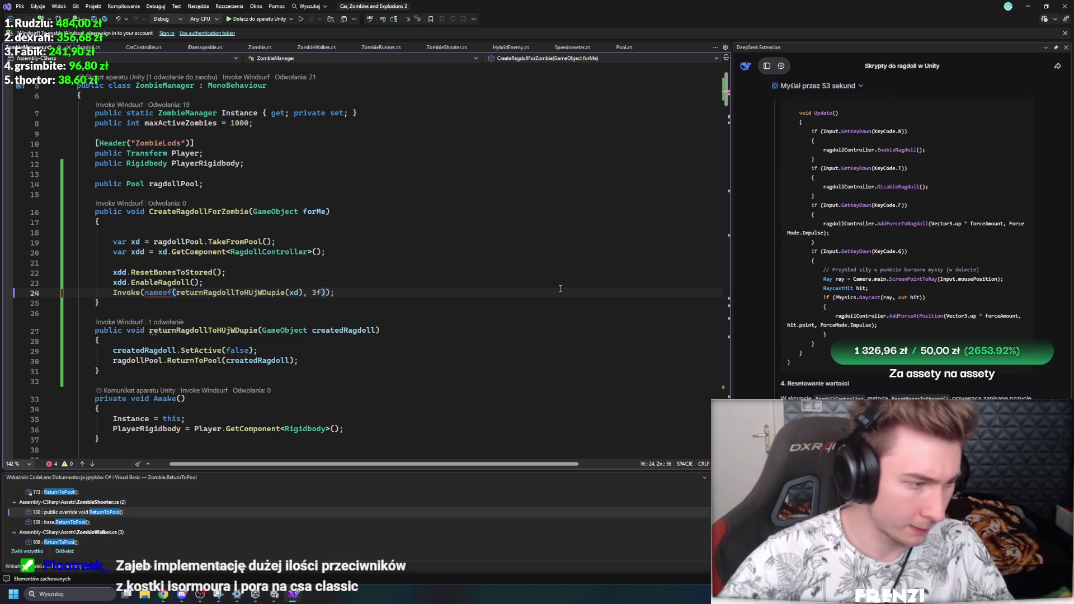
key(Down)
drag(175, 293, 140, 293)
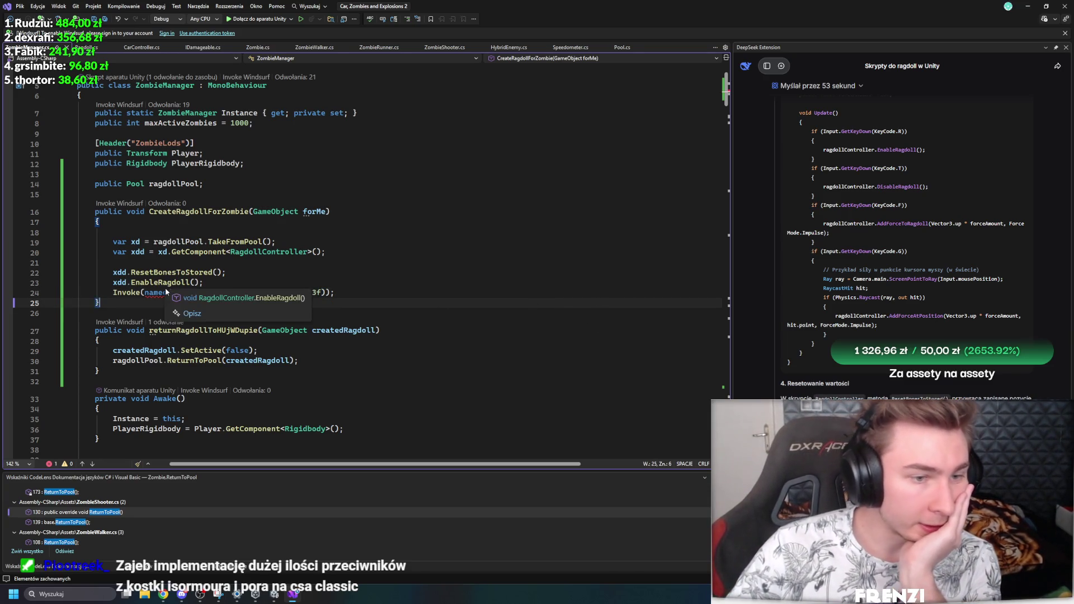
key(BackSpace)
click(273, 293)
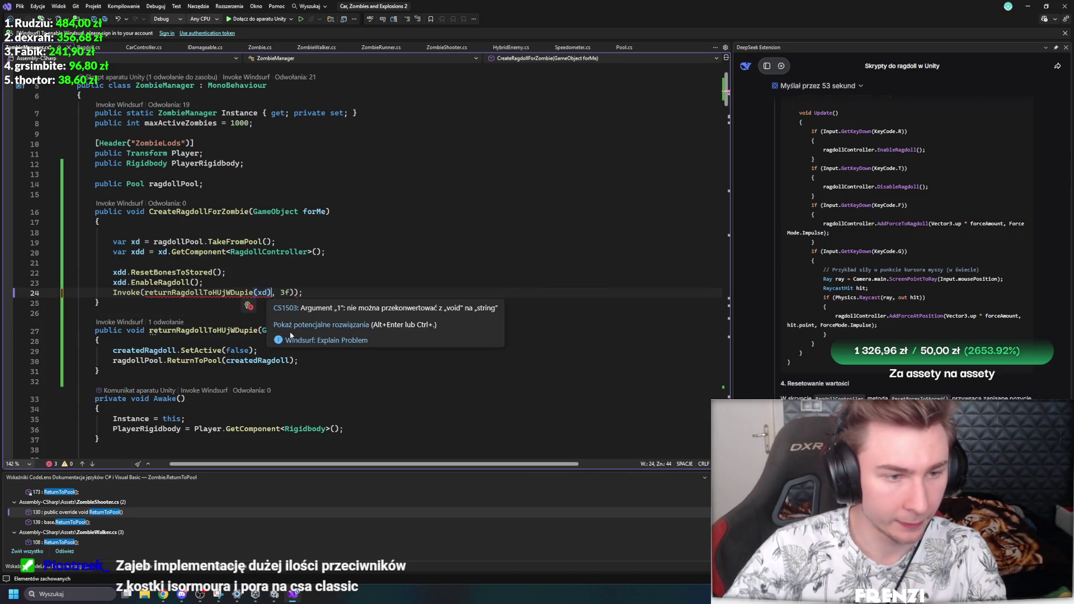
key(Down)
key(Down)
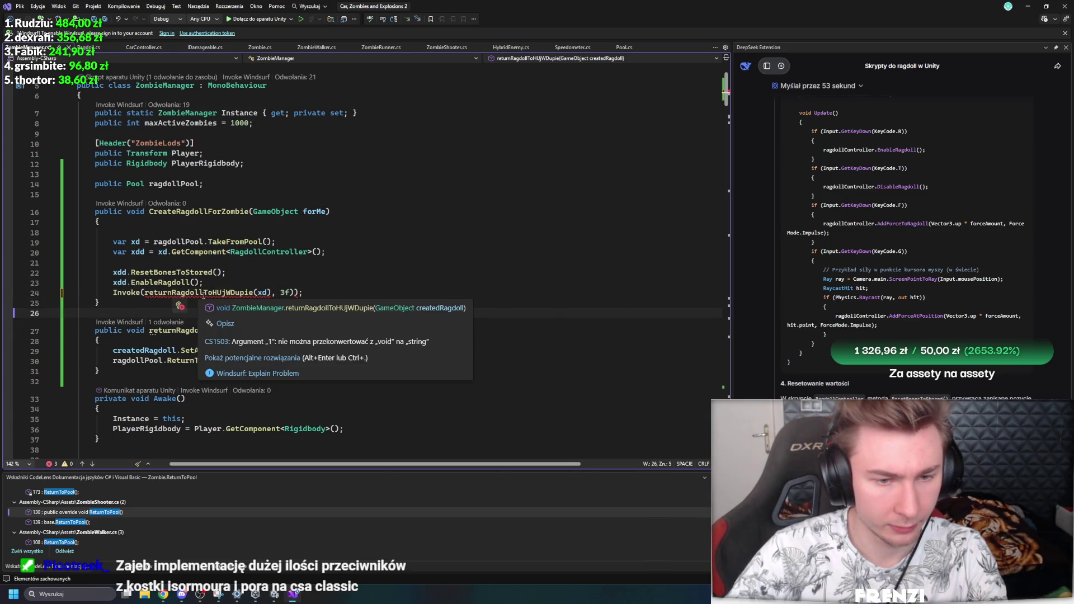
Step: Select the whole Invoke line and start a new DeepSeek chat
right_click(204, 293)
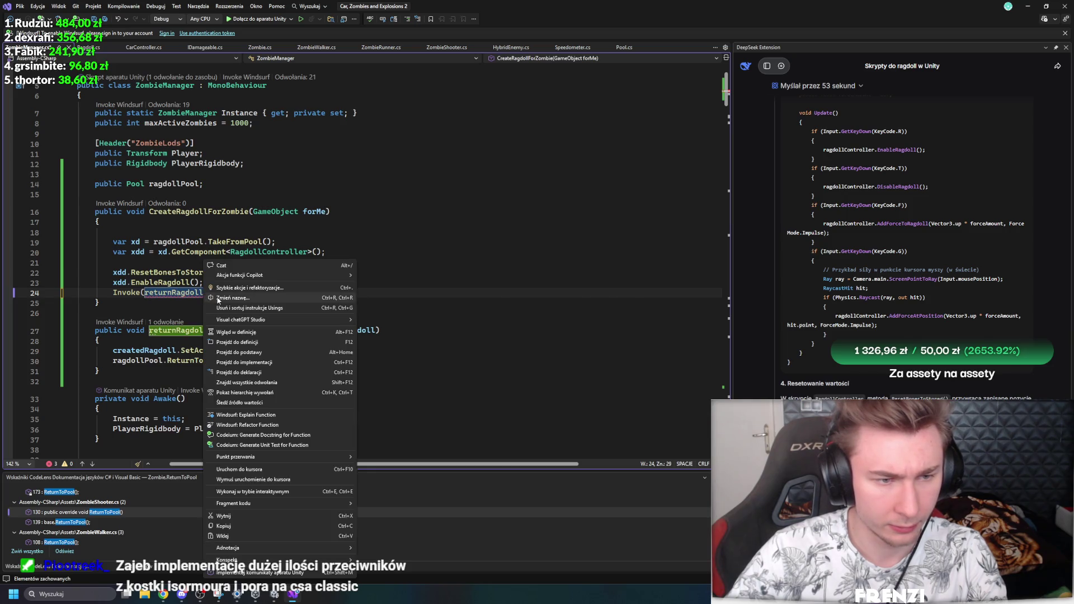
key(Escape)
drag(307, 293, 51, 307)
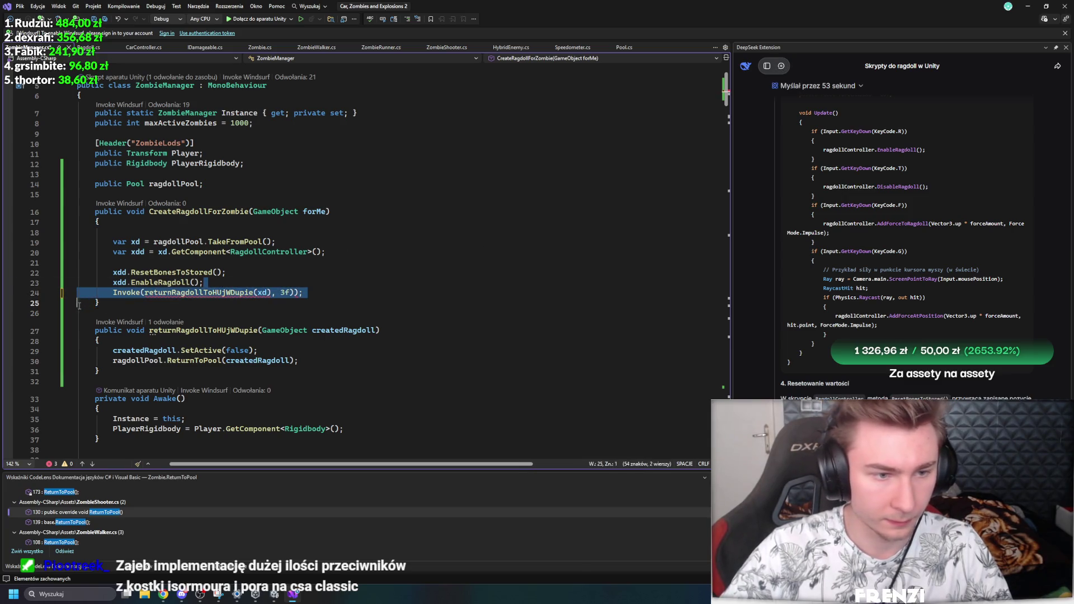
drag(78, 382, 117, 371)
click(123, 370)
drag(303, 292, 113, 292)
key(ctrl+c)
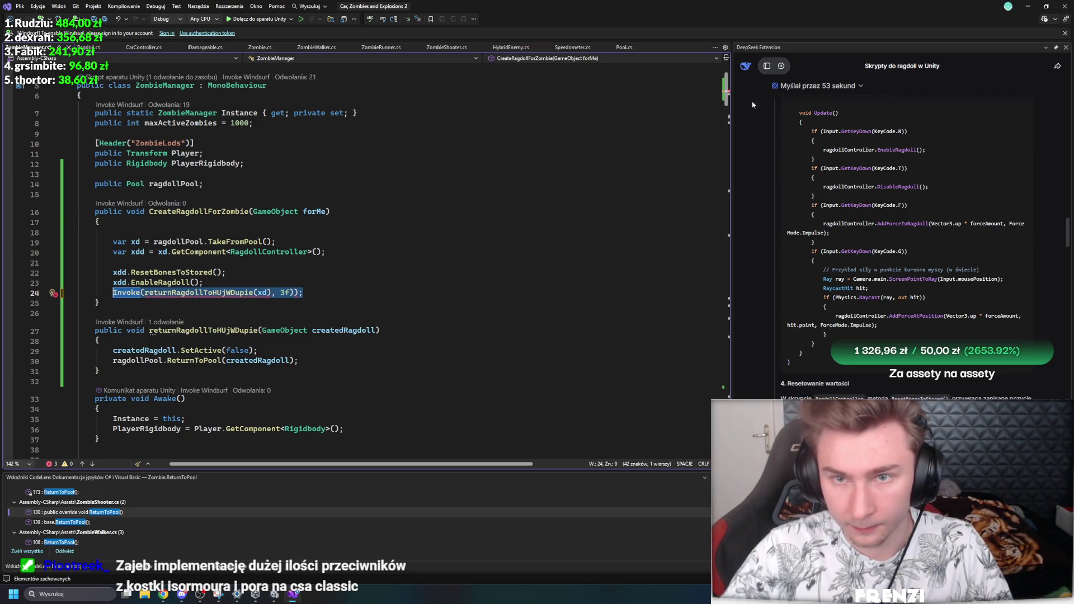
click(781, 65)
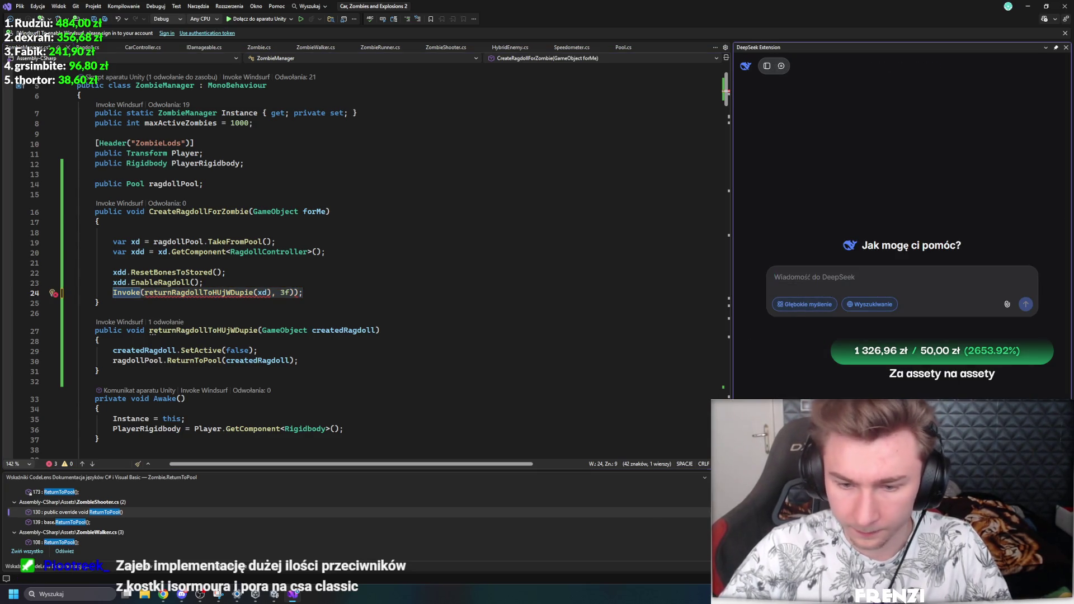
Step: Try pasting the Invoke line into the DeepSeek message box, undoing each paste
click(944, 279)
key(ctrl+v)
key(ctrl+z)
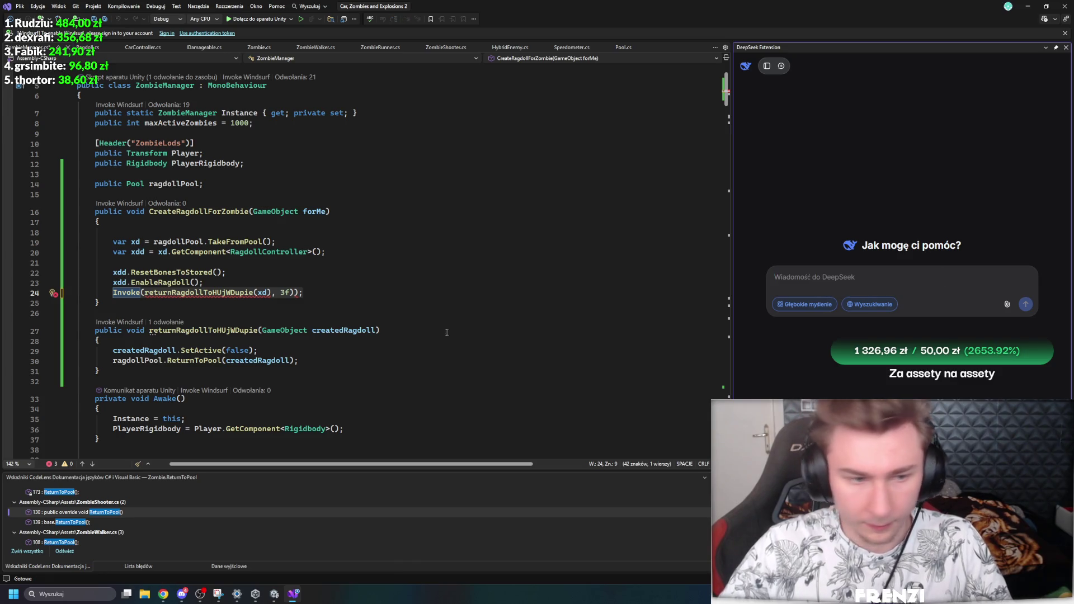
drag(303, 292, 109, 290)
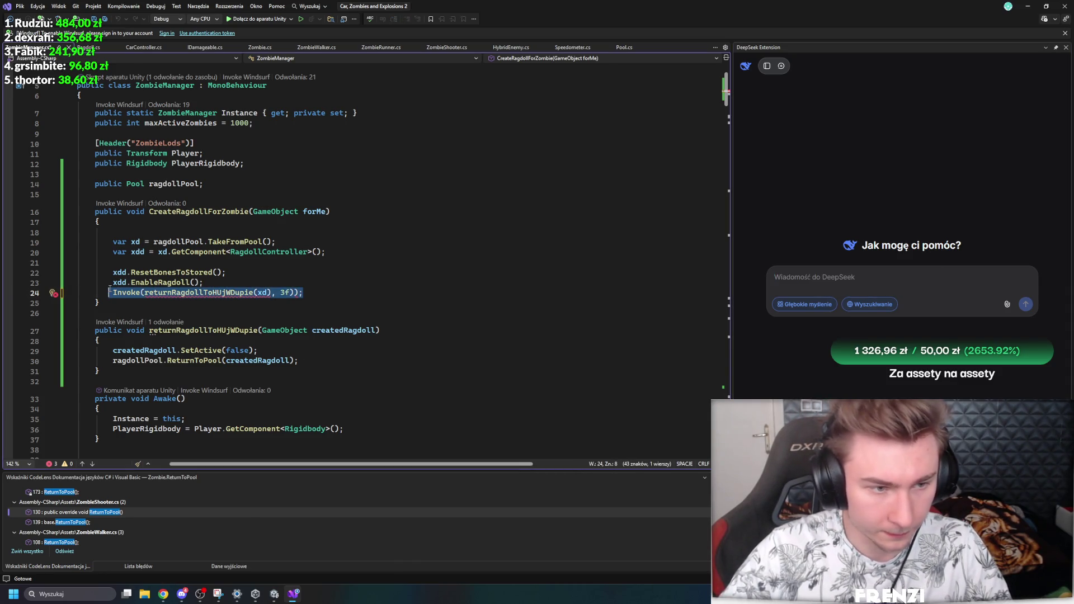
click(959, 272)
key(ctrl+v)
key(ctrl+z)
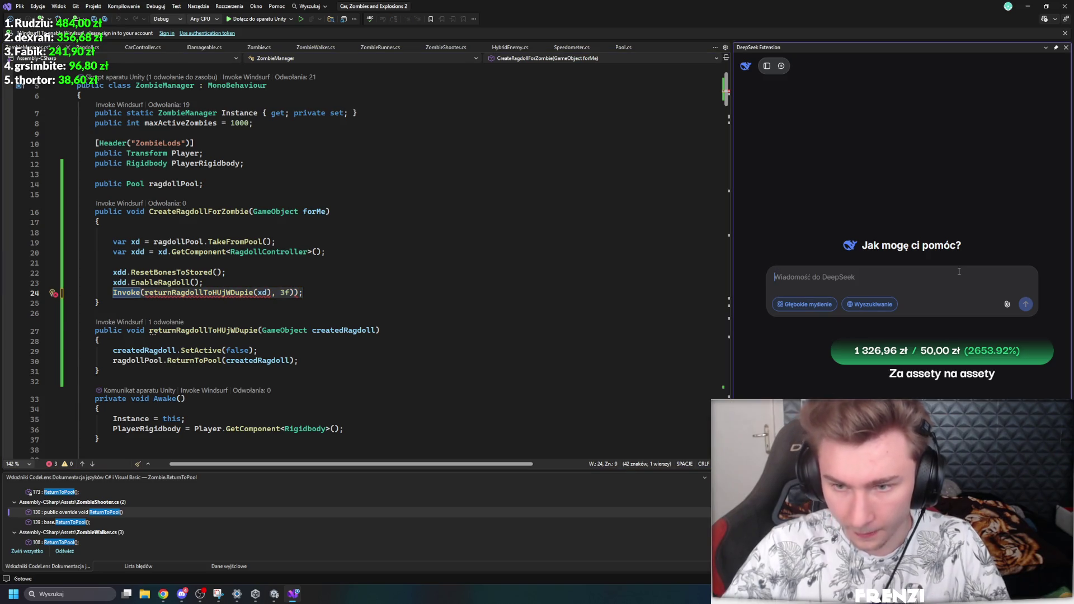
Step: Wrap returnRagdollToHUjWDupie(xd) on line 24 in nameof() and save ZombieManager
click(159, 292)
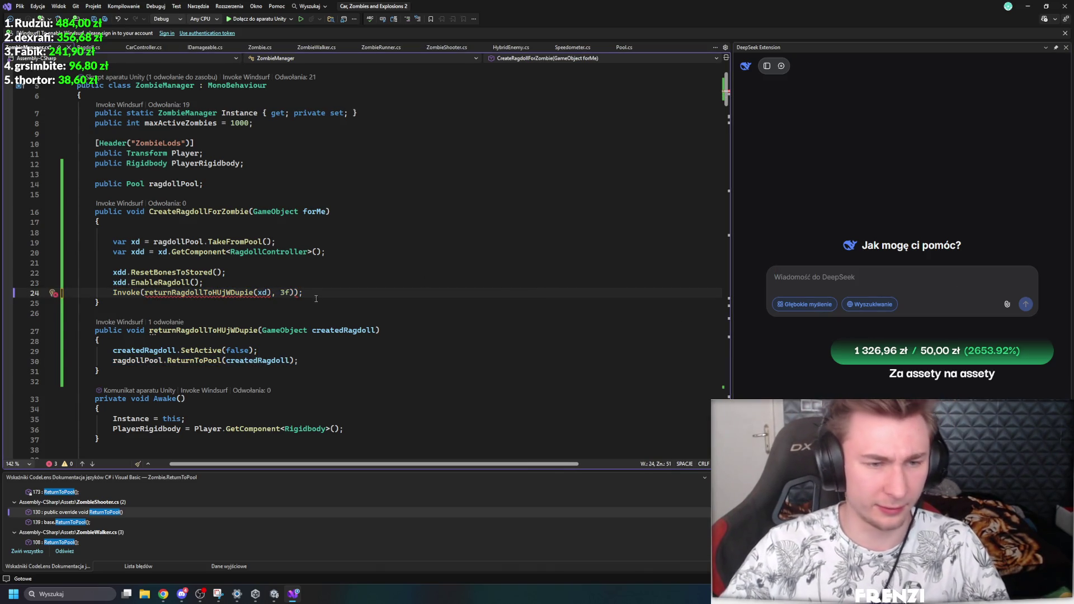
key(ctrl+Left)
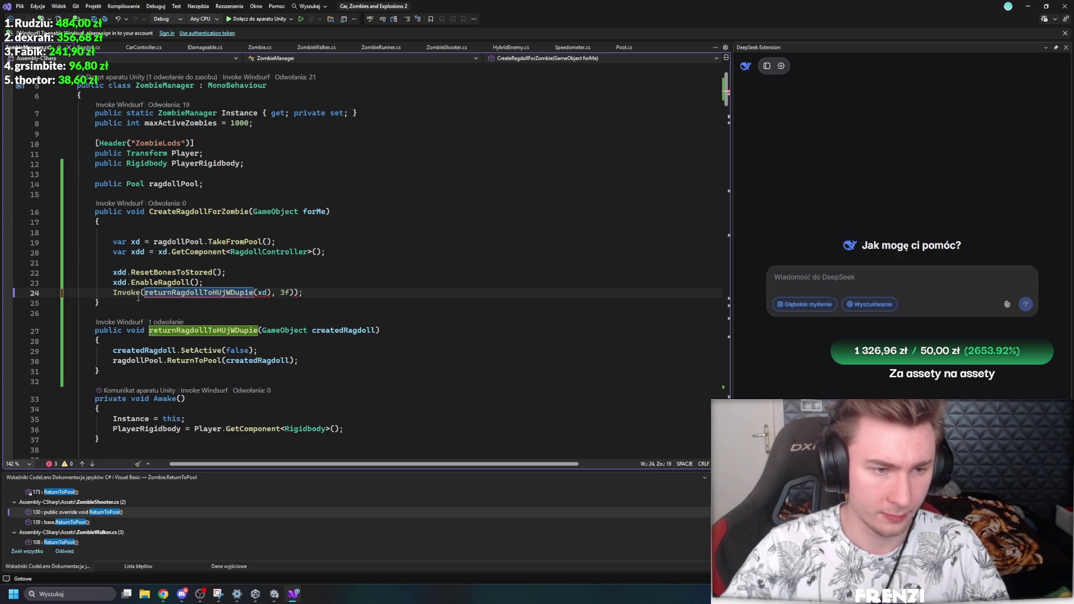
key(Left)
text(na)
key(Escape)
text(meo)
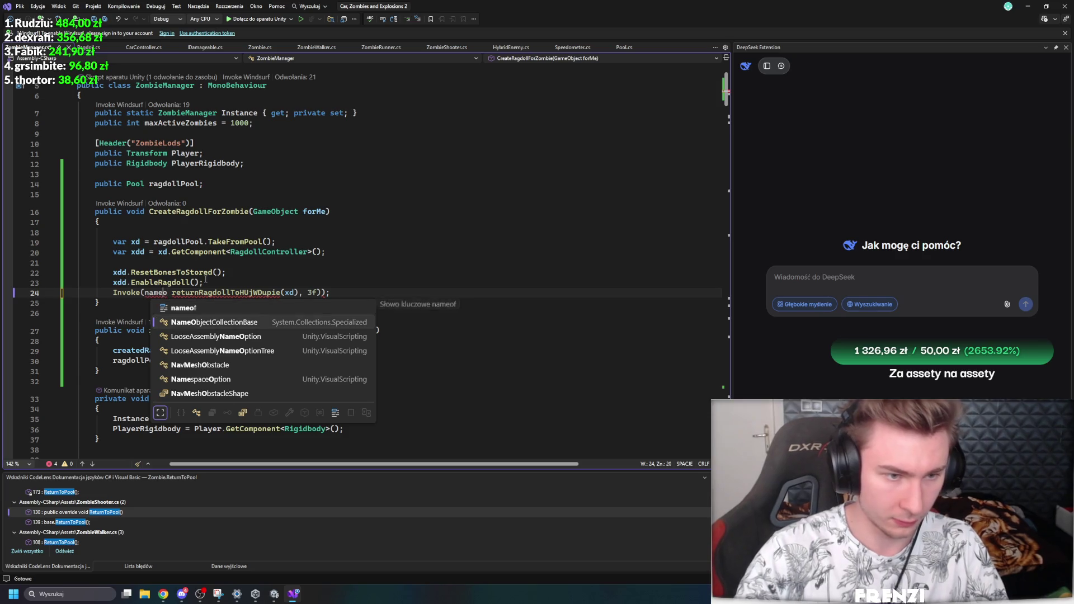
key(Escape)
text(f()
text())
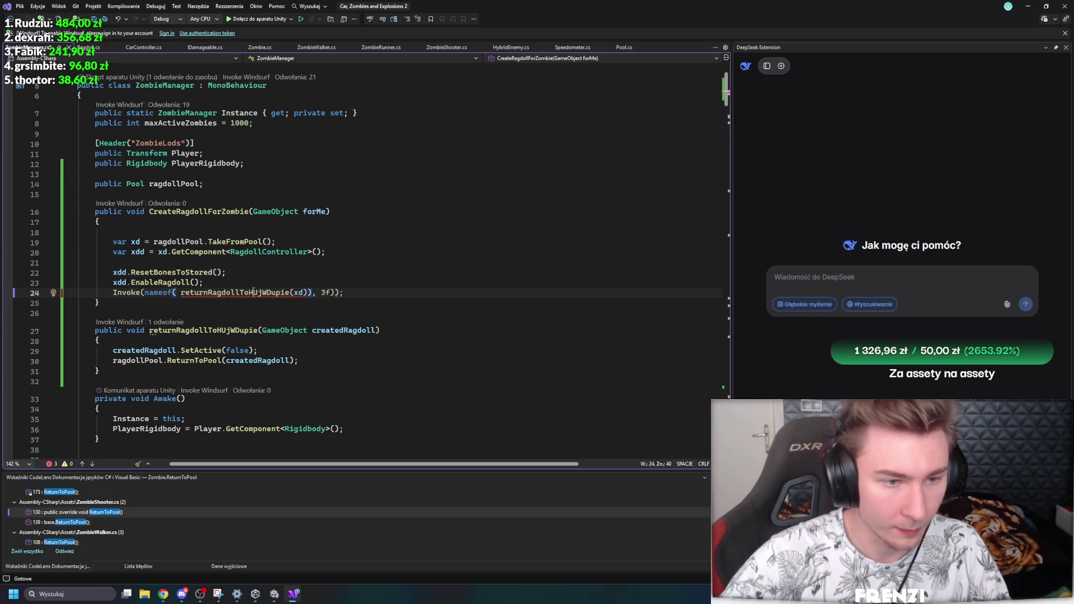
mouse_move(253, 292)
key(ctrl+s)
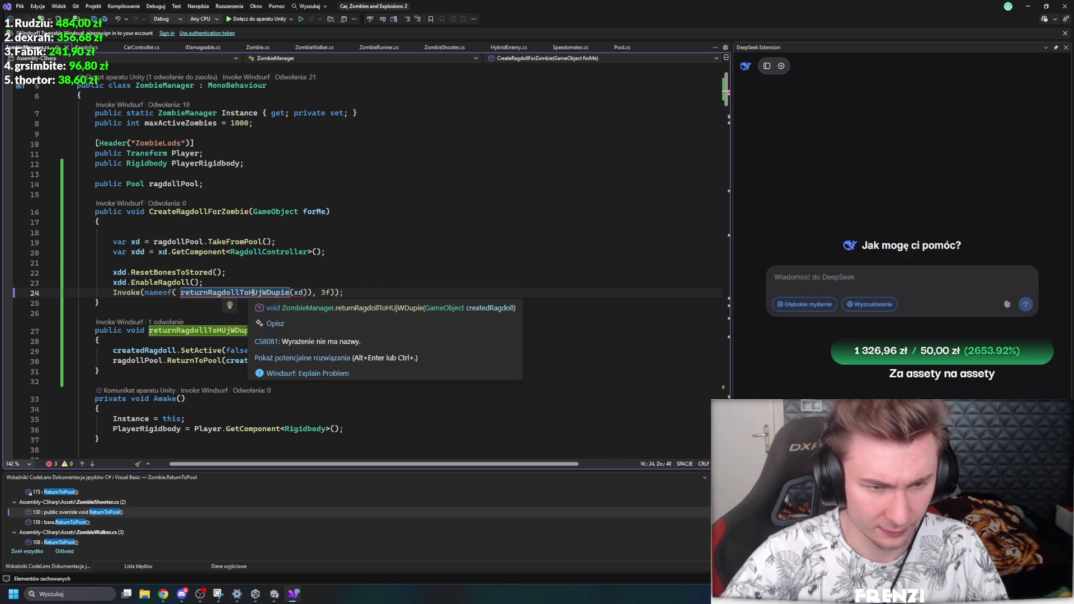
Step: Look through the Quick Actions fixes for line 24 and ask Copilot to fix it
right_click(253, 292)
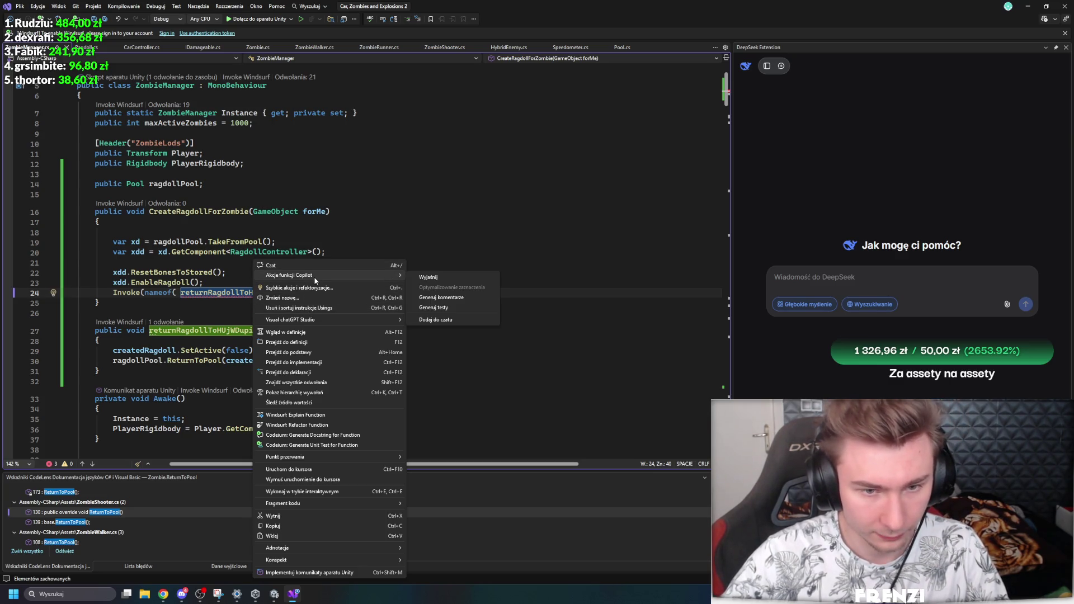
click(317, 288)
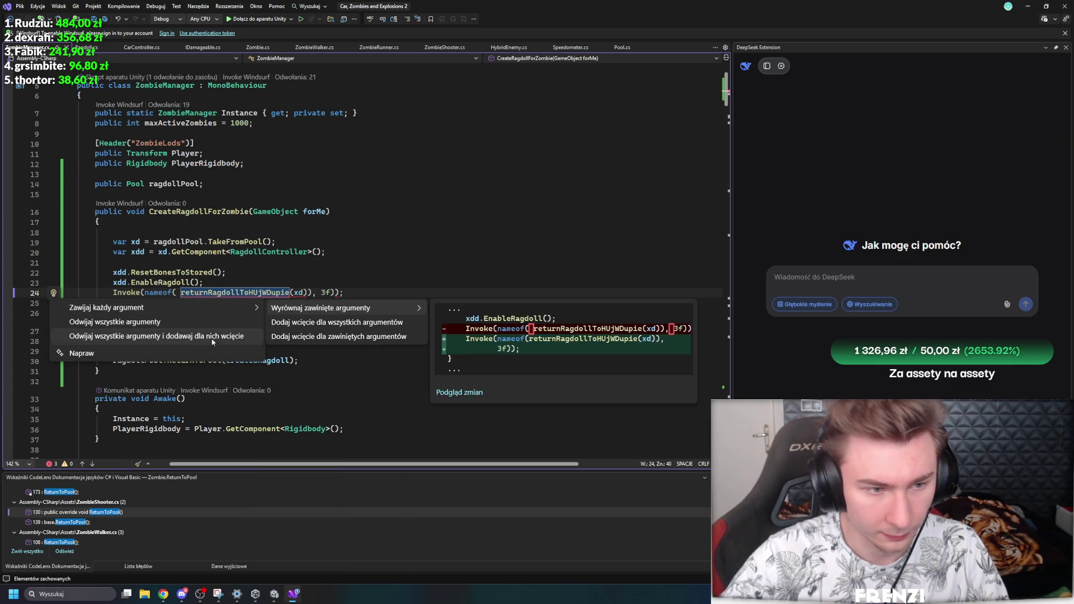
click(256, 295)
right_click(255, 295)
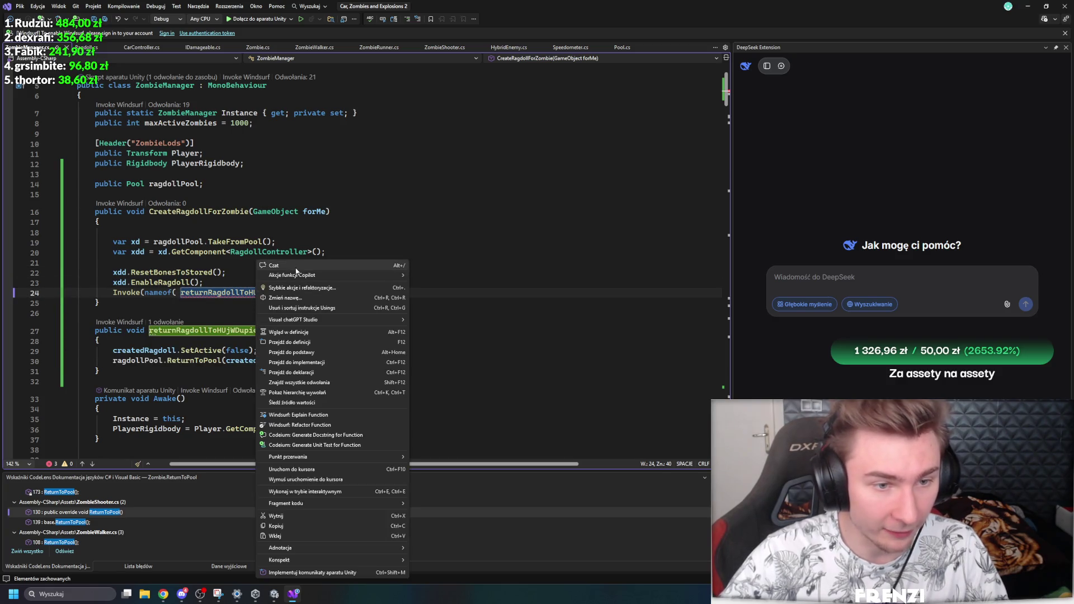
click(282, 269)
click(89, 352)
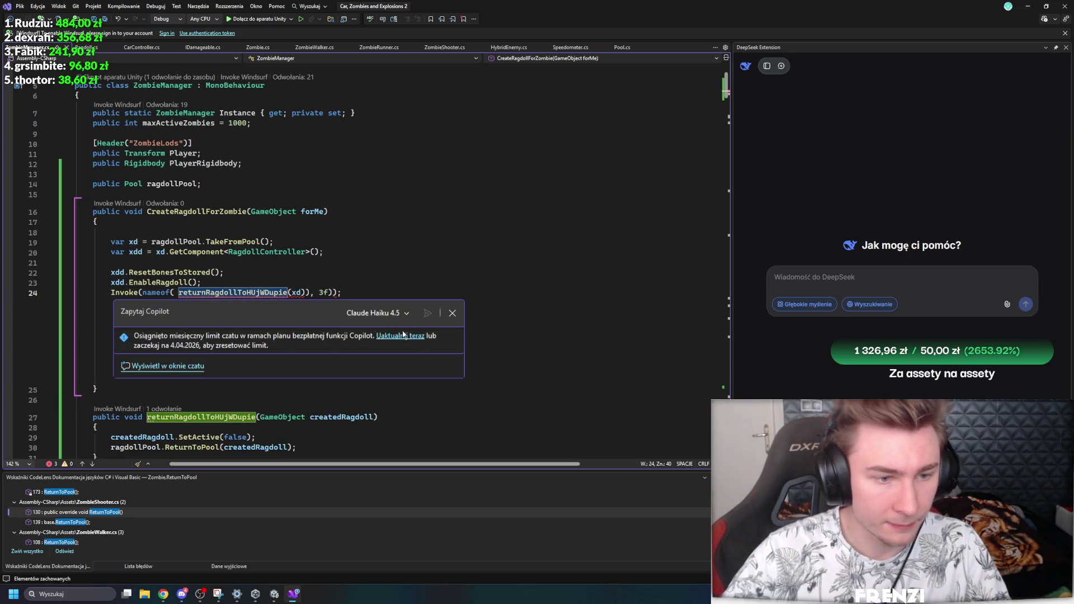
Step: Close the Copilot fix panel and return to the Invoke statement on line 24
click(452, 314)
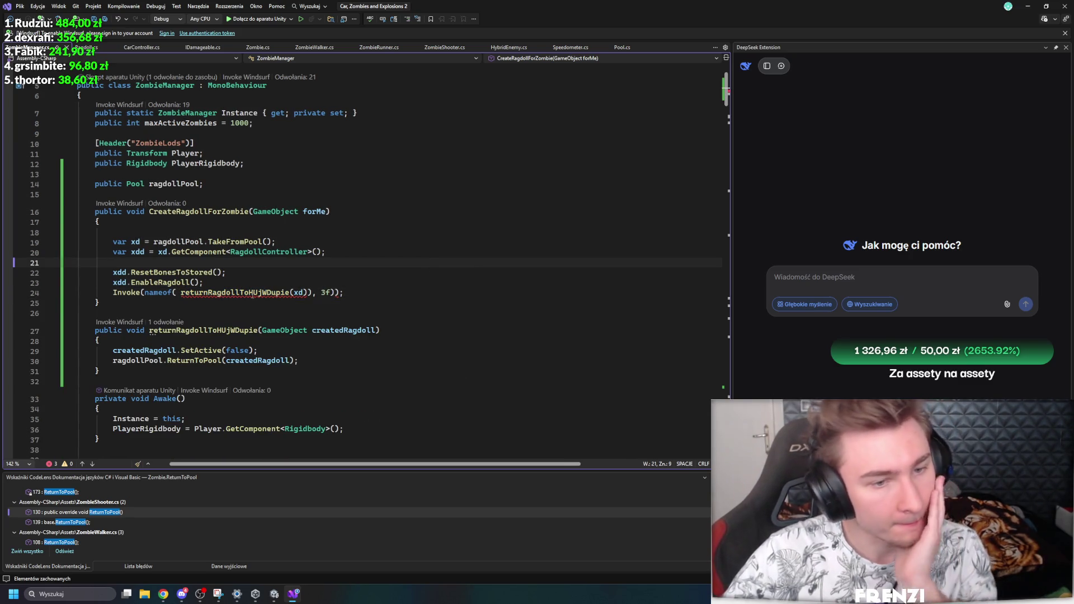
click(366, 298)
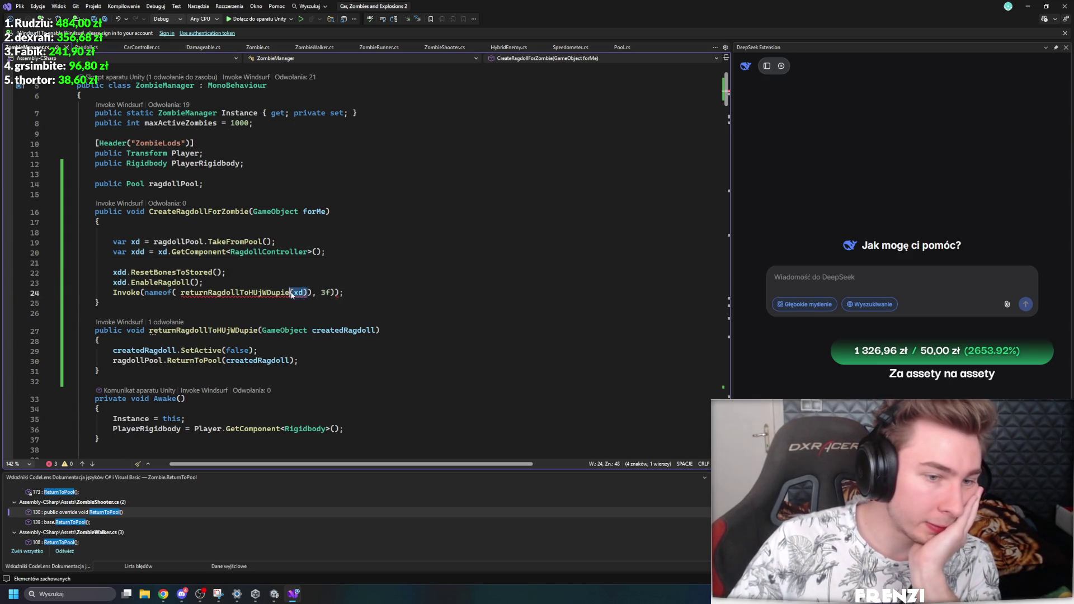
key(Down)
key(Down)
key(Down)
click(376, 288)
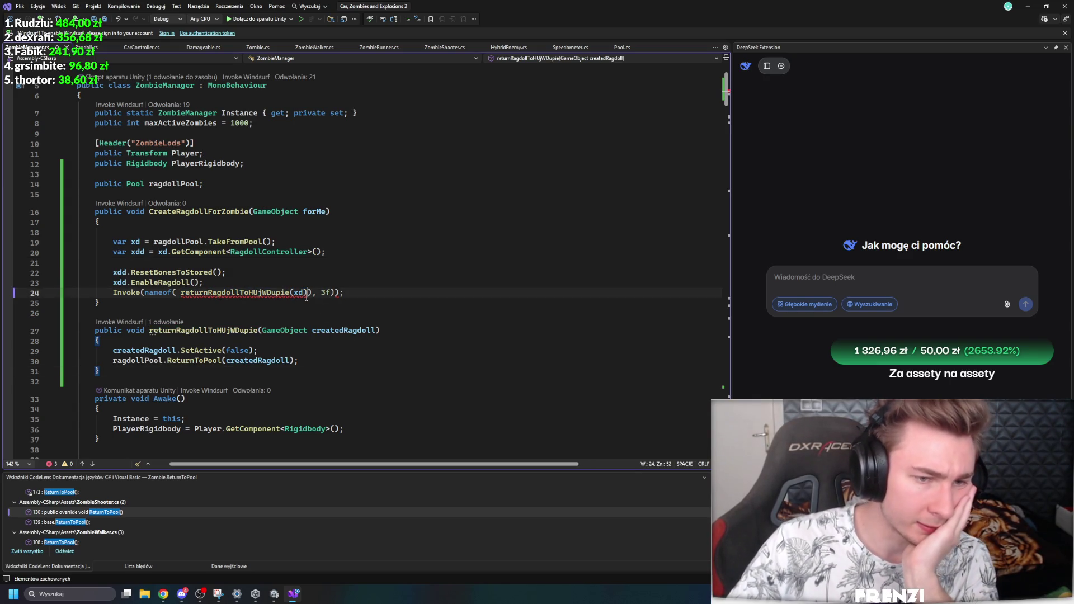
key(Down)
key(Down)
key(Down)
key(Up)
key(Up)
key(Down)
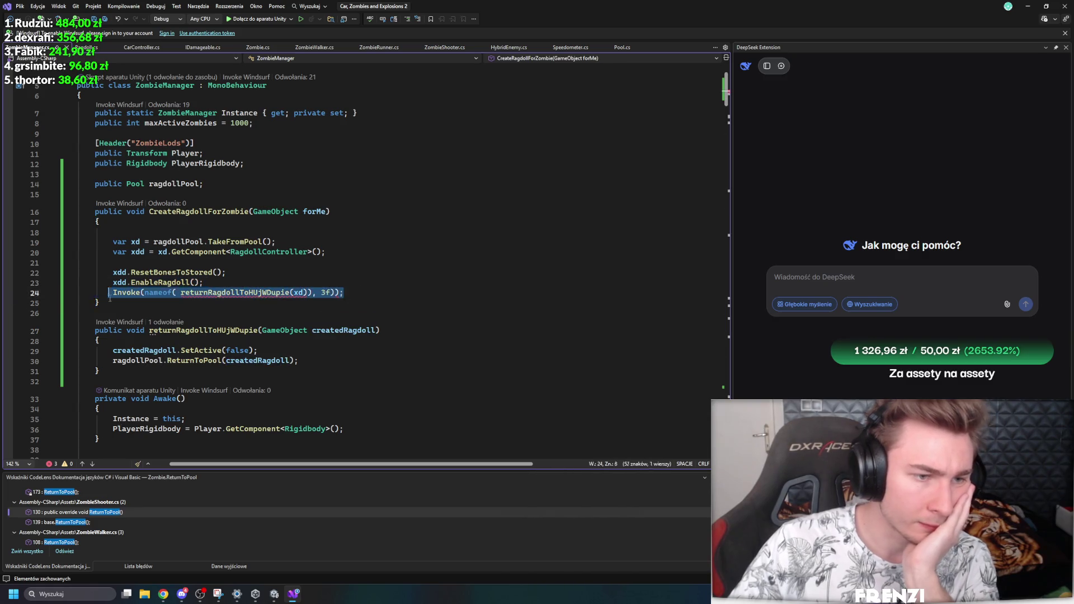
Step: Retype line 24 as Invoke(nameof(() => returnRagdollToHUjWDupie(xd)), 10f) and select lines 24–31
drag(344, 292, 113, 292)
text(invke)
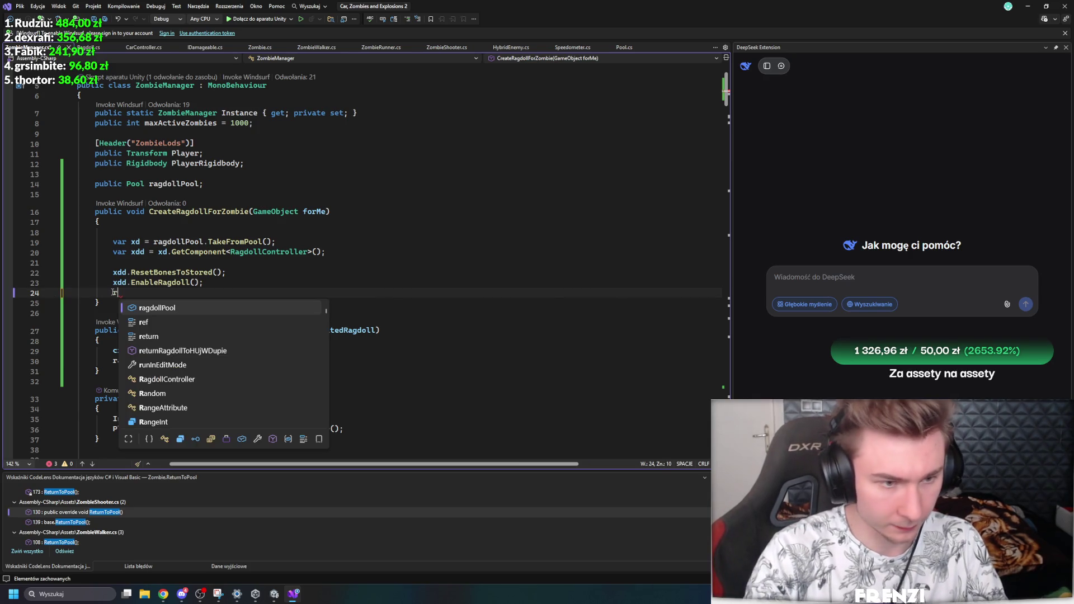
key(Down)
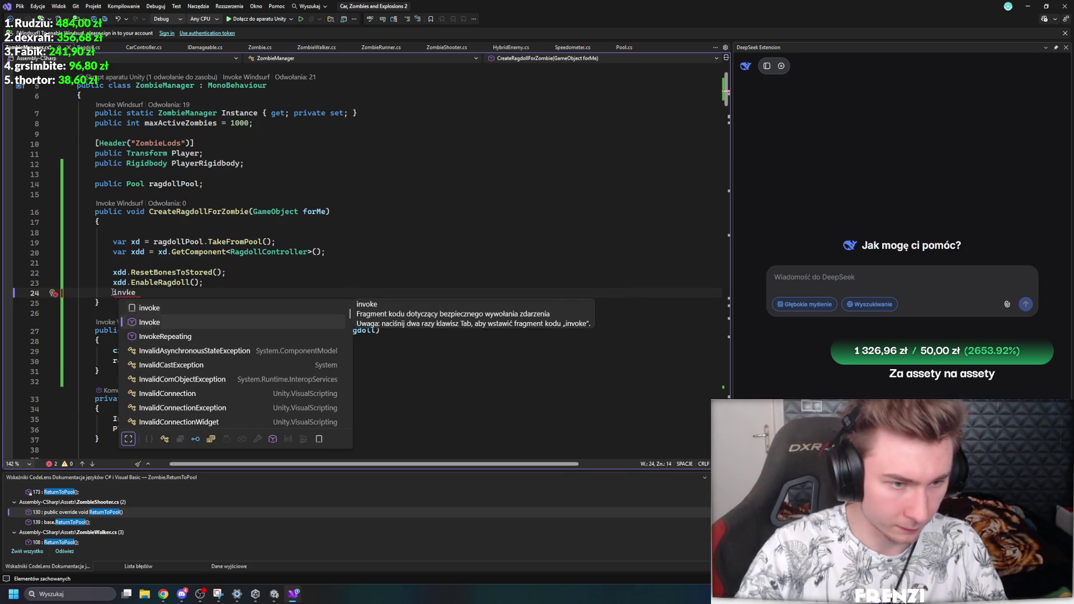
key(Tab)
key(Tab)
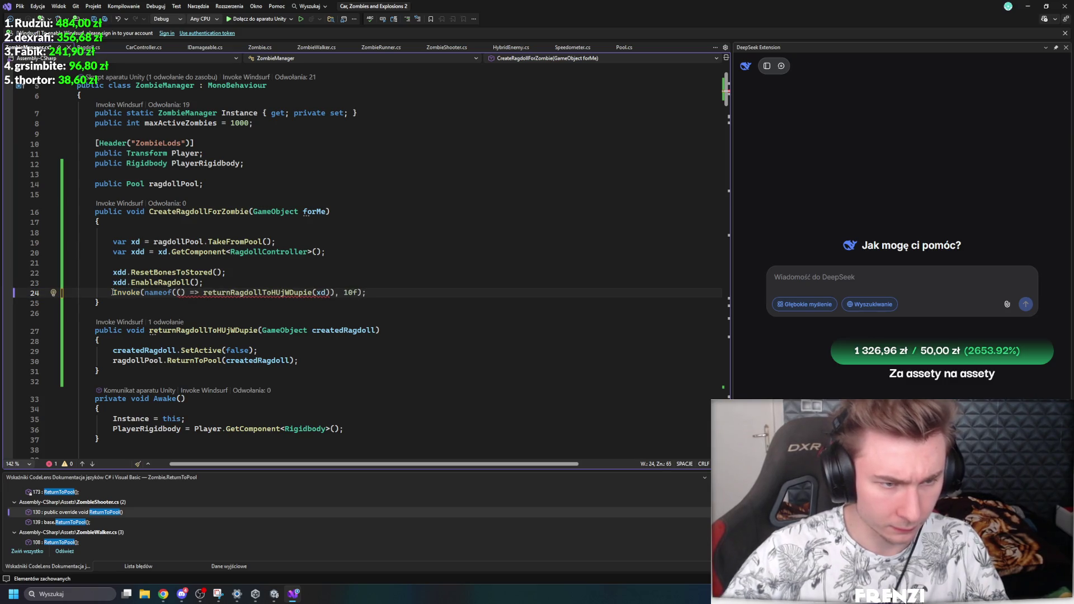
key(Down)
key(Down)
mouse_move(262, 295)
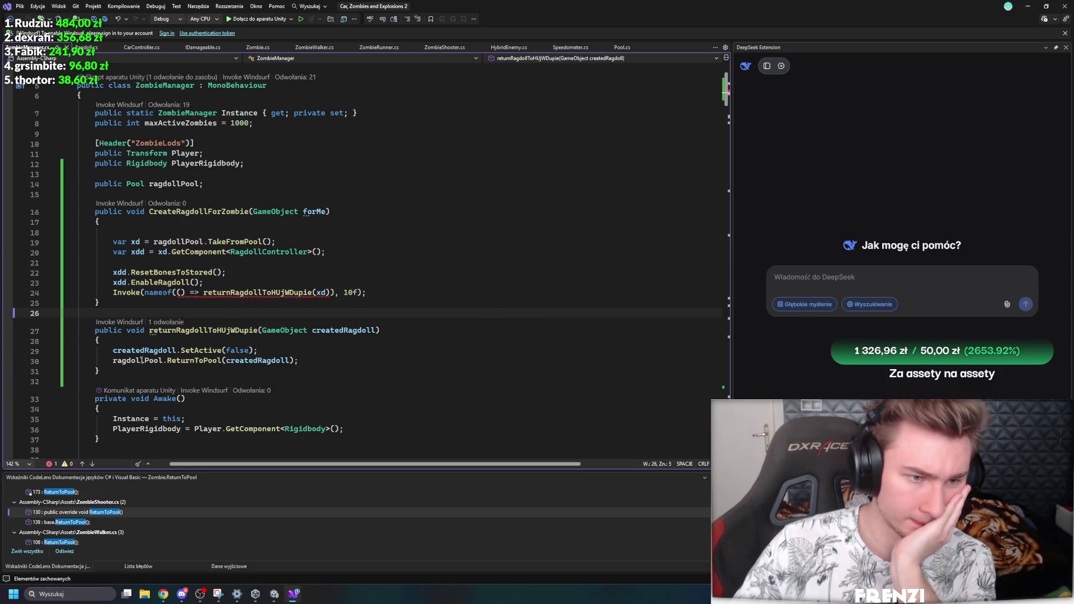
drag(101, 372, 76, 292)
key(ctrl+c)
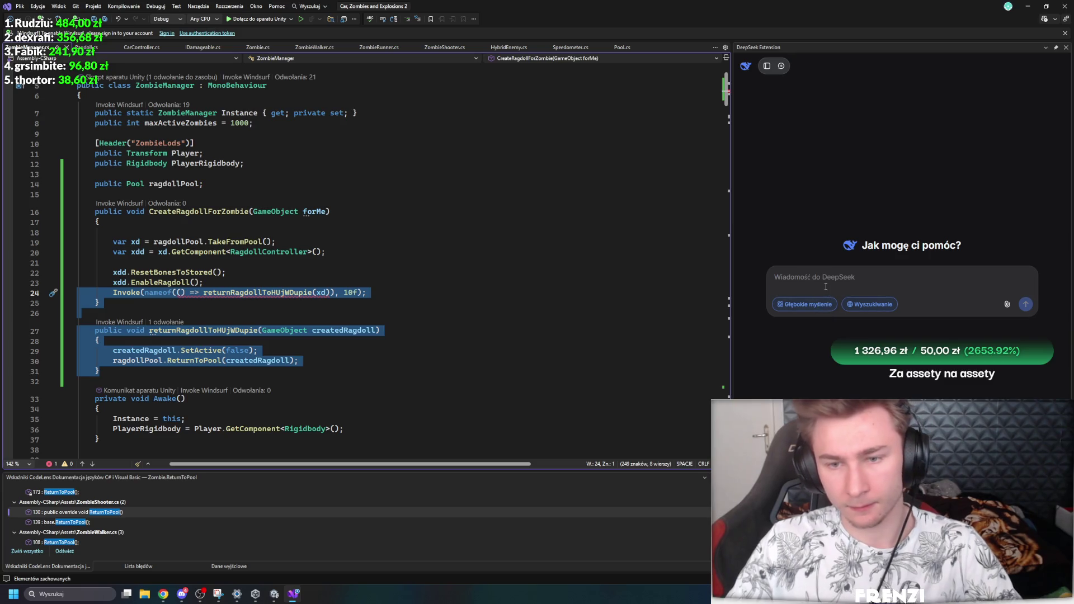
Step: Send DeepSeek 'czemu mi to niedziała?' with the pasted Invoke and returnRagdoll code
click(826, 287)
text(cz)
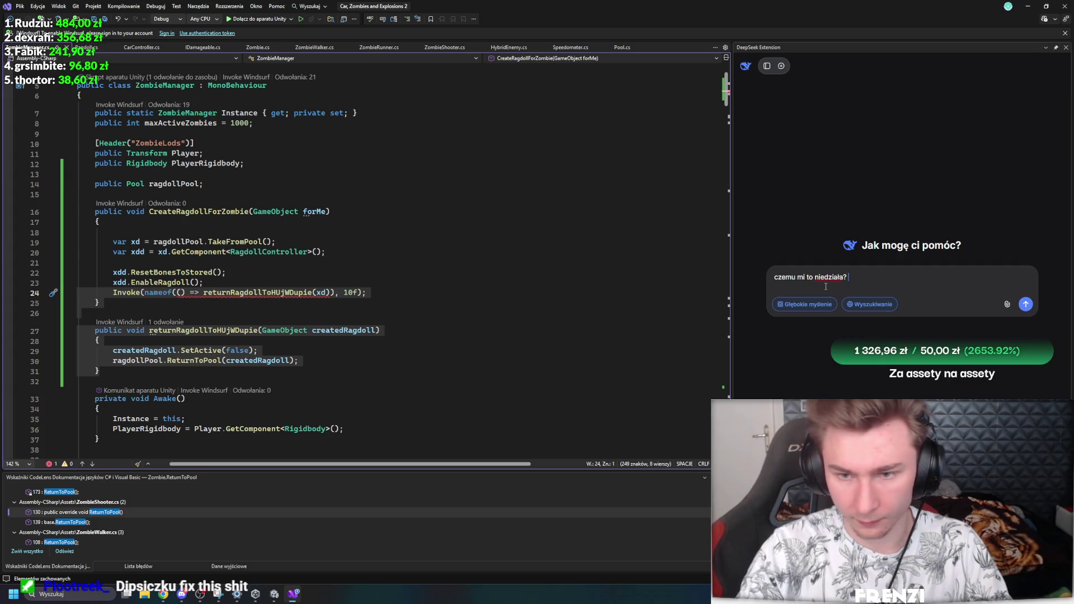
key(ctrl+v)
key(Return)
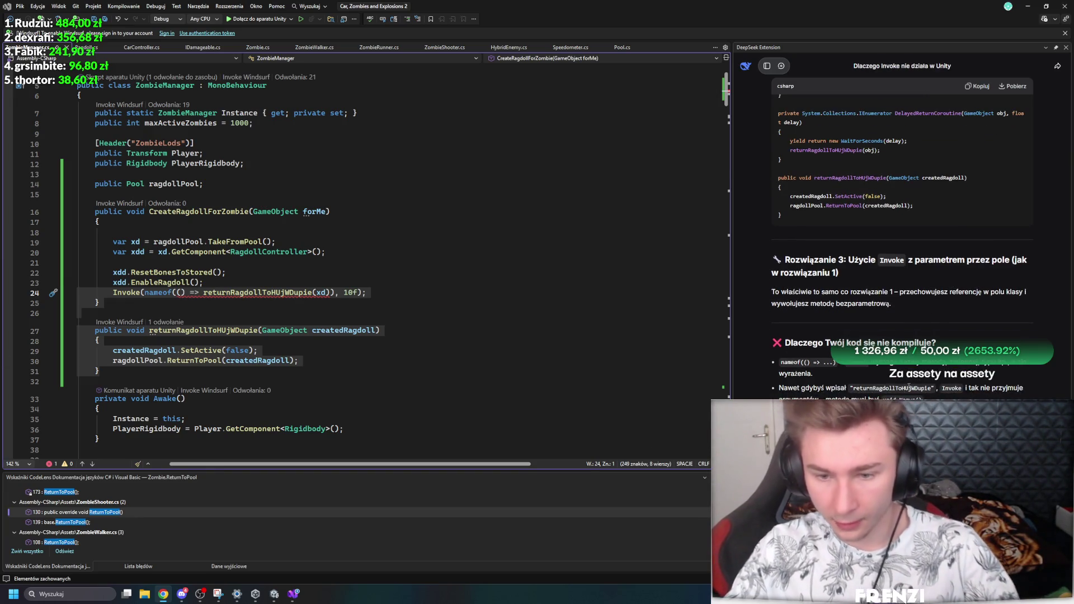
Step: Select DeepSeek's Rozwiązanie 2 coroutine code and add a blank line below returnRagdollToHUjWDupie
scroll(951, 286, up, 4)
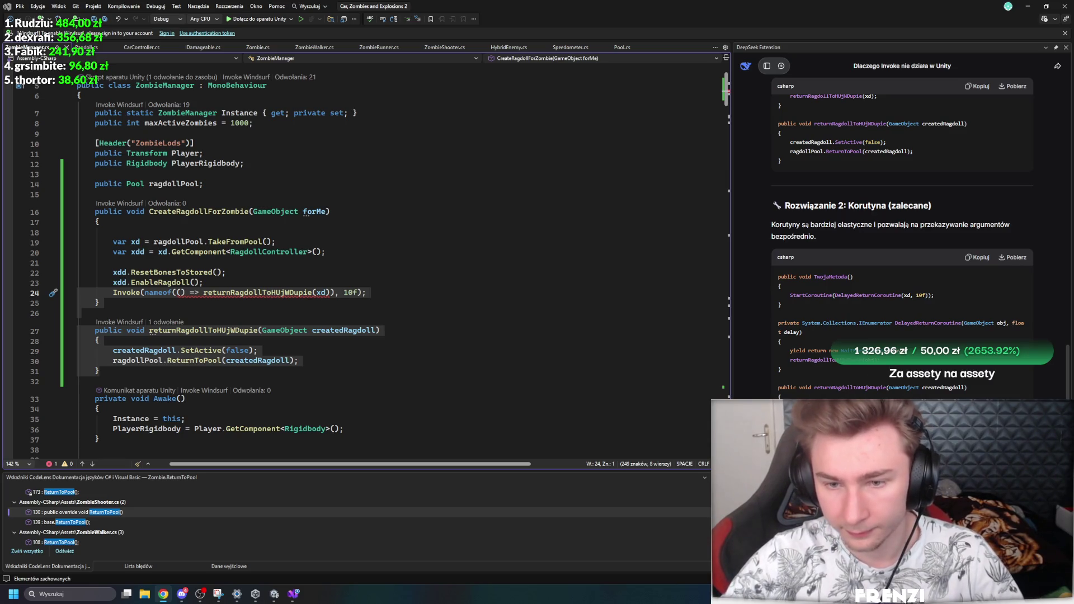
mouse_move(952, 426)
mouse_down()
mouse_move(730, 273)
mouse_move(775, 286)
mouse_up()
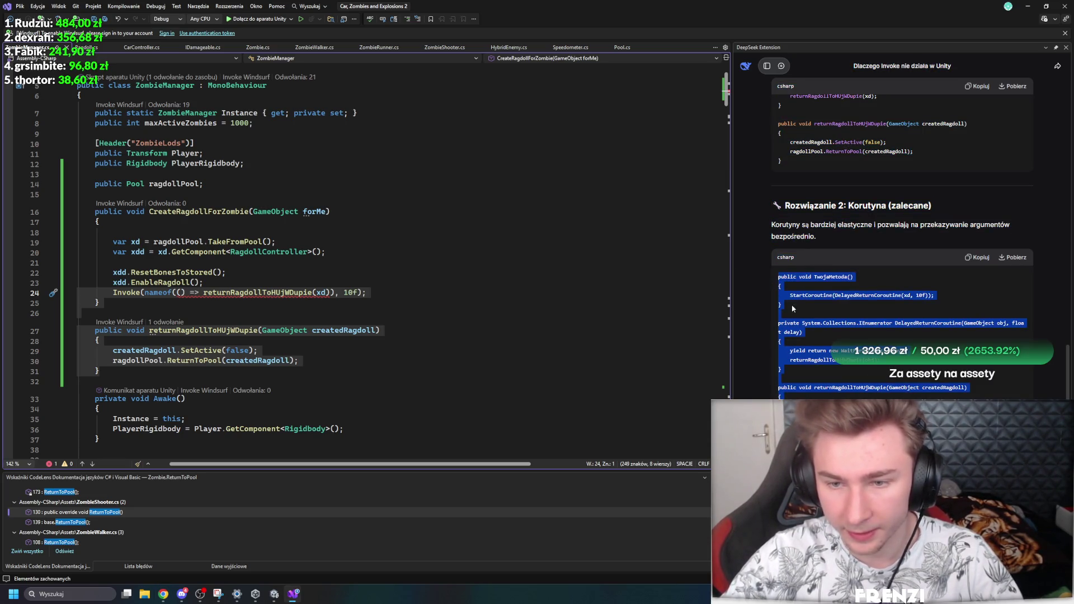
scroll(897, 351, up, 3)
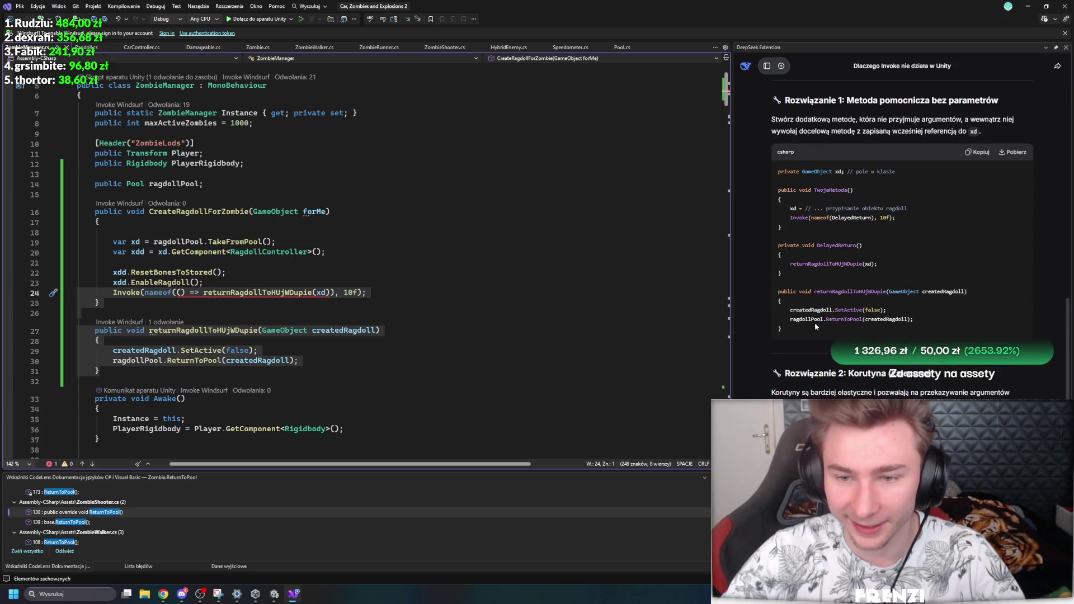
scroll(829, 331, up, 1)
drag(808, 367, 777, 240)
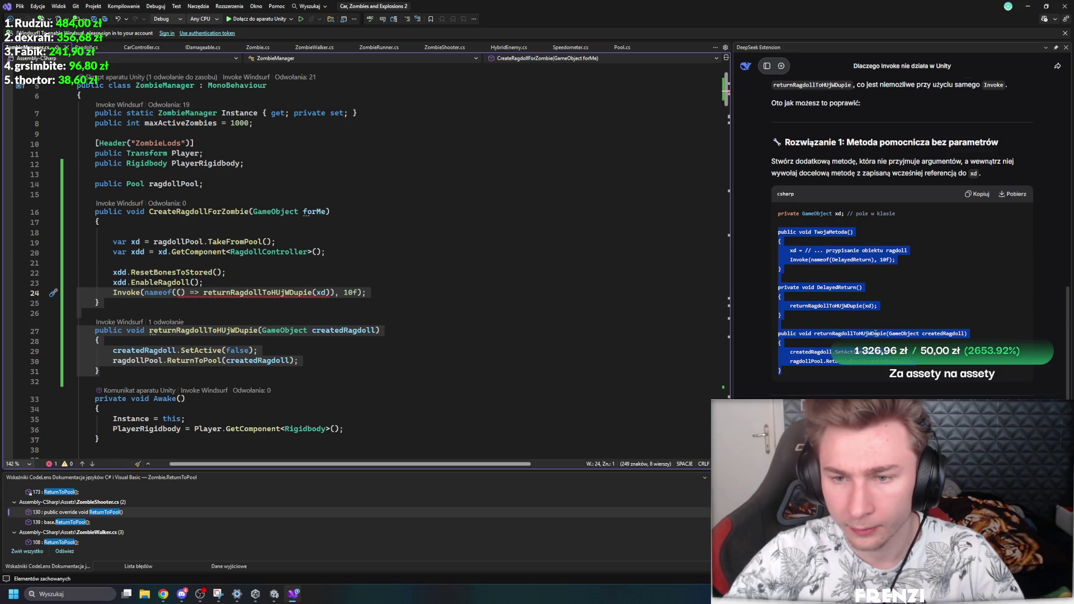
scroll(822, 381, down, 5)
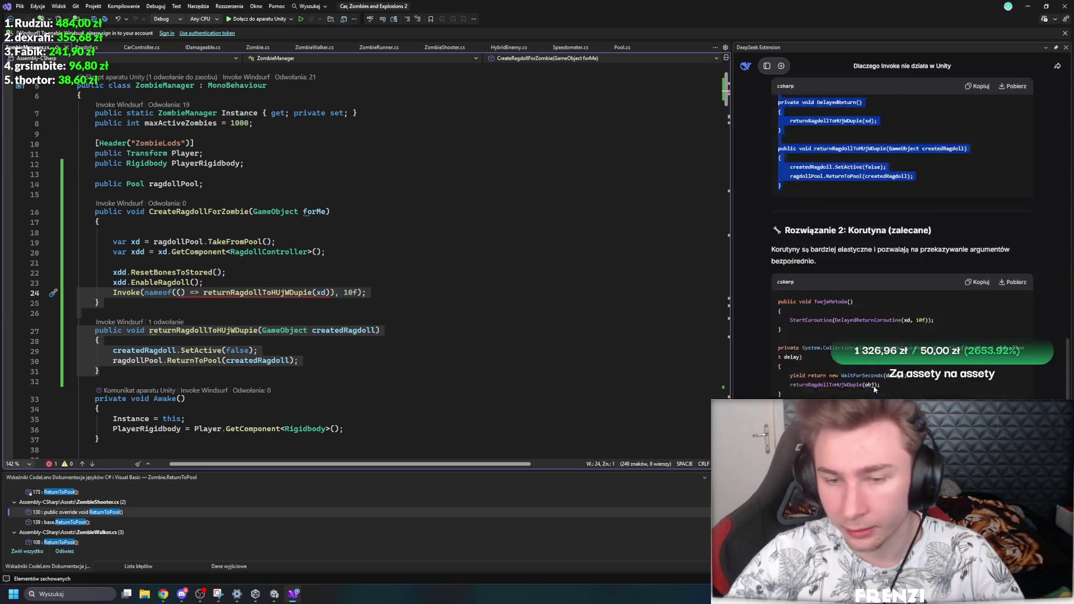
click(819, 379)
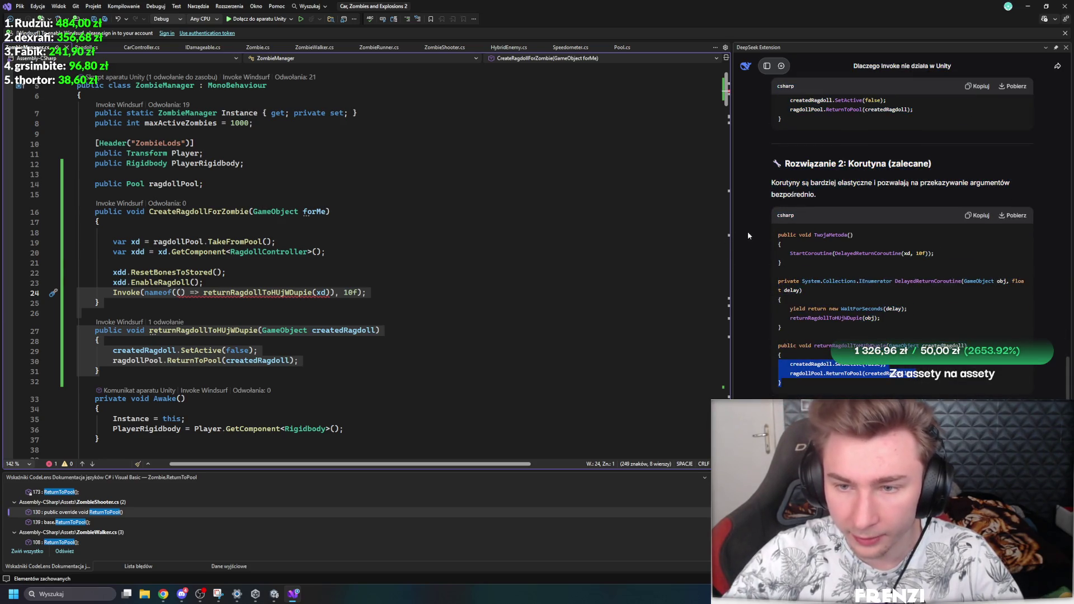
drag(785, 392, 777, 234)
key(ctrl+c)
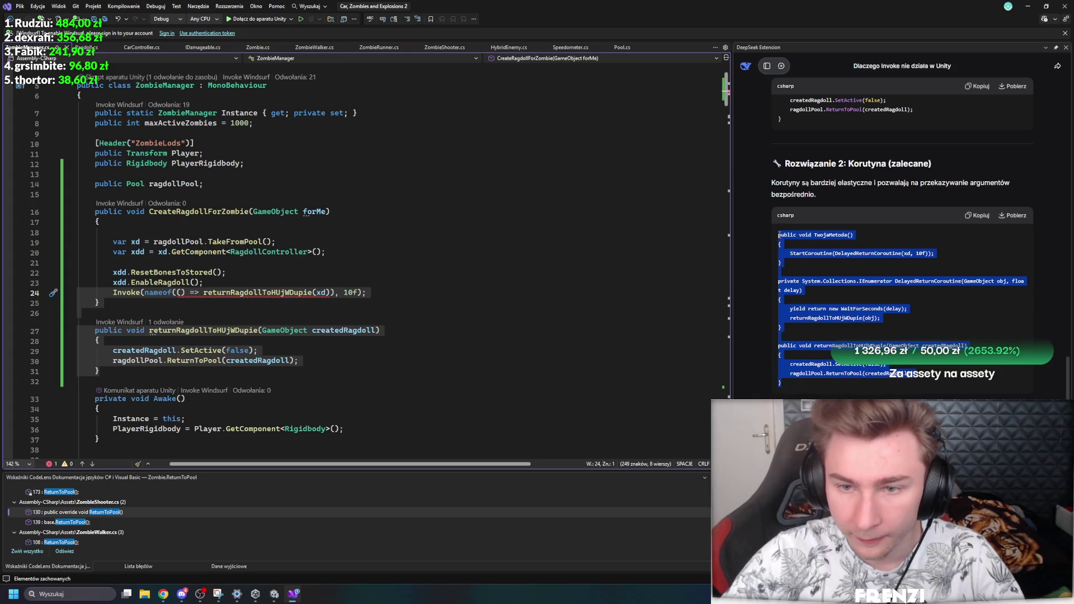
click(132, 370)
key(Return)
key(Return)
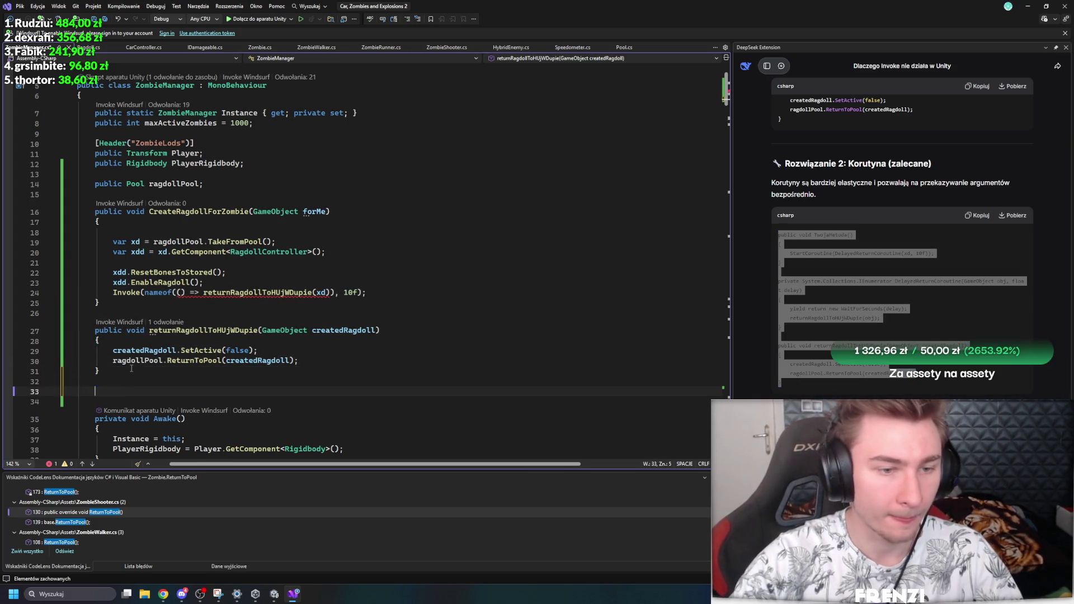
Step: Paste DeepSeek's DelayedReturnCoroutine code into ZombieManager
key(ctrl+v)
scroll(274, 268, down, 1)
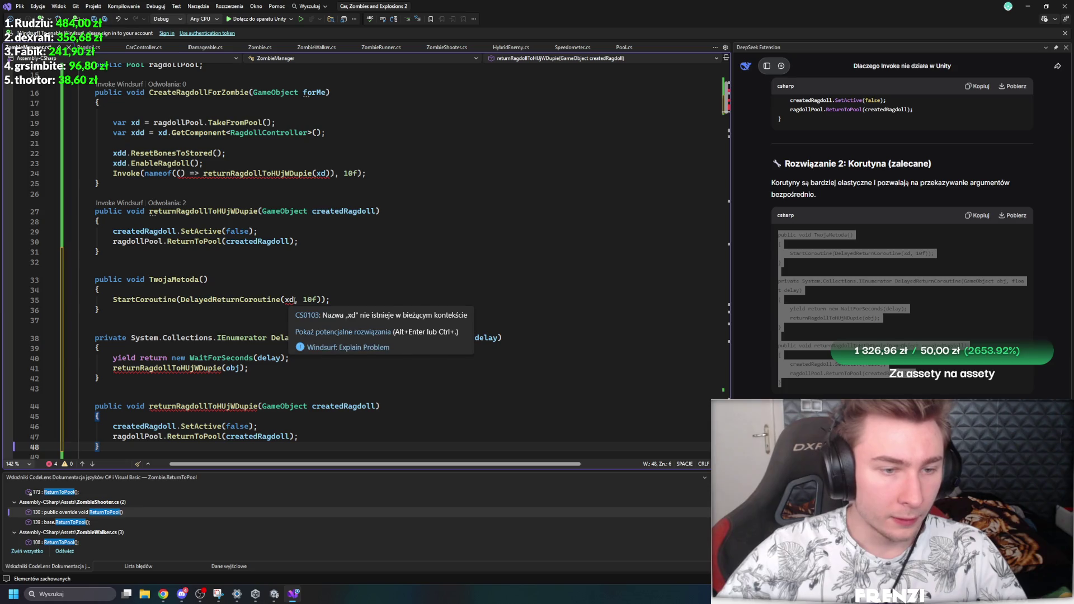
scroll(476, 251, down, 3)
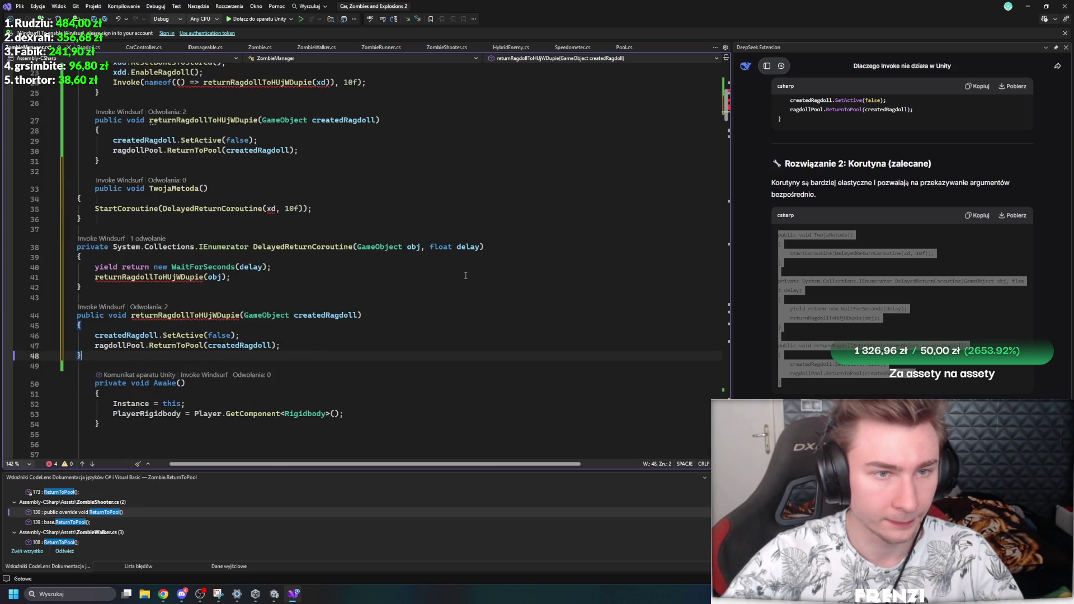
scroll(464, 285, up, 4)
scroll(456, 310, down, 3)
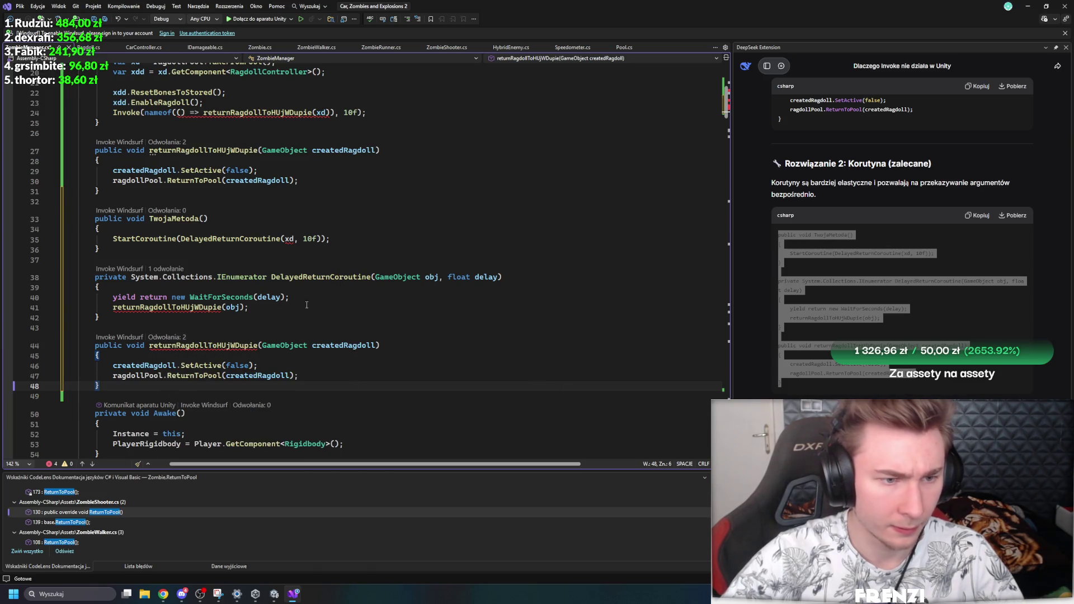
Step: Delete the duplicate returnRagdollToHUjWDupie method
click(132, 308)
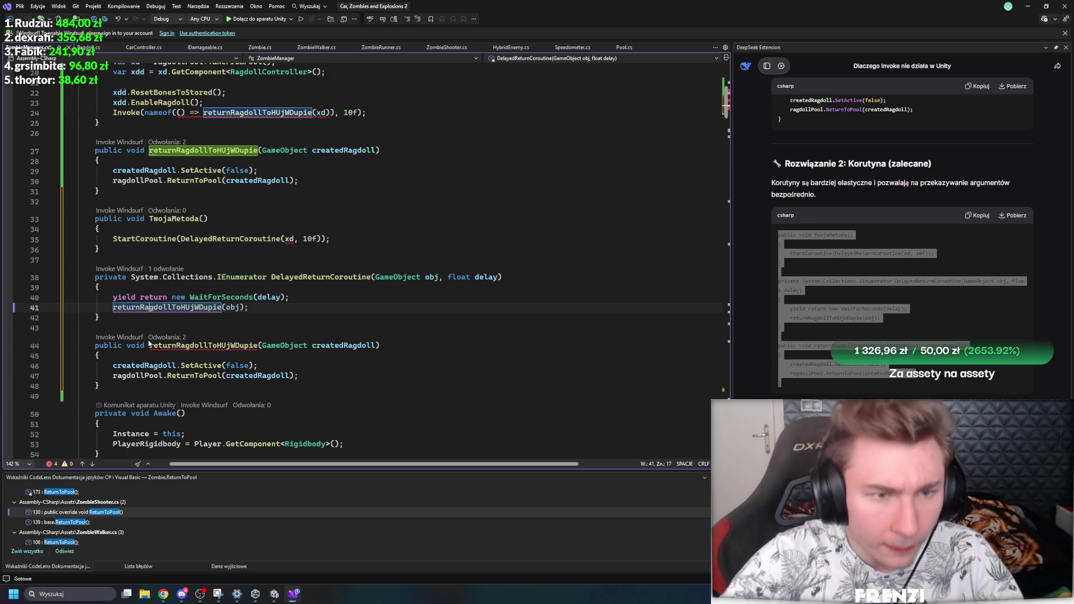
mouse_move(151, 308)
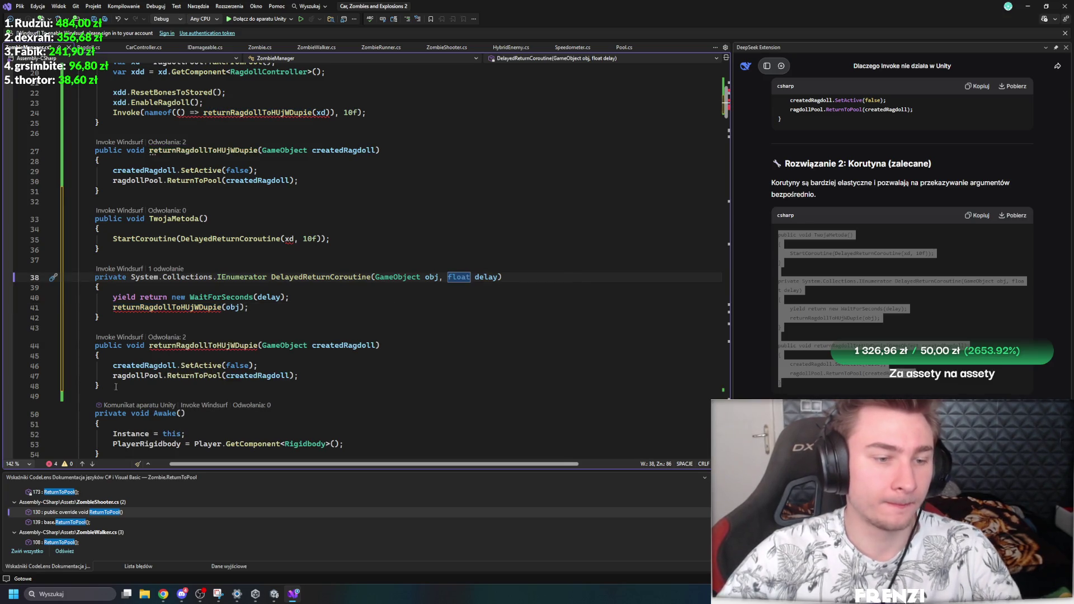
click(297, 395)
key(shift+Up)
key(shift+Up)
key(shift+Up)
key(Delete)
key(BackSpace)
scroll(359, 220, up, 3)
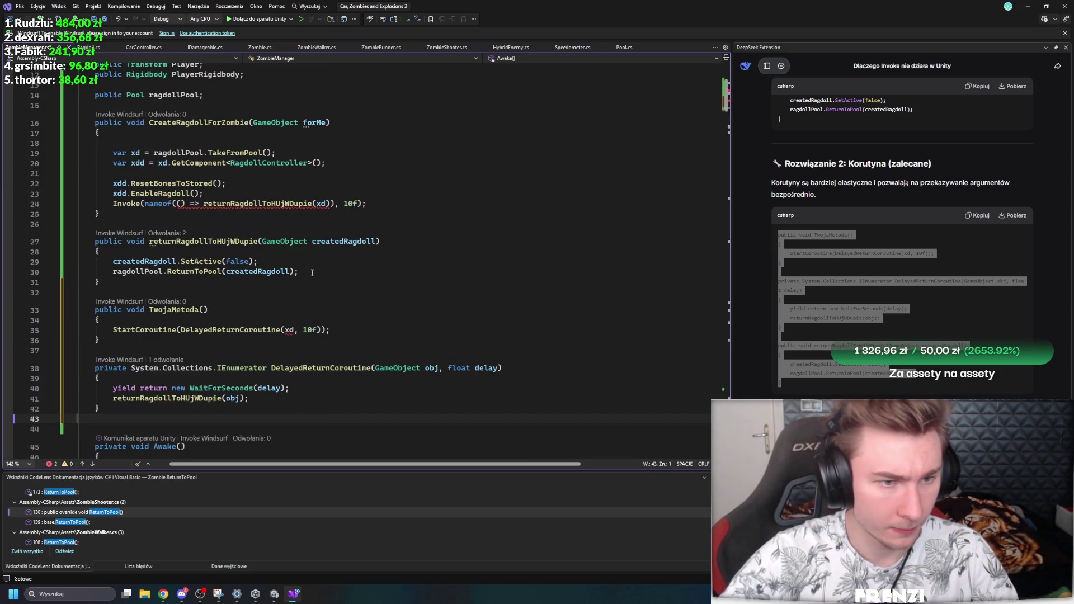
Step: Replace line 24's Invoke with a StartCoroutine(DelayedReturnCoroutine(...)) call and save ZombieManager.cs
click(891, 290)
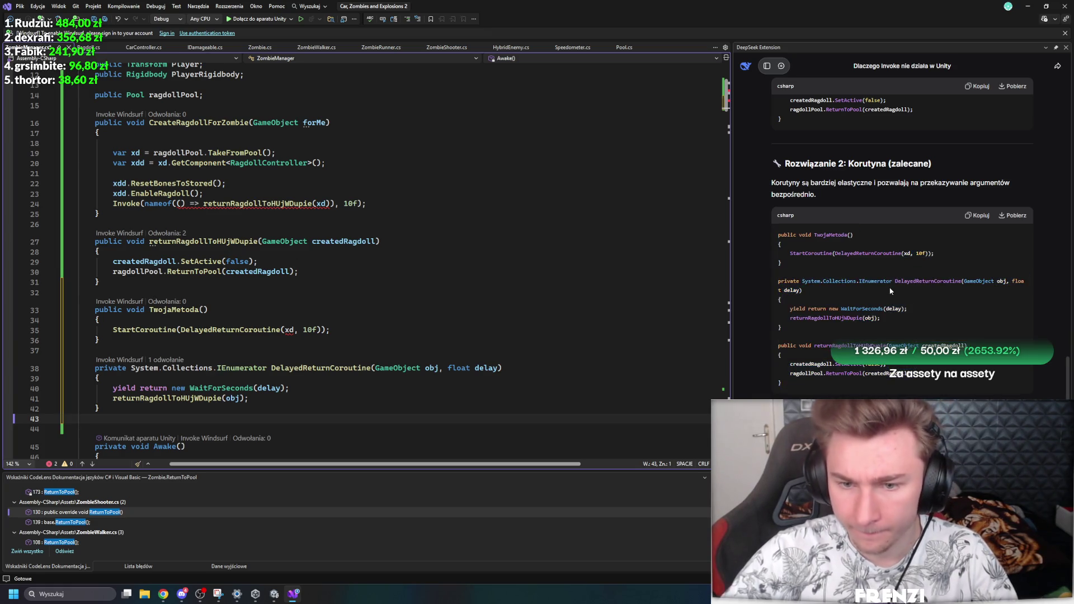
drag(367, 204, 149, 207)
click(168, 224)
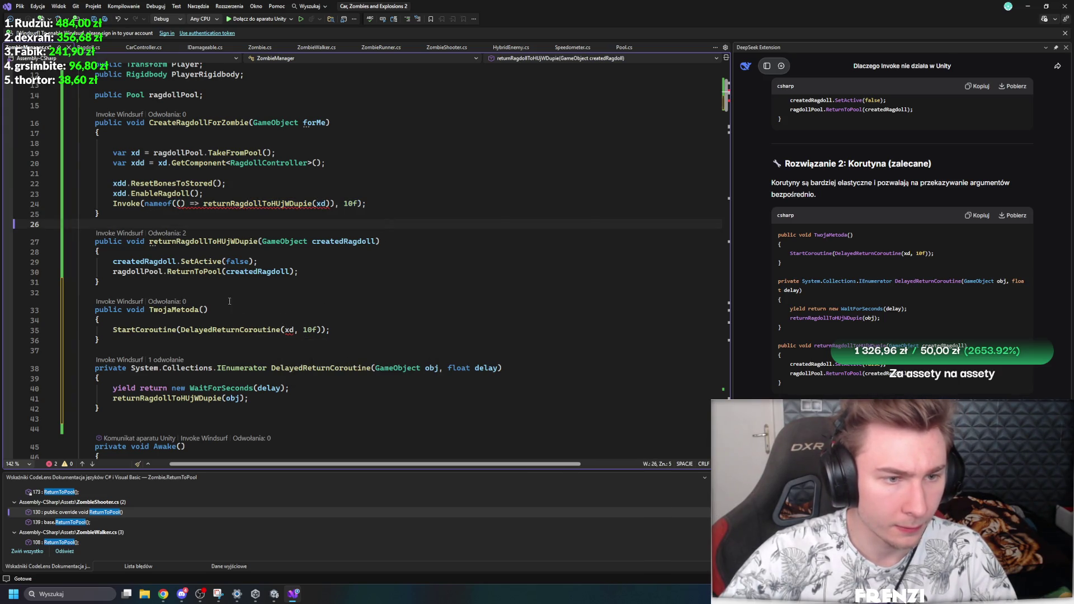
drag(149, 242, 260, 236)
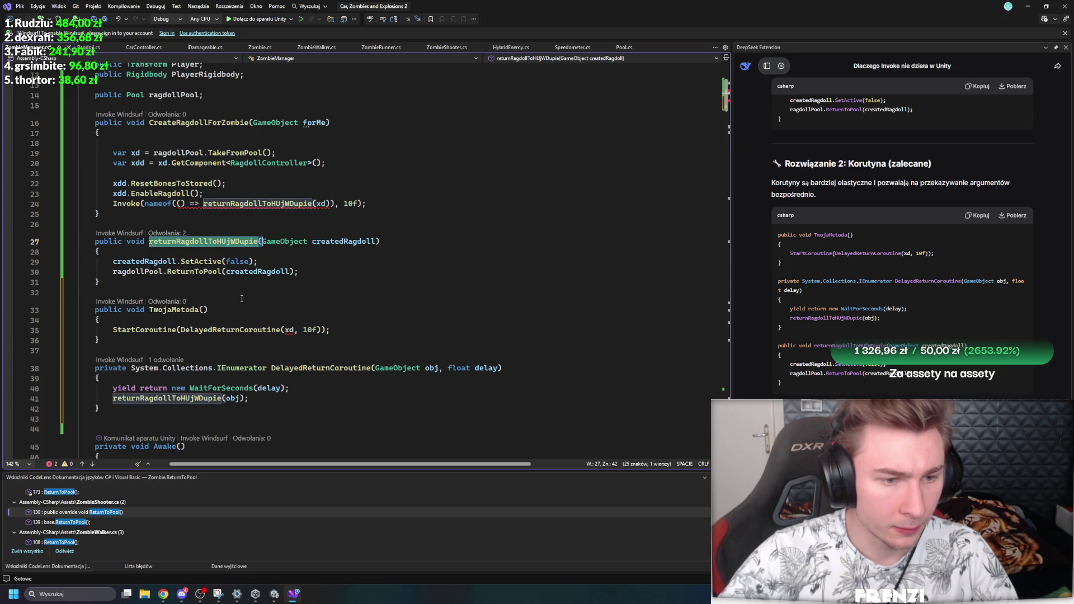
double_click(369, 368)
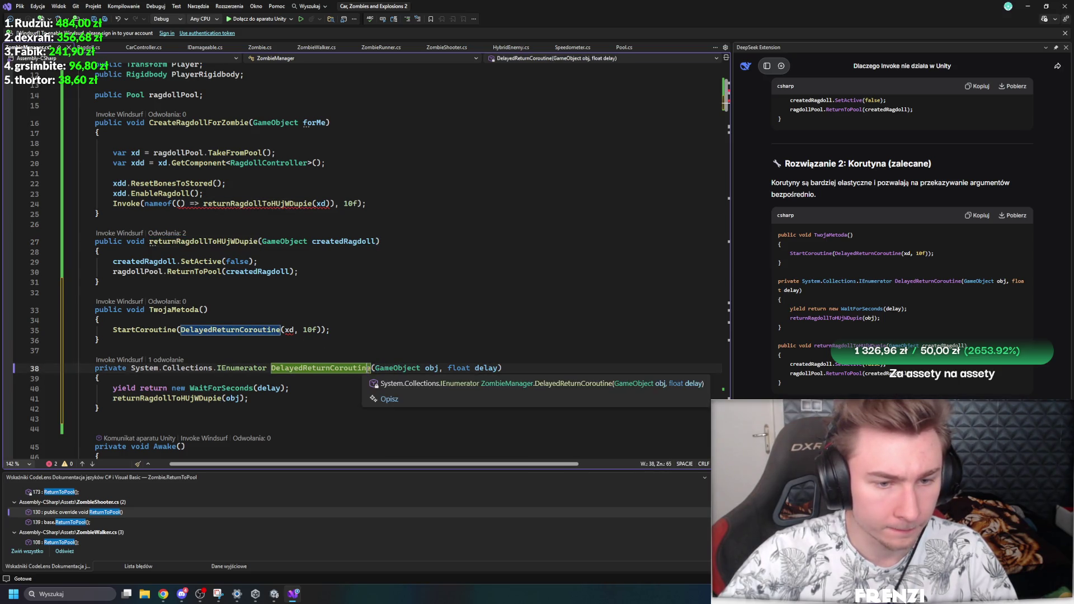
drag(366, 203, 113, 205)
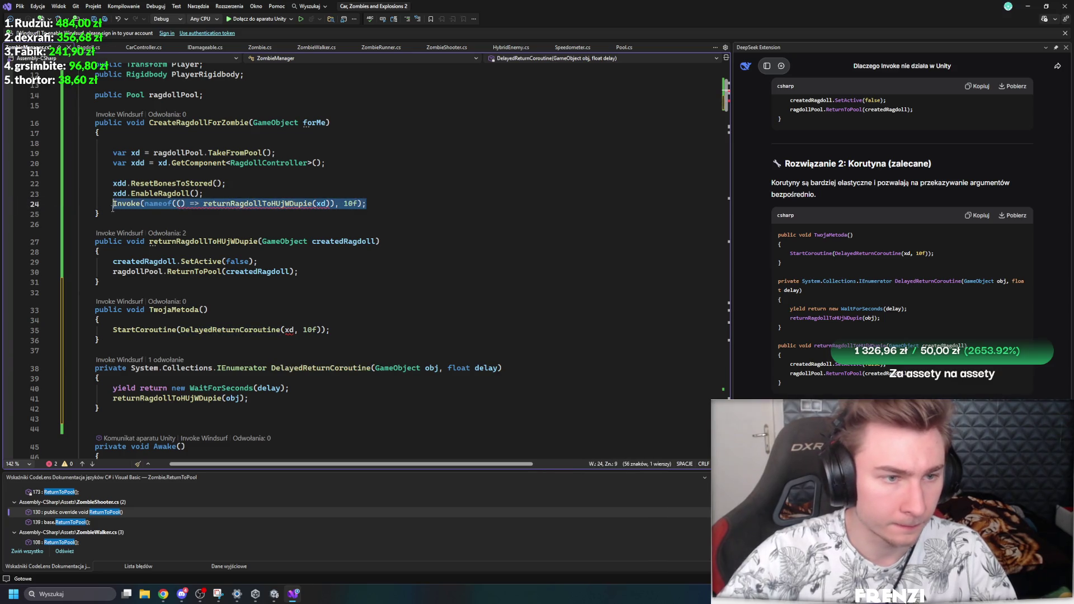
text(S)
key(Tab)
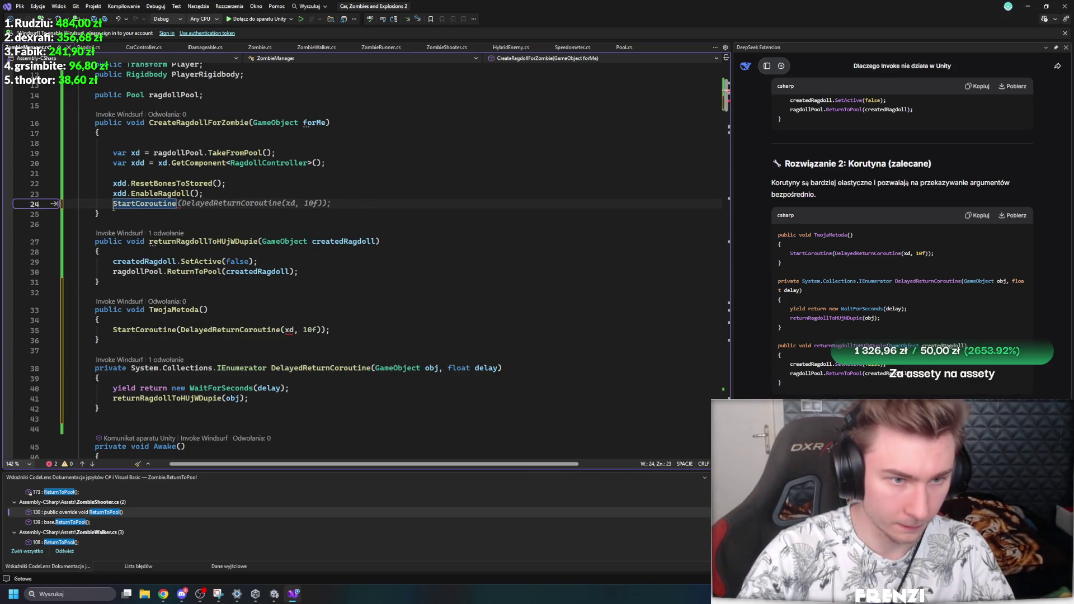
key(ctrl+s)
Step: Change the coroutine delay from 10f to 3 and delete the unused TwojaMetoda method
double_click(310, 204)
text(3)
click(299, 330)
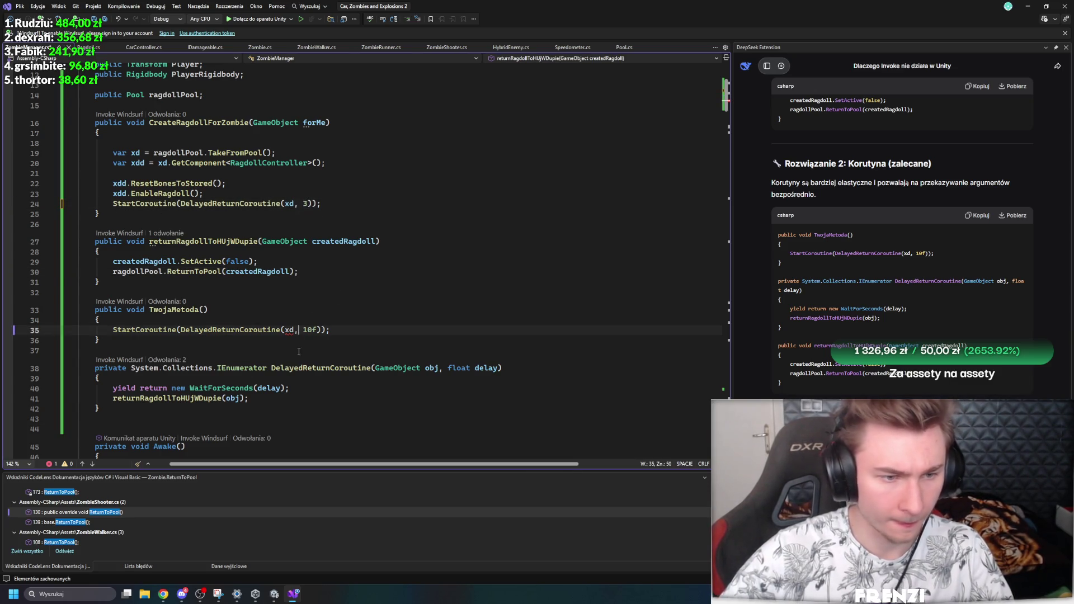
click(222, 330)
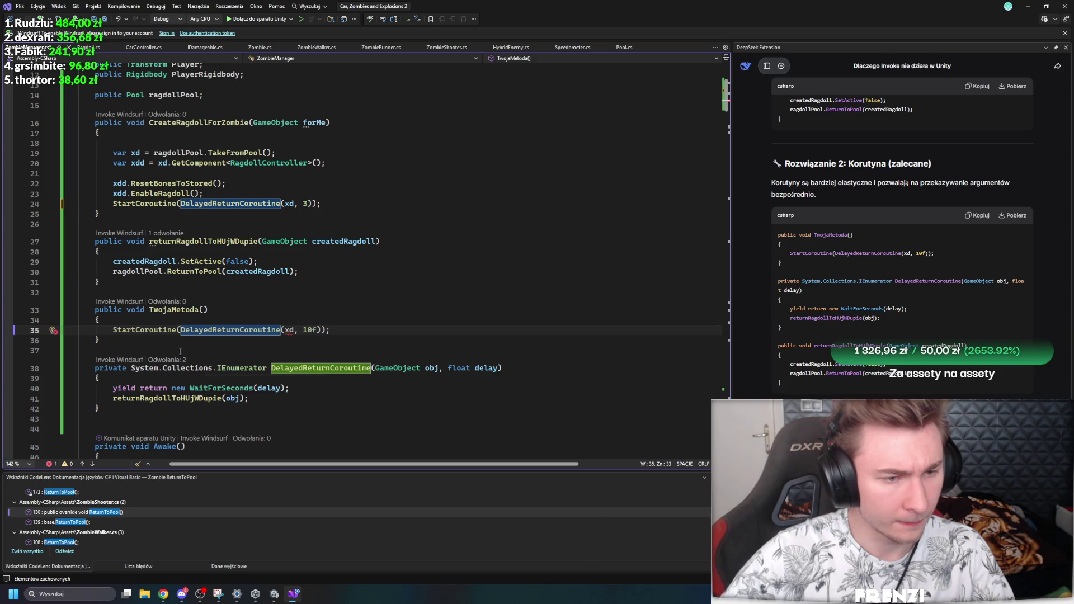
drag(335, 336, 78, 307)
key(Delete)
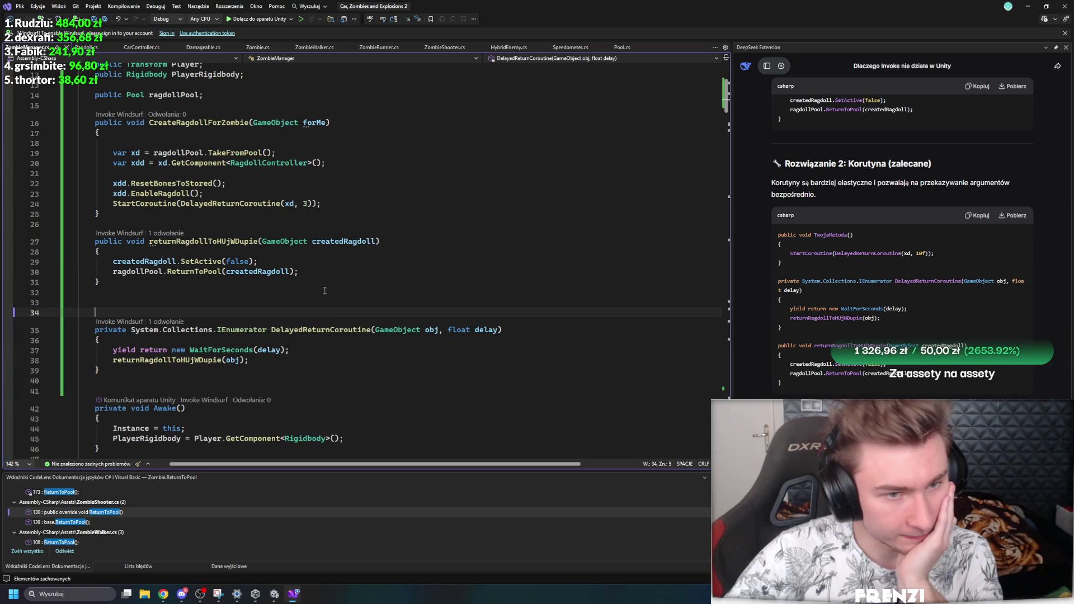
Step: Complete the delay as 3f, let Unity recompile, and open Zombie.cs
click(309, 204)
text(f)
key(Down)
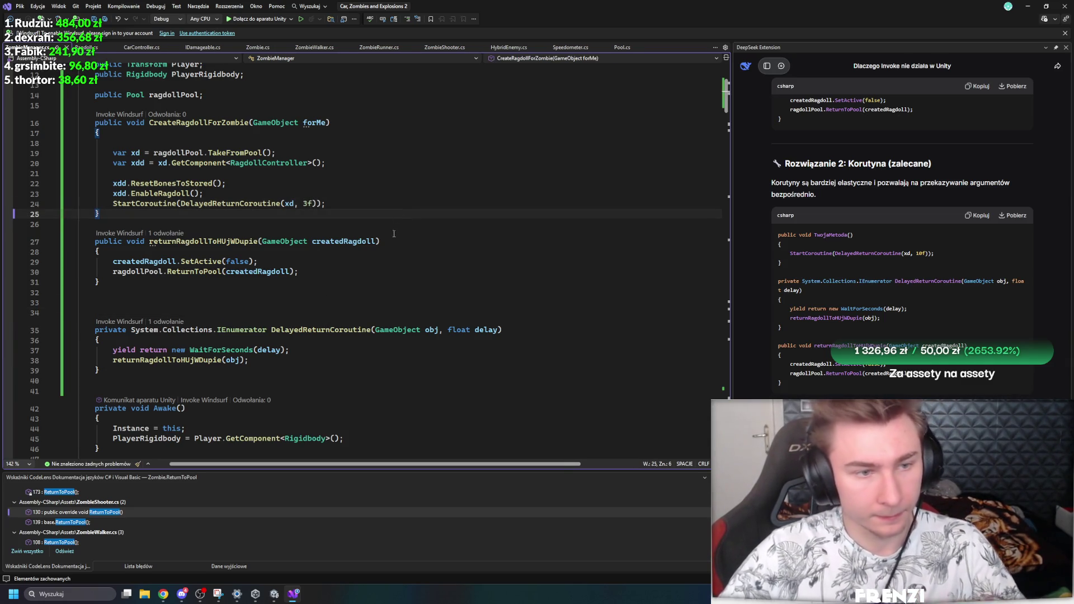
key(alt+Tab)
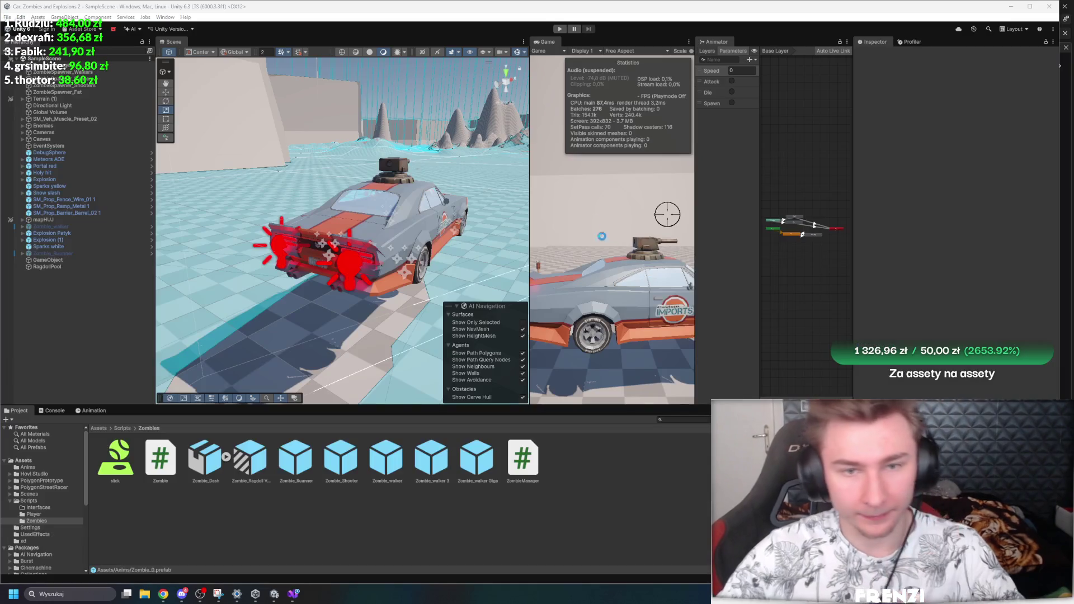
click(288, 598)
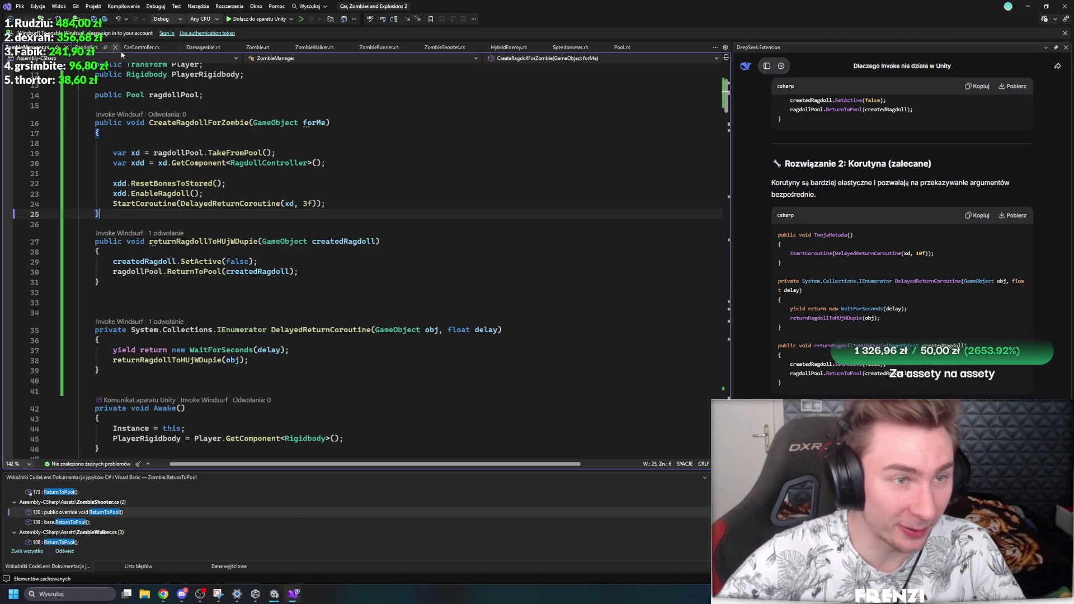
click(257, 47)
Step: Expand IDamageable_Die and start a new line after its ReturnToPool Invoke call
scroll(284, 246, down, 10)
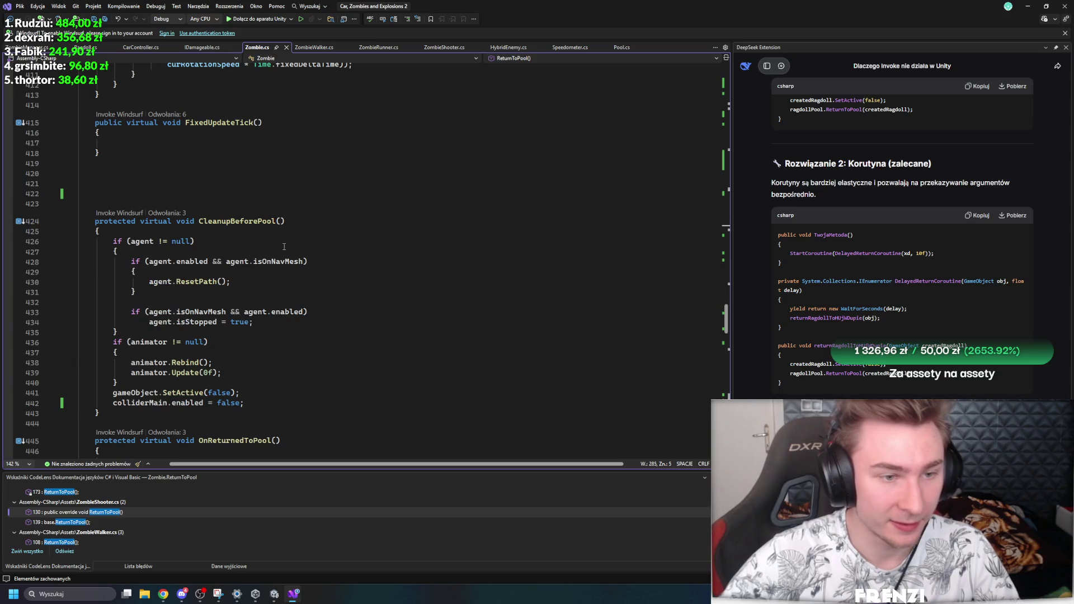
scroll(285, 247, down, 12)
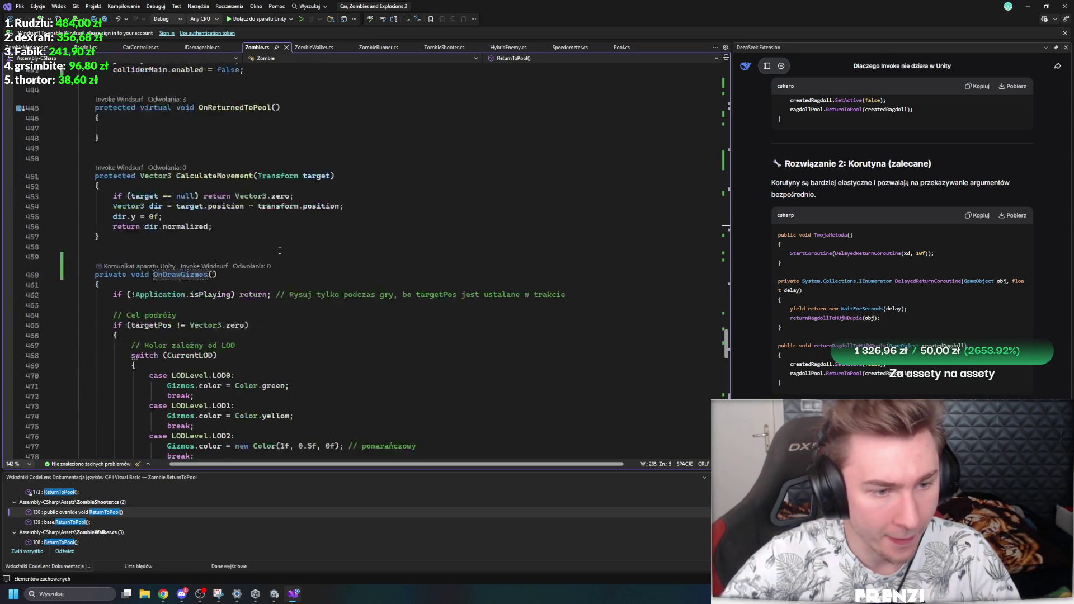
scroll(278, 253, up, 8)
scroll(269, 257, down, 20)
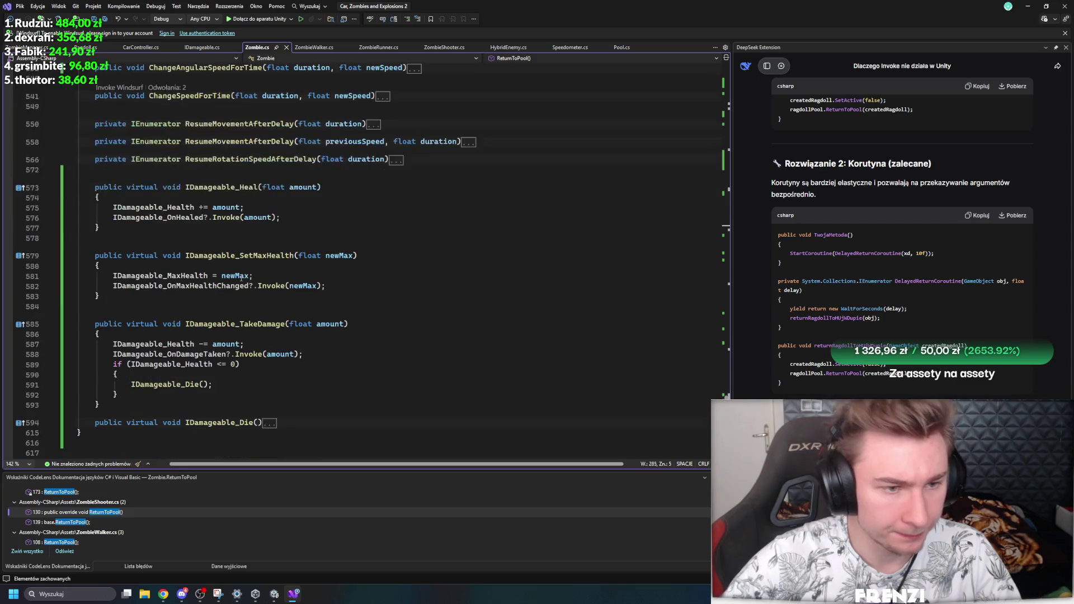
click(67, 302)
scroll(279, 252, down, 5)
click(373, 309)
key(Return)
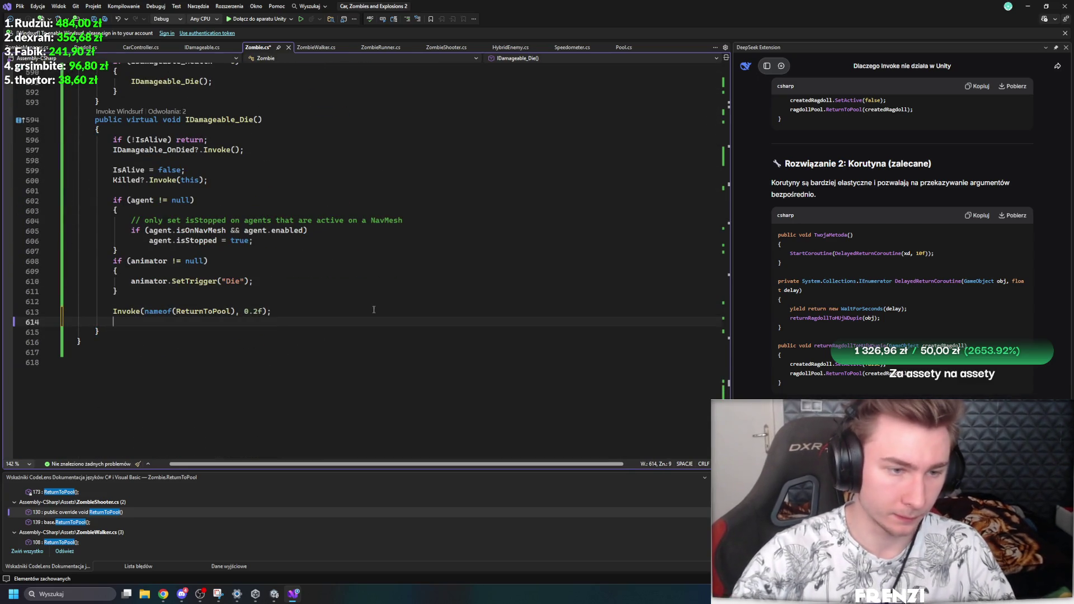
Step: Add ZombieManager.Instance.CreateRagdollForZombie(this.gameObject); after the Invoke line
text(invoke)
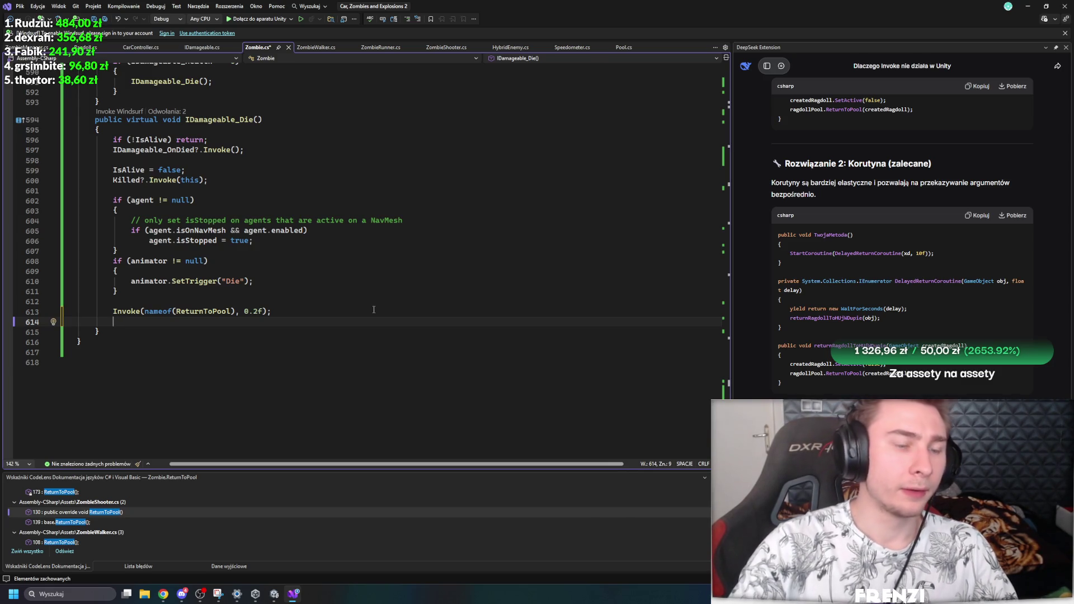
text(In)
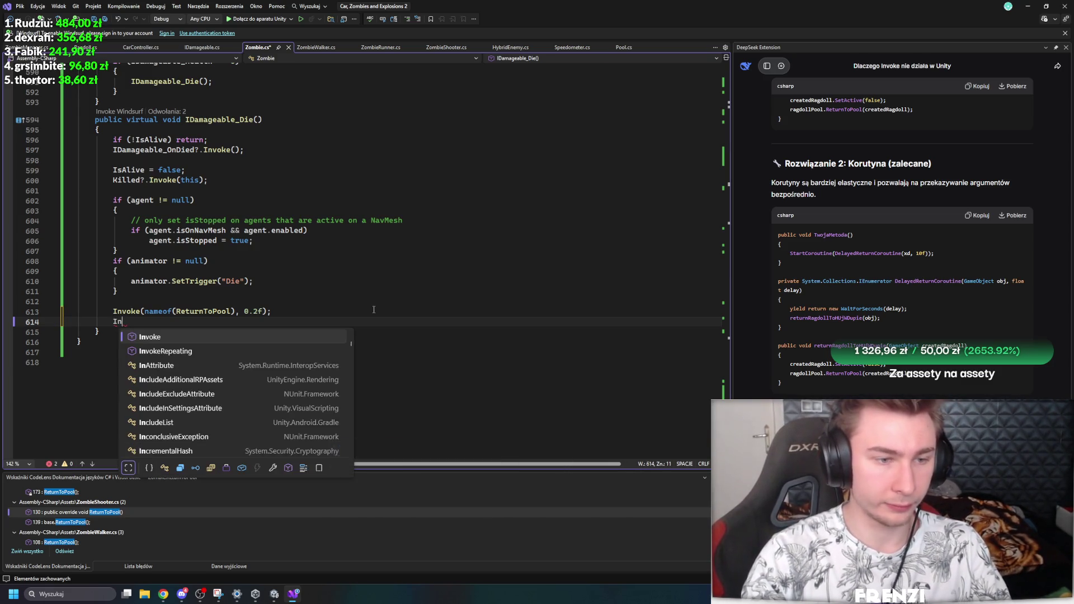
text(voke()
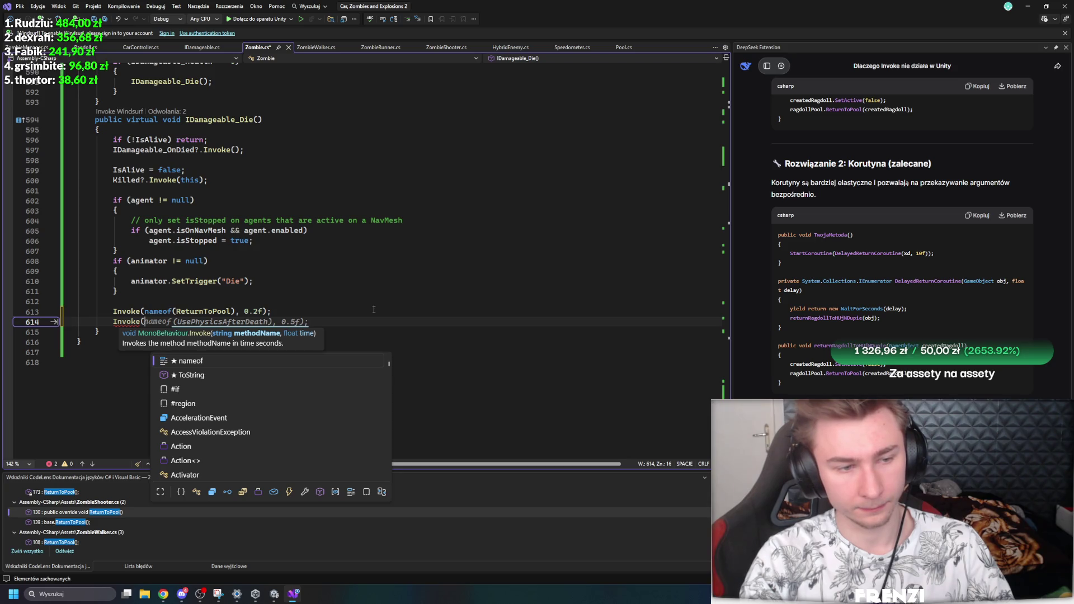
key(BackSpace)
key(BackSpace)
key(BackSpace)
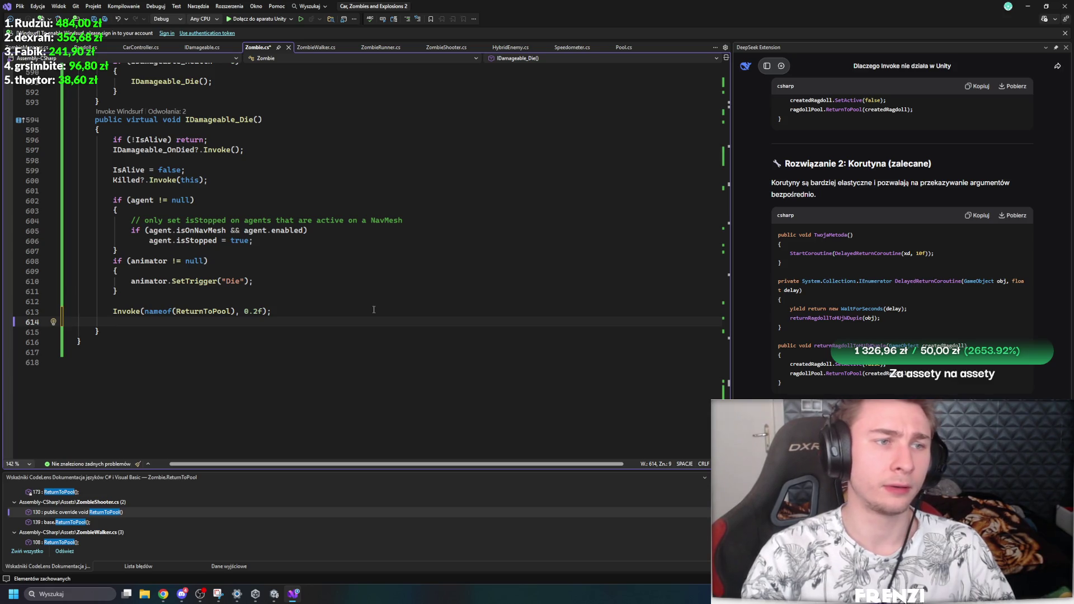
text(ZombieManager.Instance.)
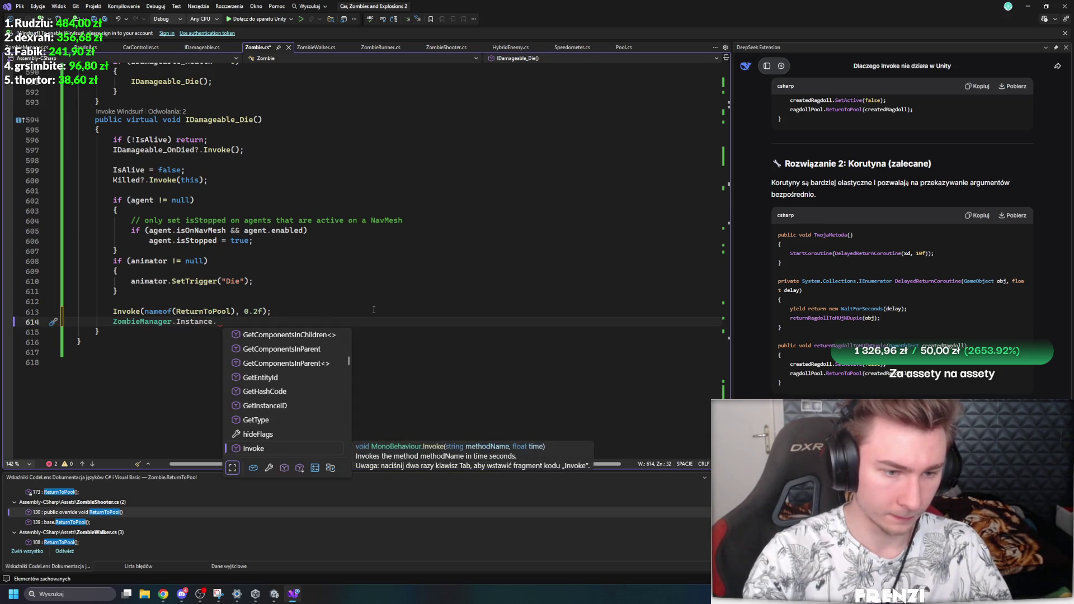
text(Crea)
key(Tab)
key(Tab)
text(.g)
key(Tab)
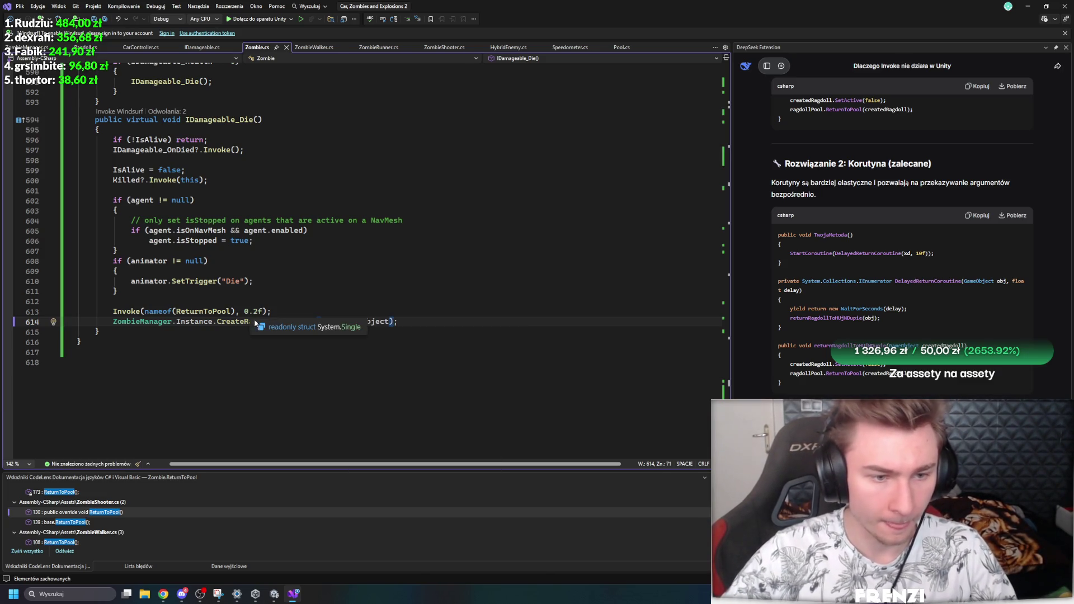
Step: Bring the Unity editor back to the front
click(358, 282)
mouse_move(277, 592)
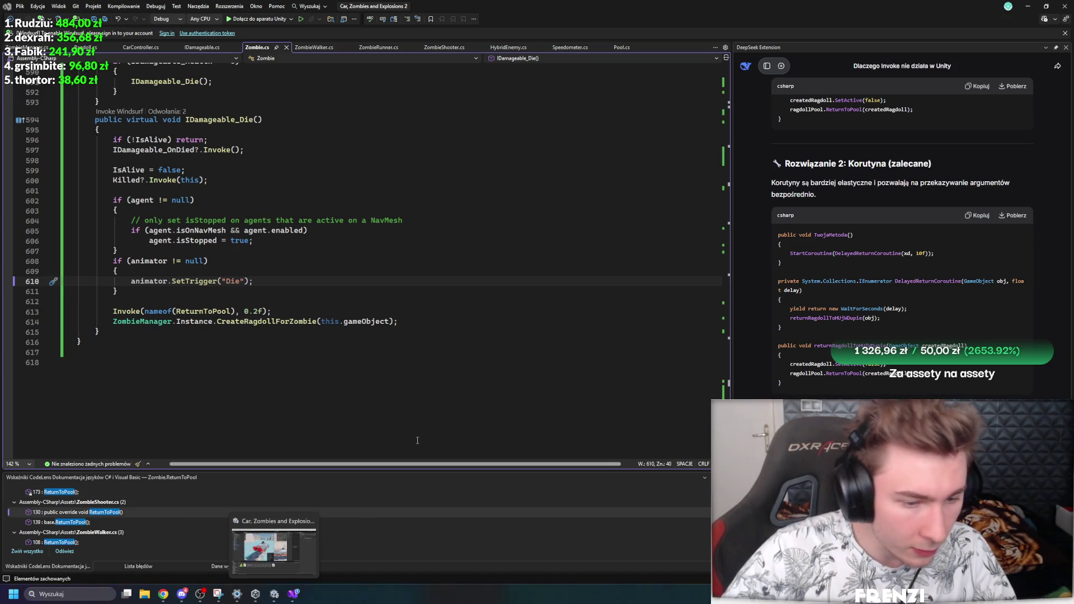
click(266, 546)
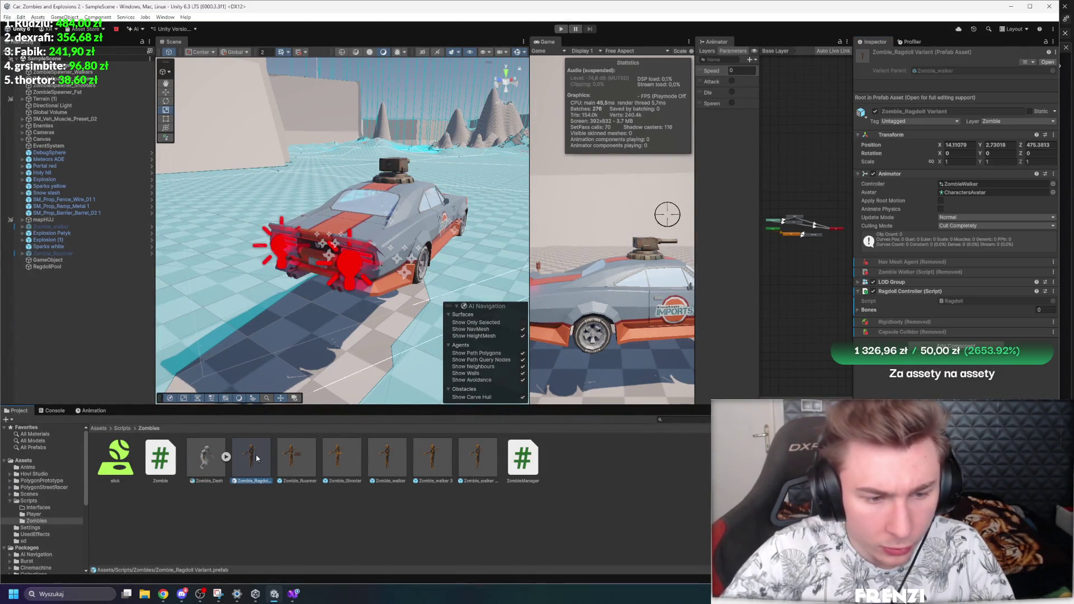
Step: Create a ZombieRagdoll layer in User Layer 10
click(998, 122)
click(1024, 219)
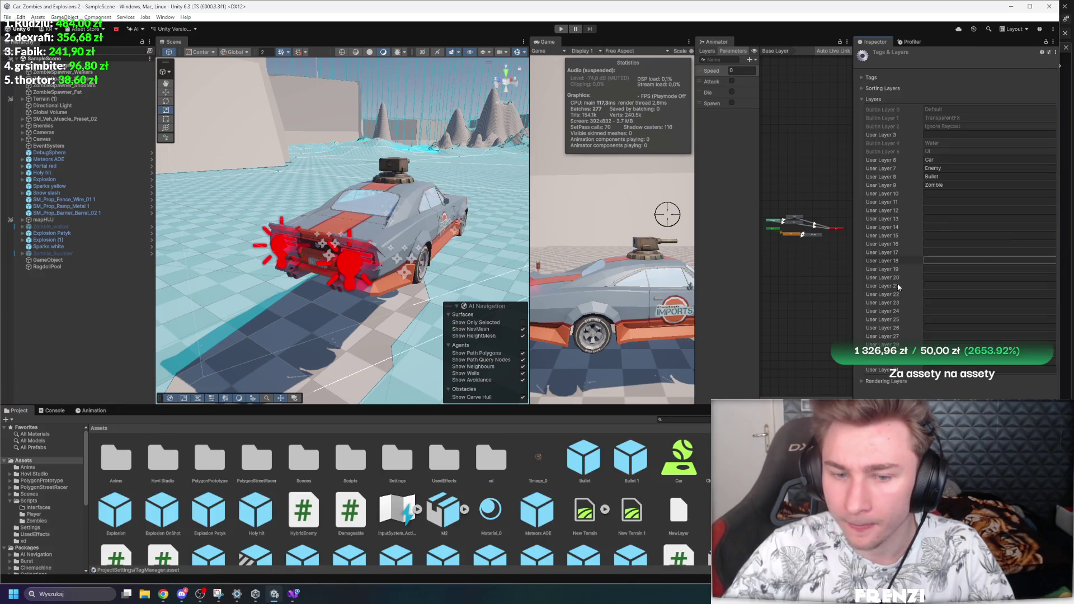
click(942, 194)
text(mbieRagdoll)
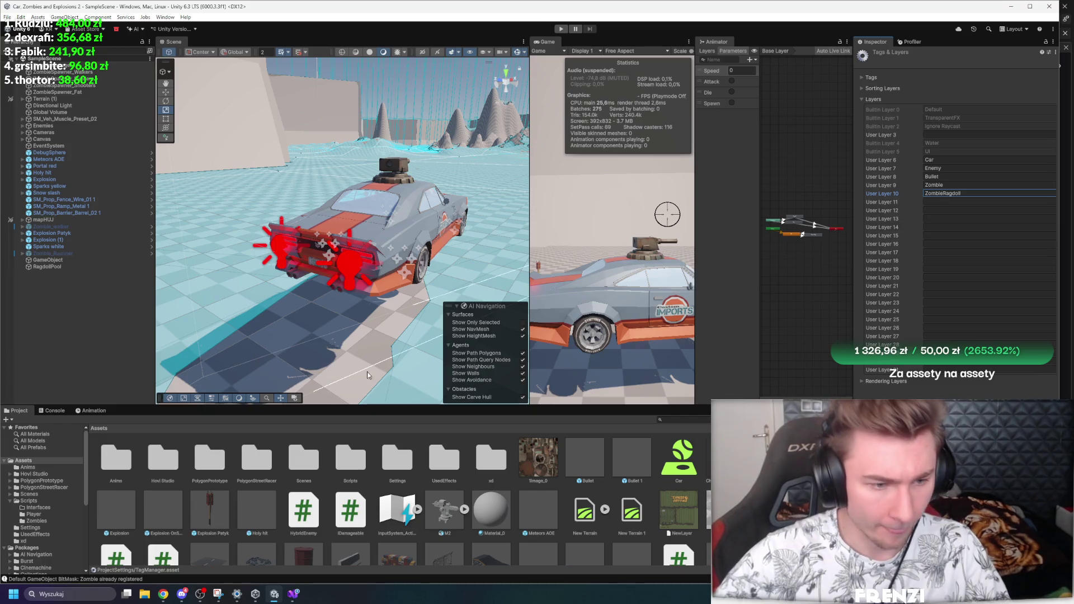
click(114, 431)
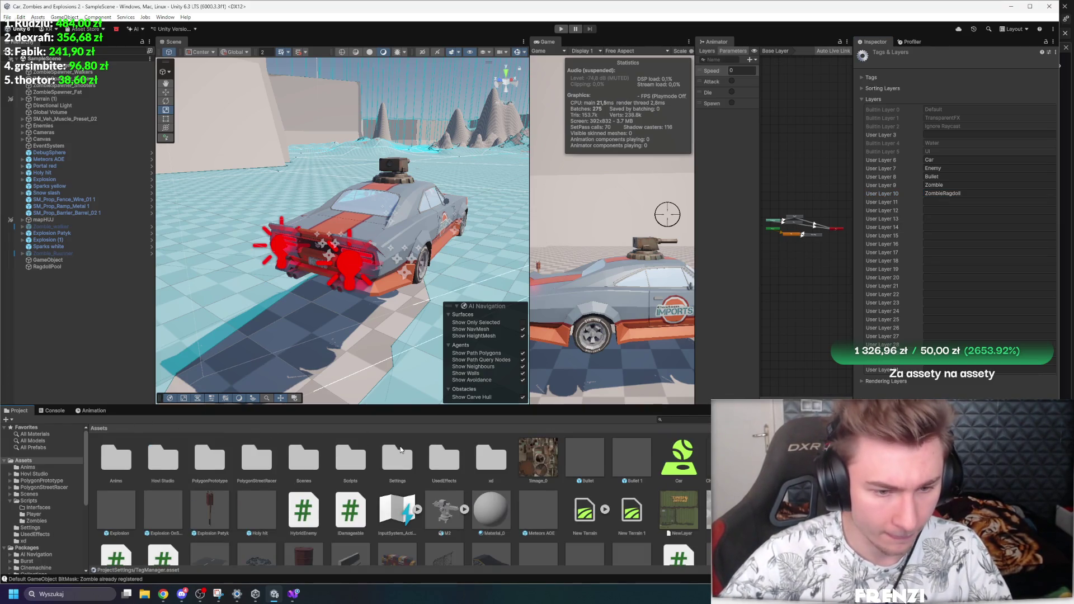
Step: Navigate the Project window to Assets > Scripts > Zombies
double_click(401, 449)
click(98, 428)
double_click(341, 458)
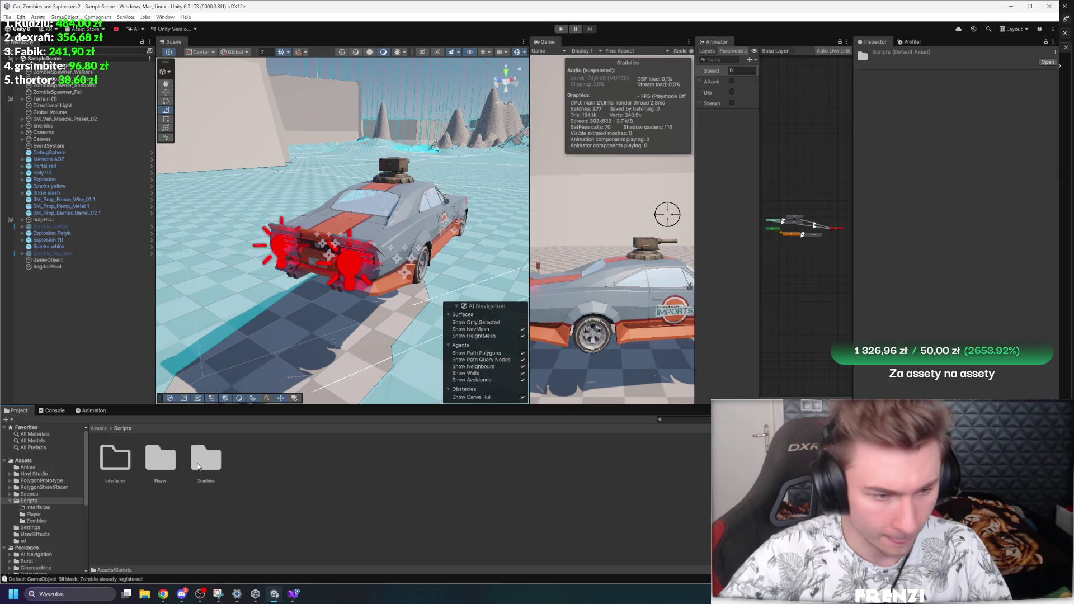
click(98, 428)
click(394, 464)
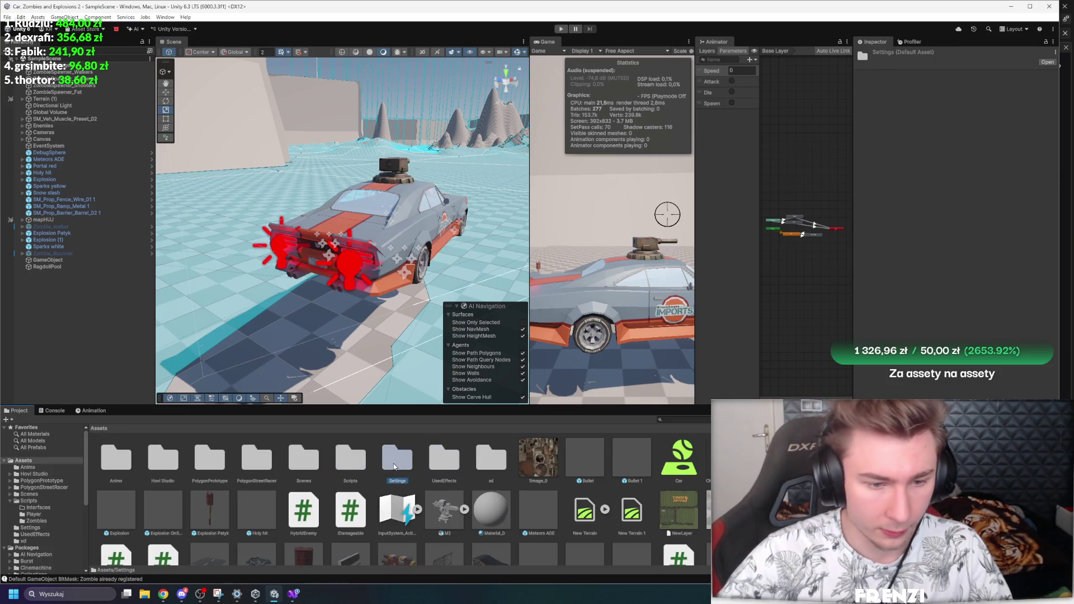
double_click(350, 459)
double_click(202, 465)
click(173, 466)
Step: Put the Zombie_Ragdoll Variant prefab and its children on the ZombieRagdoll layer
double_click(251, 457)
click(1017, 64)
click(1018, 157)
click(488, 313)
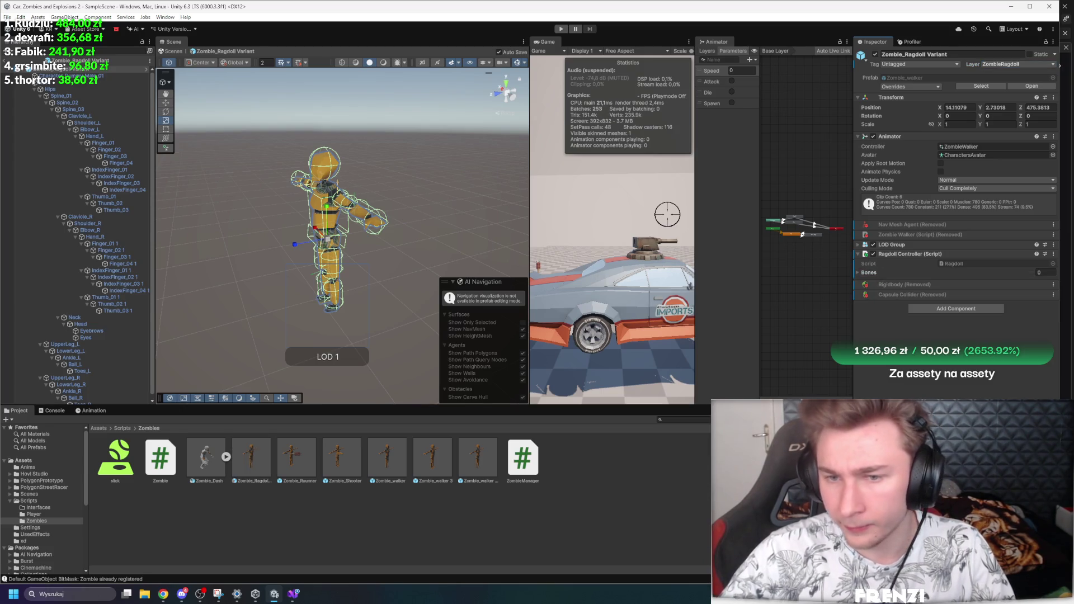
Step: Play-test the game briefly, stop, and return to Visual Studio
key(ctrl+p)
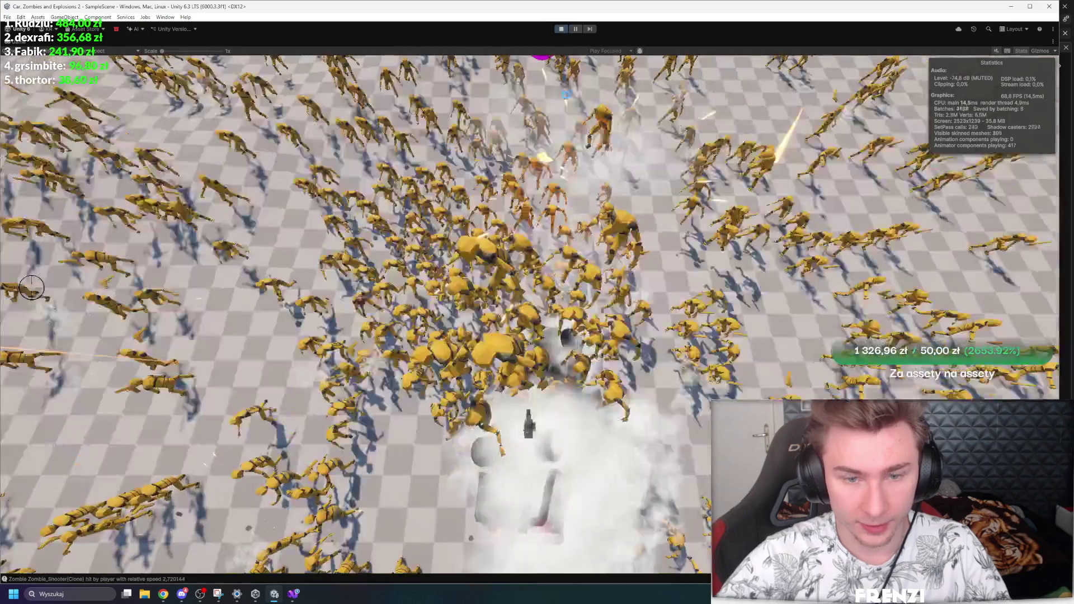
click(561, 29)
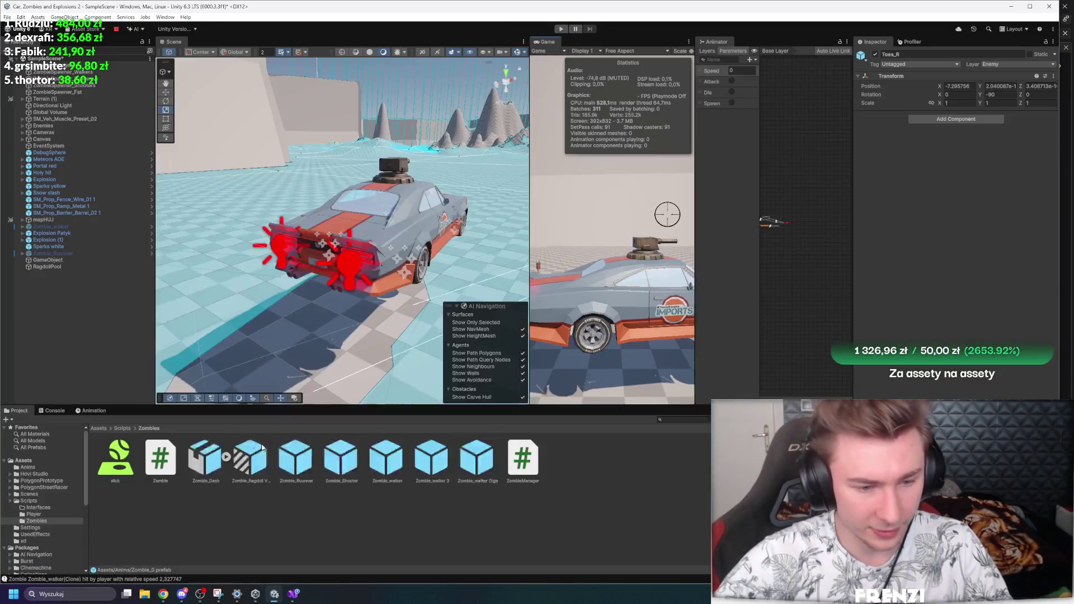
key(alt+Tab)
scroll(263, 359, up, 10)
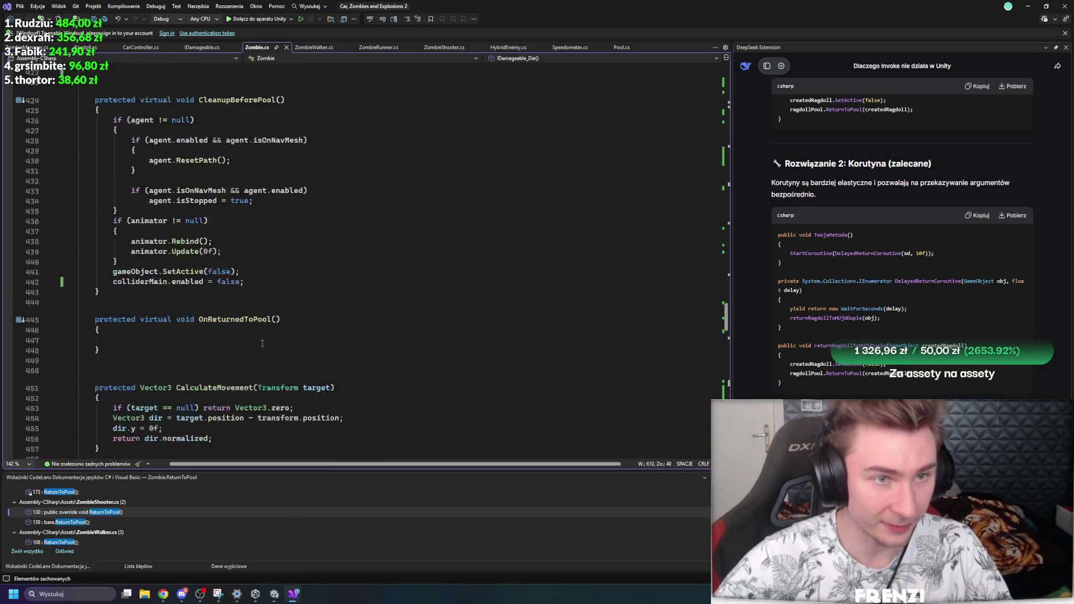
Step: In ZombieManager, set xd.transform.position and rotation from forMe.transform before ResetBonesToStored()
scroll(322, 370, up, 20)
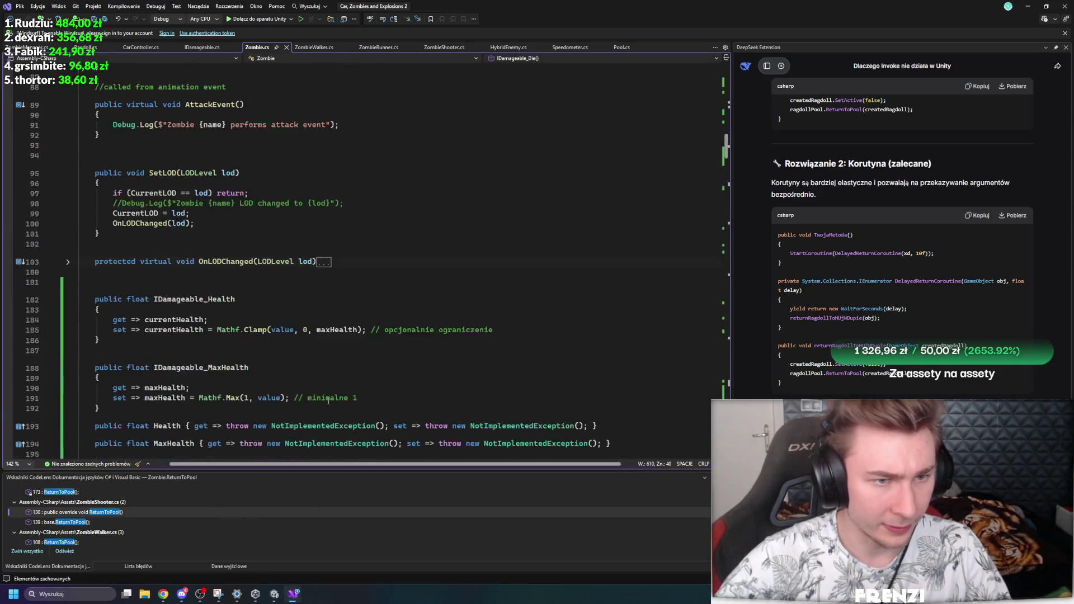
key(ctrl+Tab)
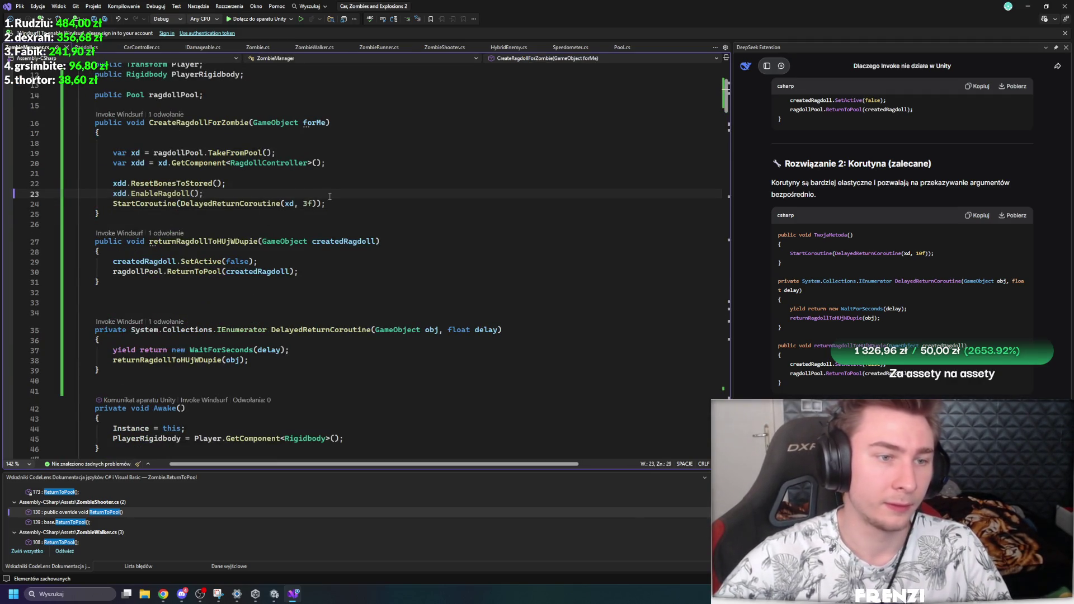
key(Return)
key(Return)
key(Return)
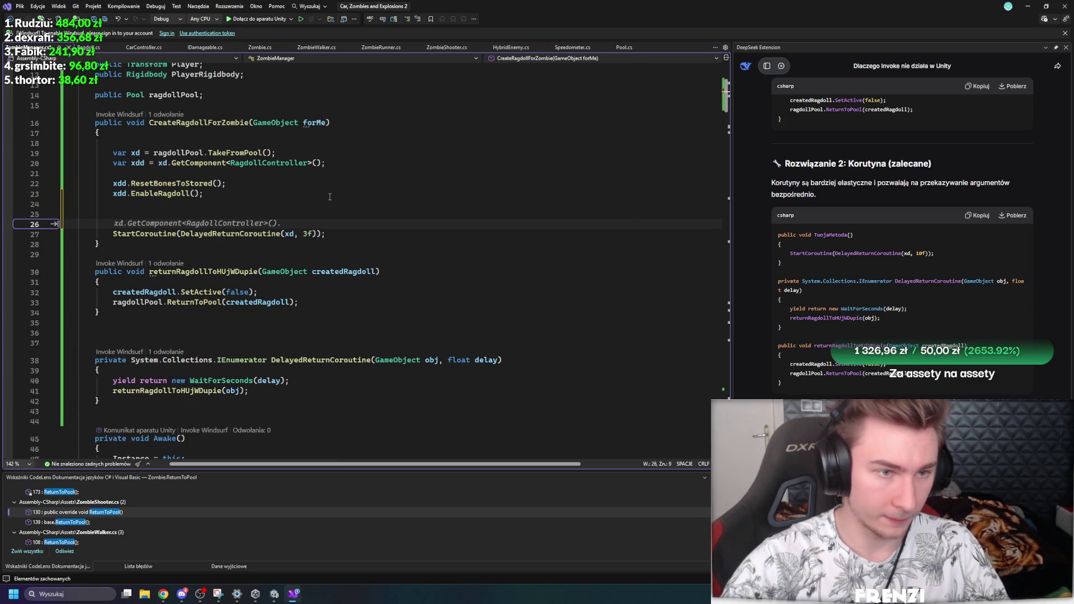
key(Return)
key(Return)
key(Up)
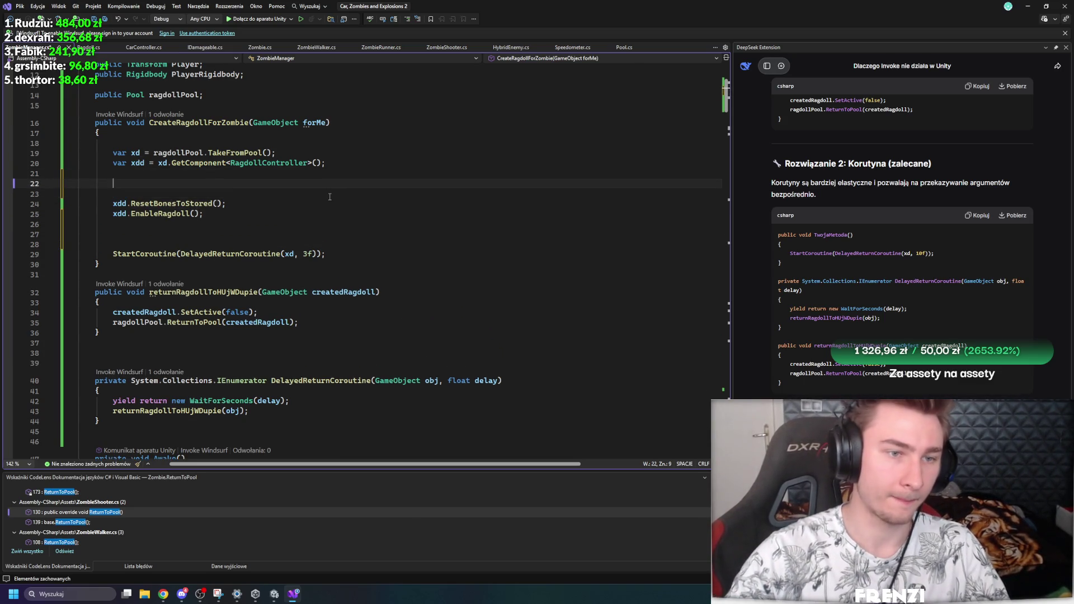
text(xd.transform.position =)
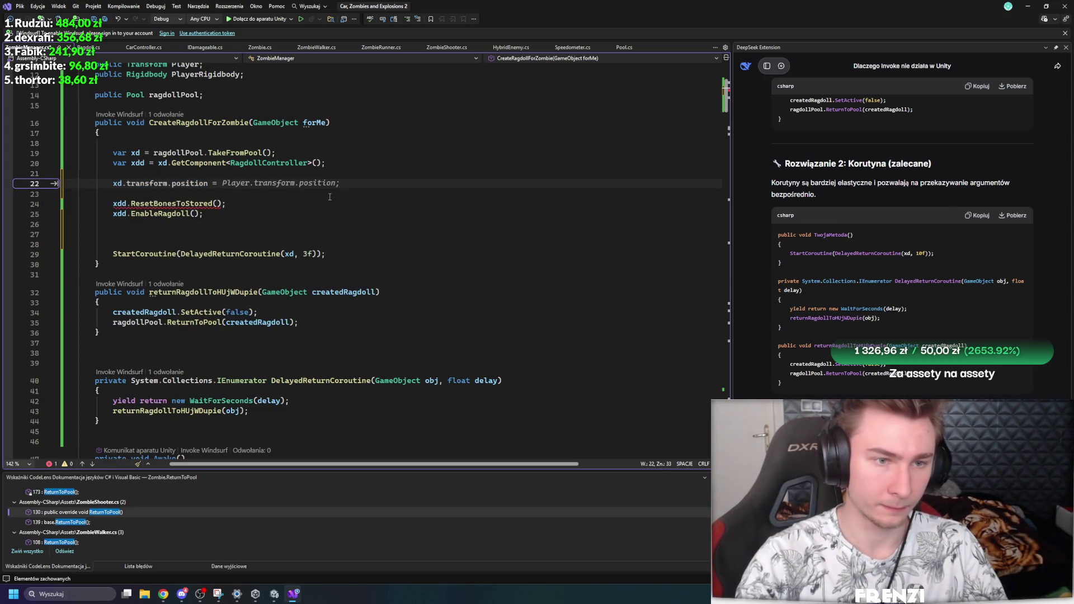
text(forMe.transform.position;)
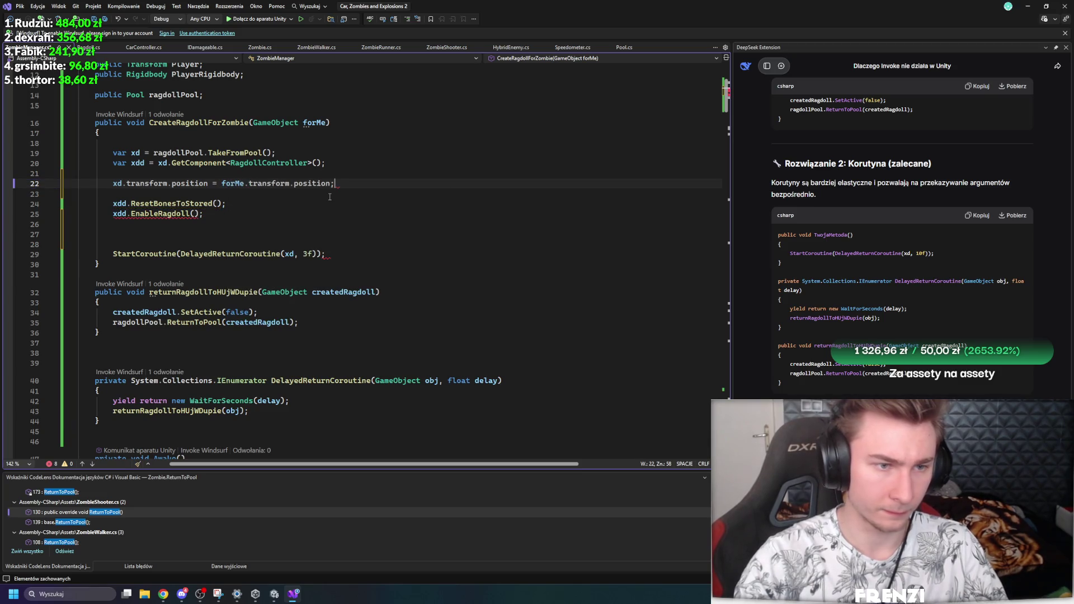
key(Return)
text(xd.transform.rotation = forMe.tra)
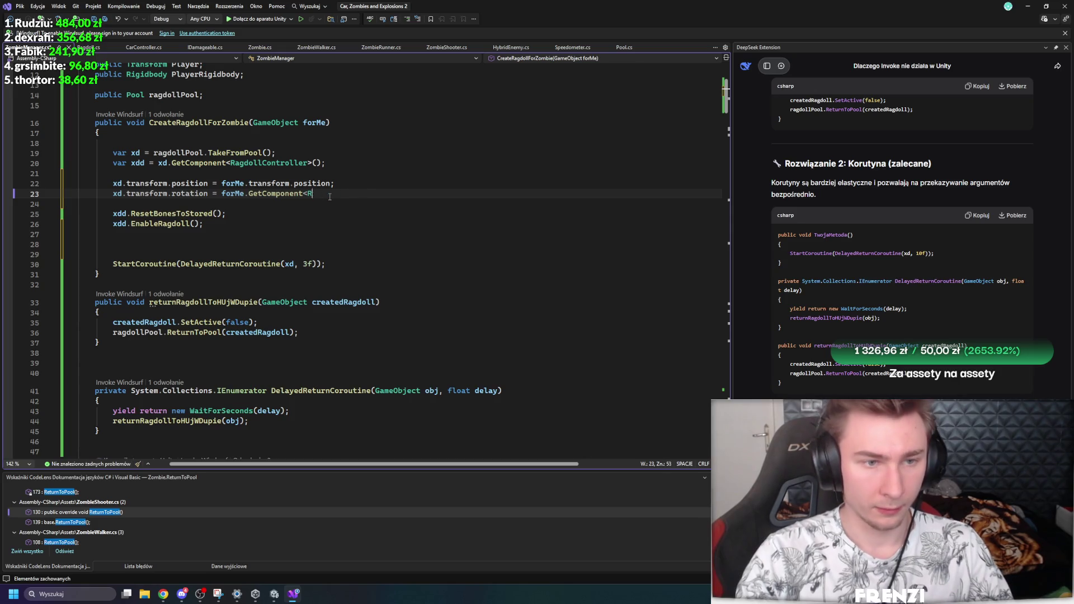
text(nsform.)
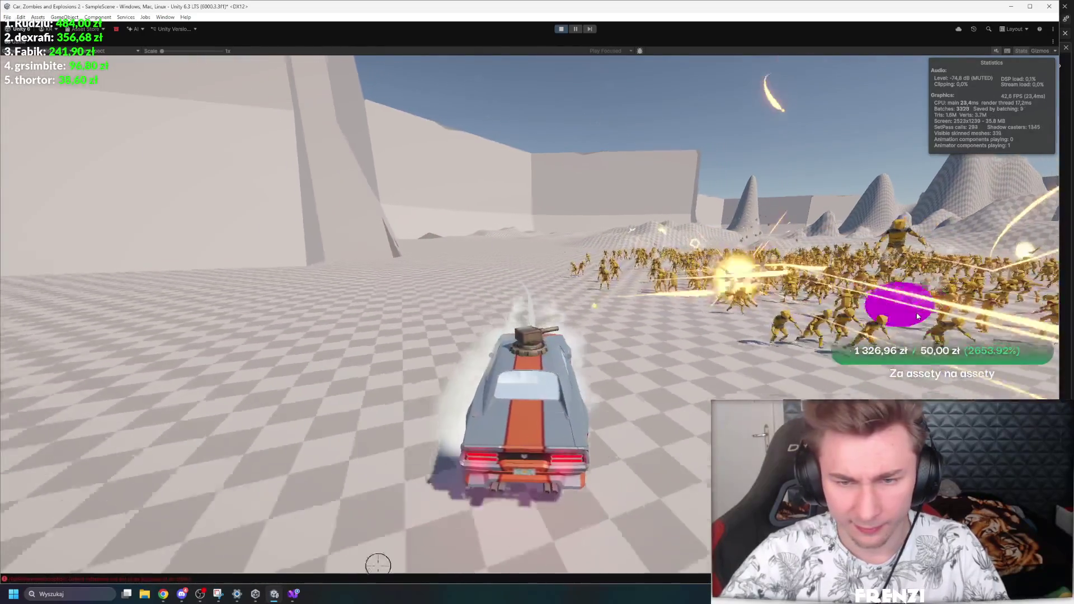
Step: Restart play mode, drive with W and D into the zombie horde, then pause
click(561, 28)
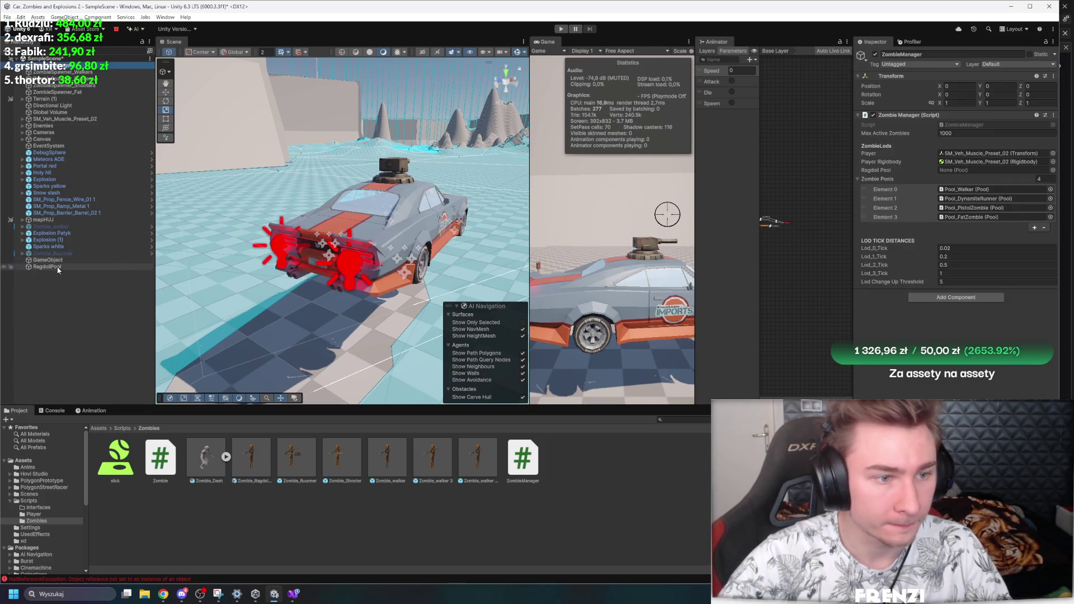
click(561, 29)
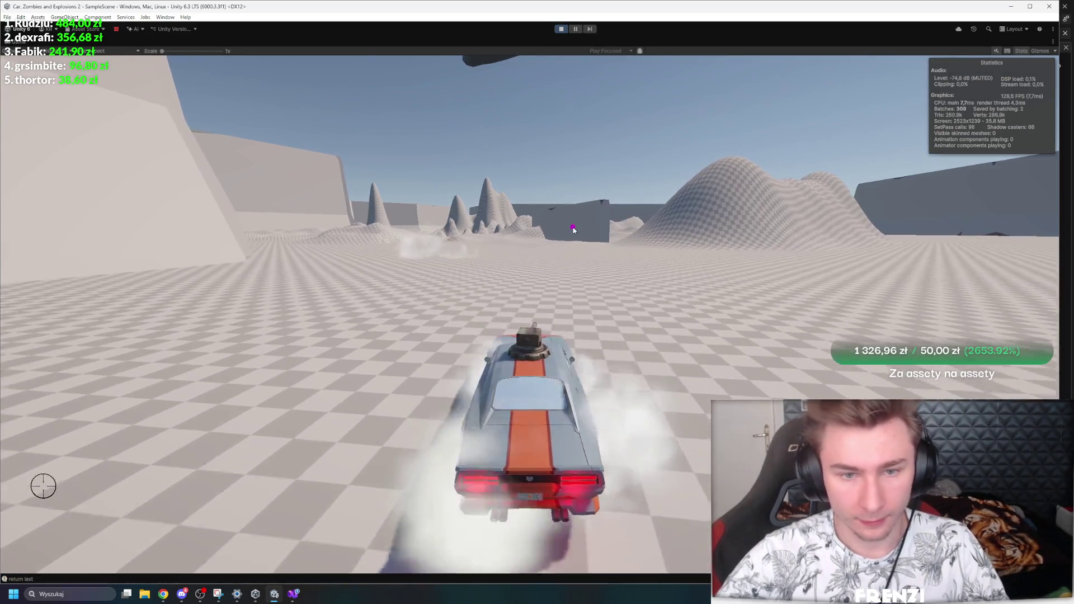
key(w)
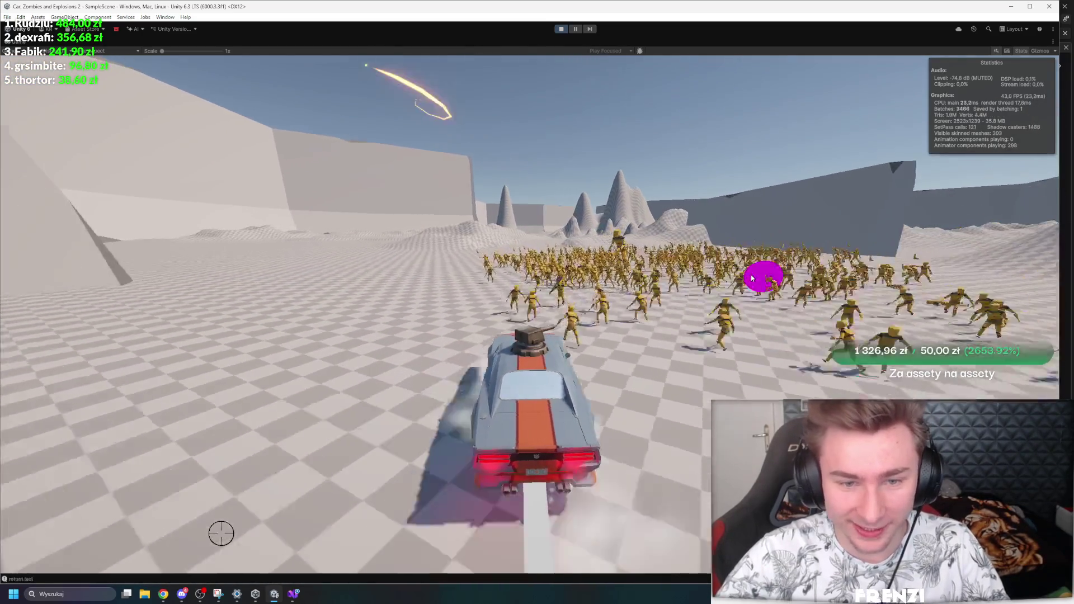
key(d)
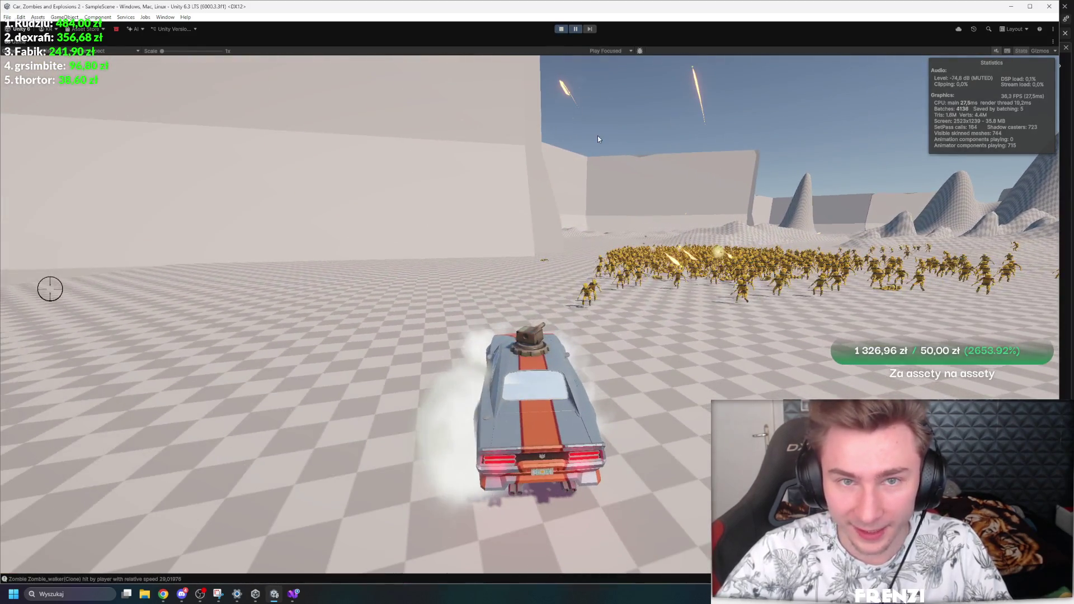
click(577, 29)
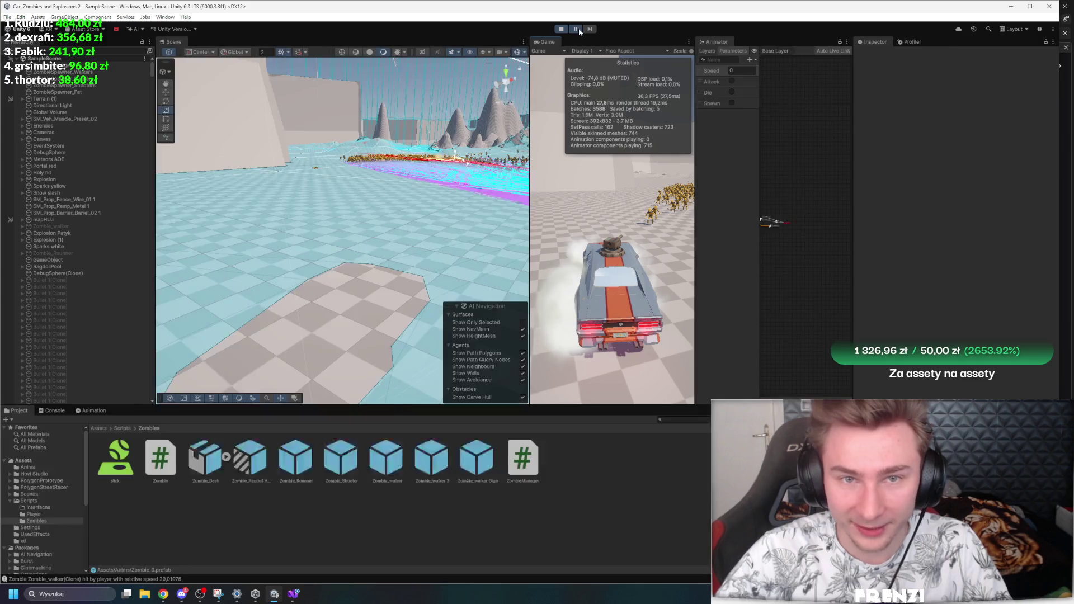
Step: Stop play, open the Physics project settings, then briefly play-test the game again
click(562, 29)
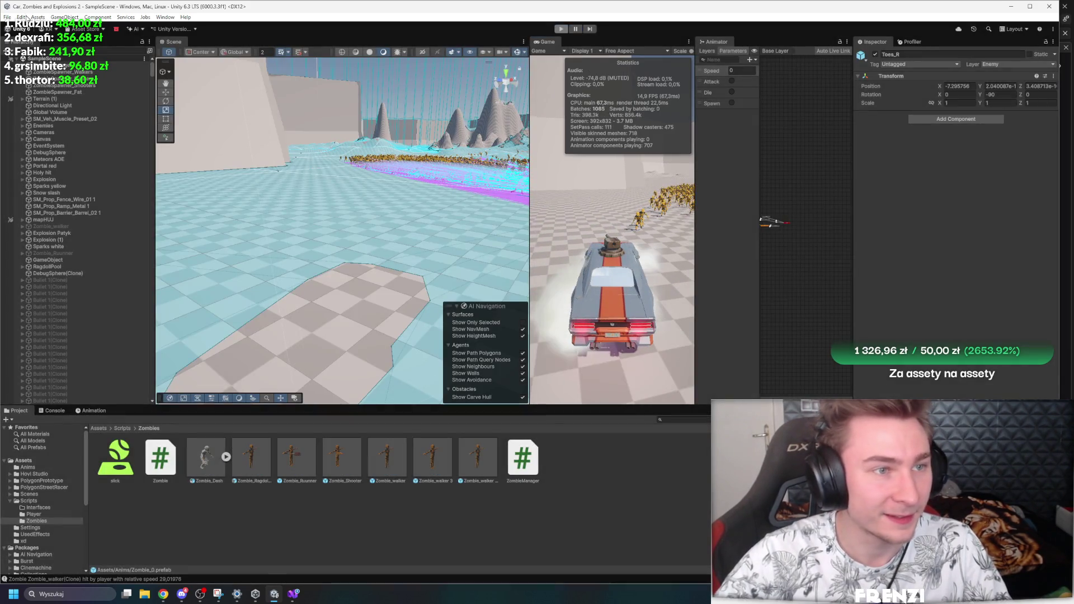
click(21, 16)
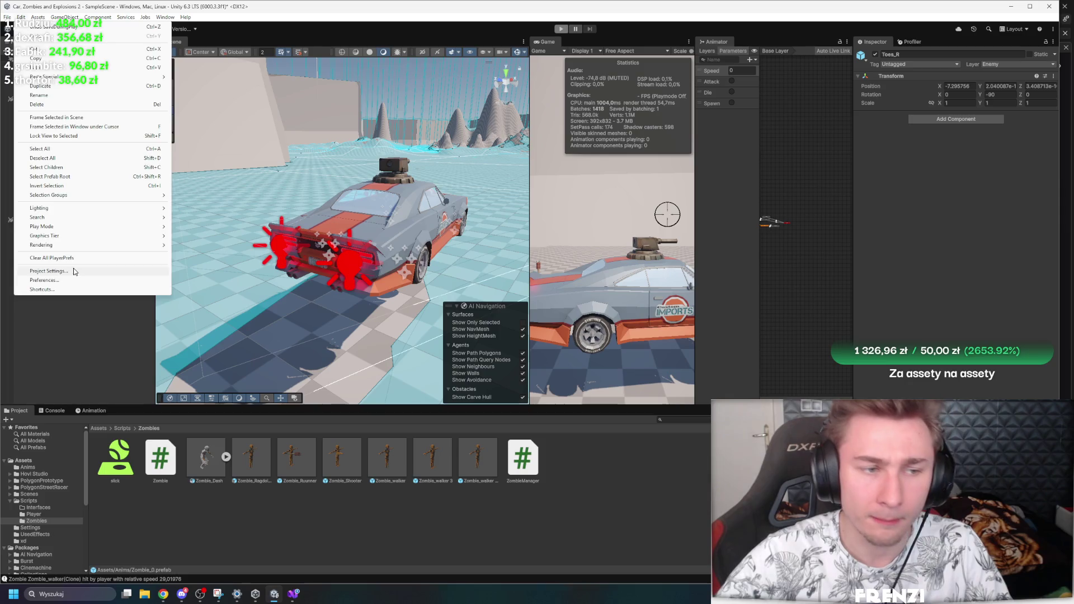
click(75, 272)
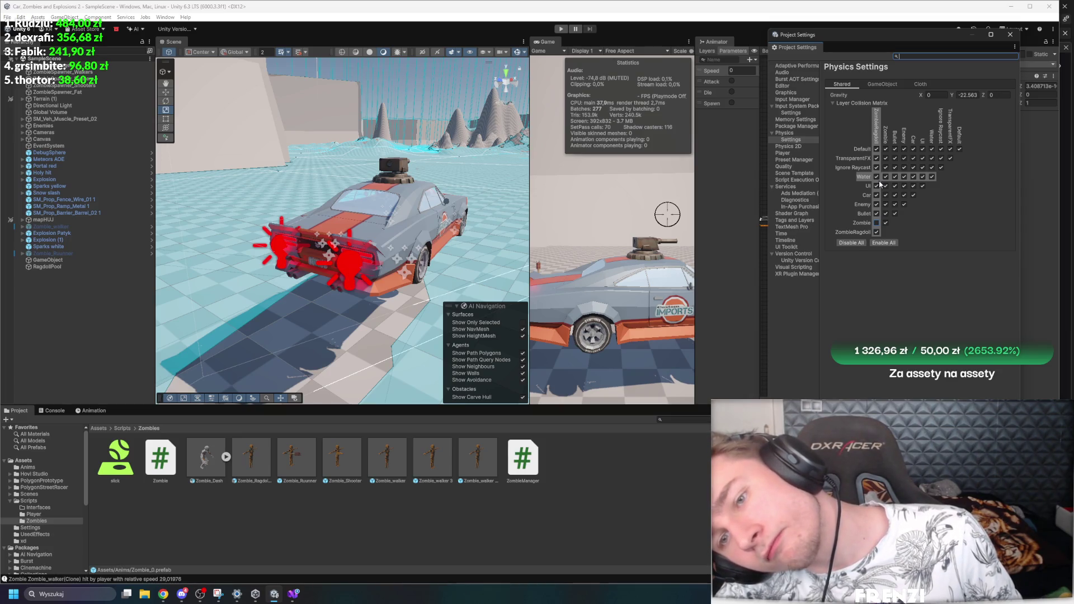
key(shift+space)
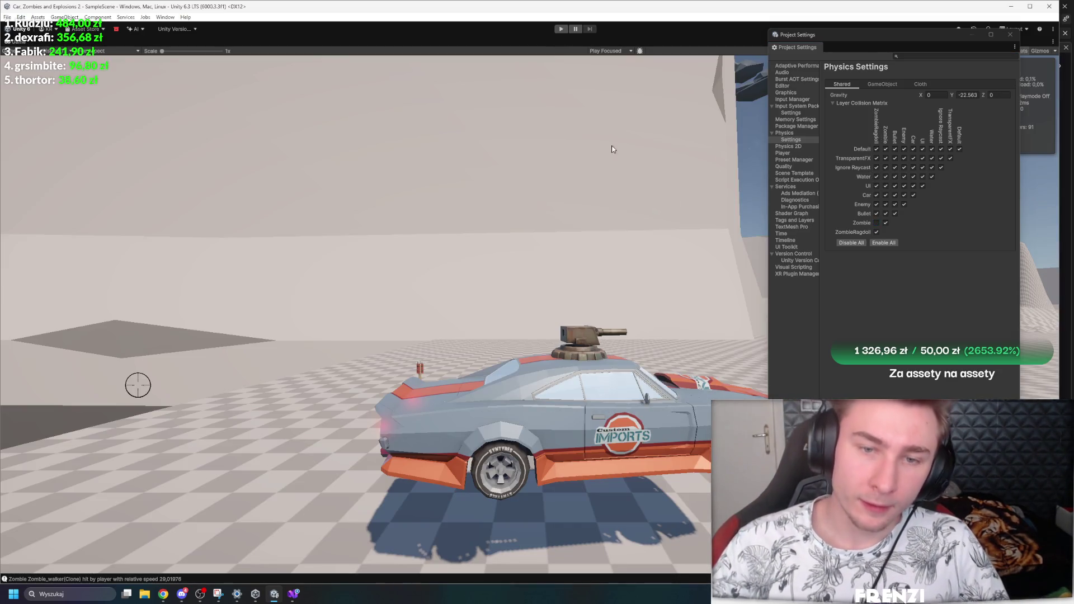
click(1013, 35)
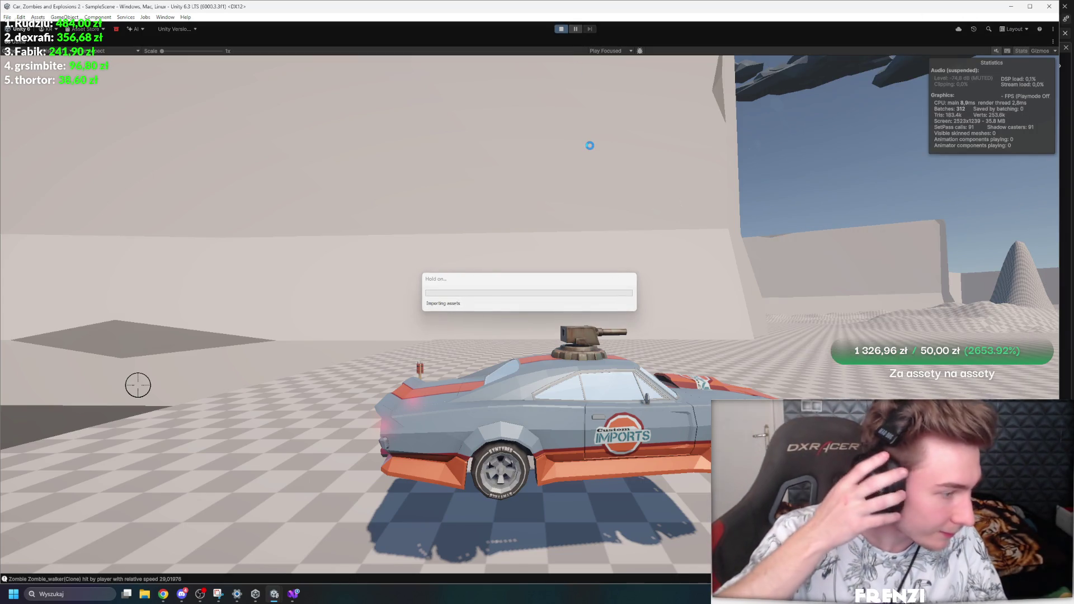
click(558, 169)
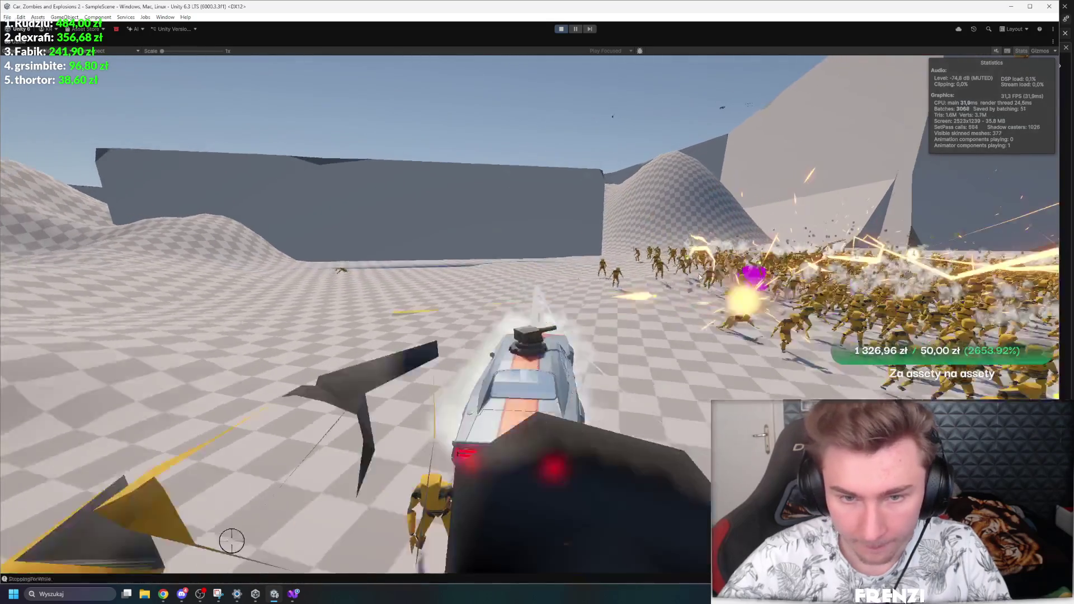
key(shift+space)
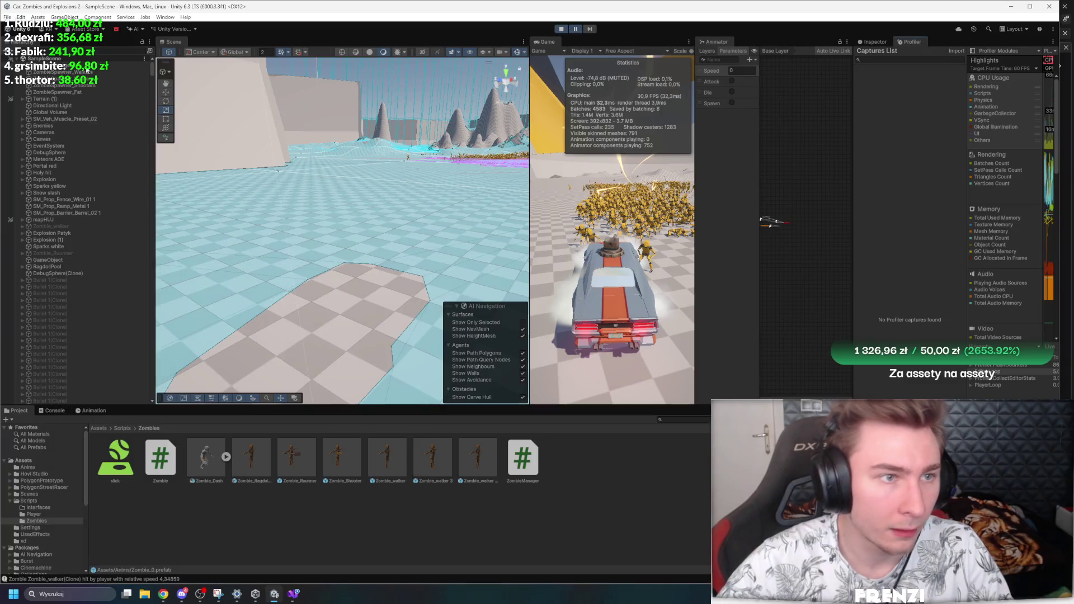
Step: Uncheck Bullet/ZombieRagdoll in the Layer Collision Matrix and keep playing in a maximized Game view
click(21, 18)
click(62, 272)
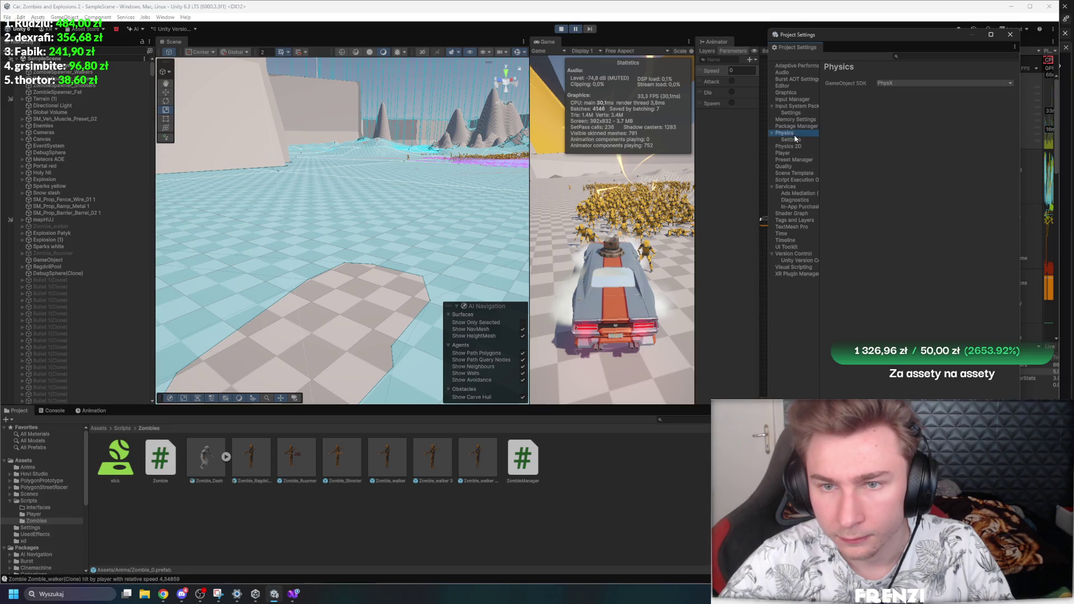
click(832, 104)
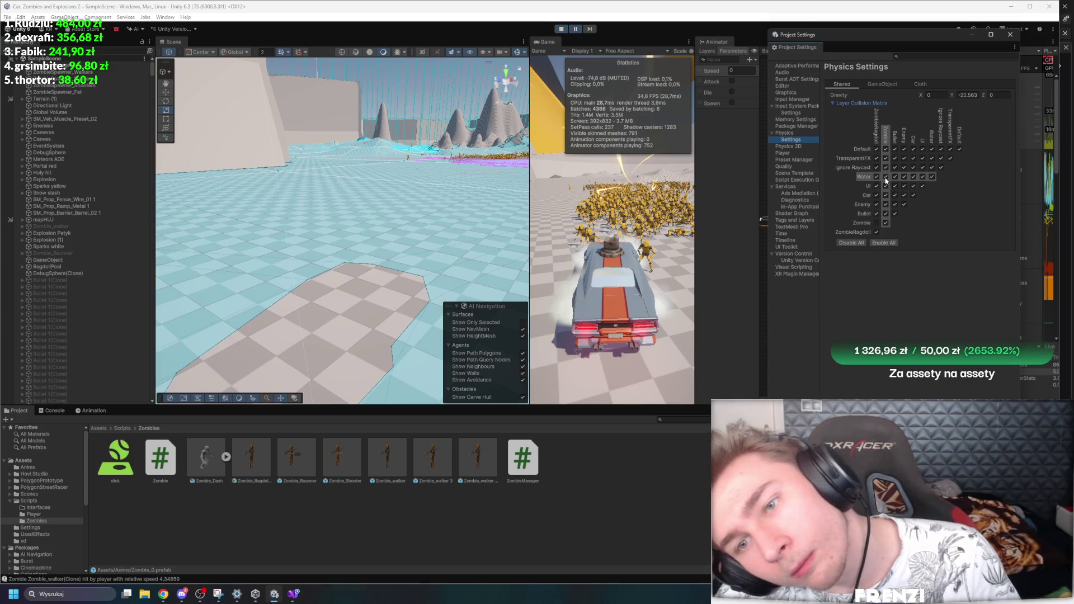
click(877, 214)
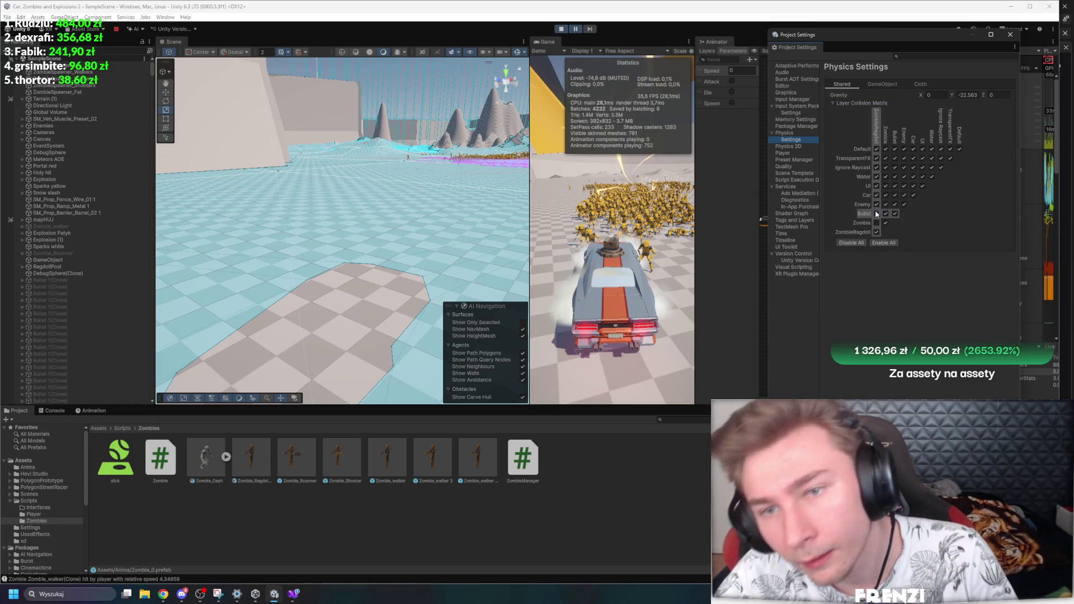
double_click(570, 41)
mouse_move(582, 91)
mouse_down()
mouse_move(563, 324)
mouse_move(569, 259)
mouse_move(508, 268)
mouse_move(608, 260)
mouse_move(512, 262)
mouse_move(559, 263)
mouse_move(539, 282)
mouse_move(575, 252)
mouse_move(577, 270)
mouse_move(498, 256)
mouse_move(571, 264)
mouse_move(515, 246)
mouse_move(553, 268)
mouse_move(542, 257)
mouse_move(526, 267)
mouse_move(540, 259)
mouse_move(438, 250)
mouse_move(435, 304)
mouse_move(371, 295)
mouse_move(402, 238)
mouse_move(411, 165)
mouse_move(501, 175)
mouse_move(594, 231)
mouse_move(563, 292)
mouse_move(313, 235)
mouse_move(580, 191)
mouse_move(577, 231)
mouse_move(583, 211)
mouse_move(556, 237)
mouse_up()
click(1010, 34)
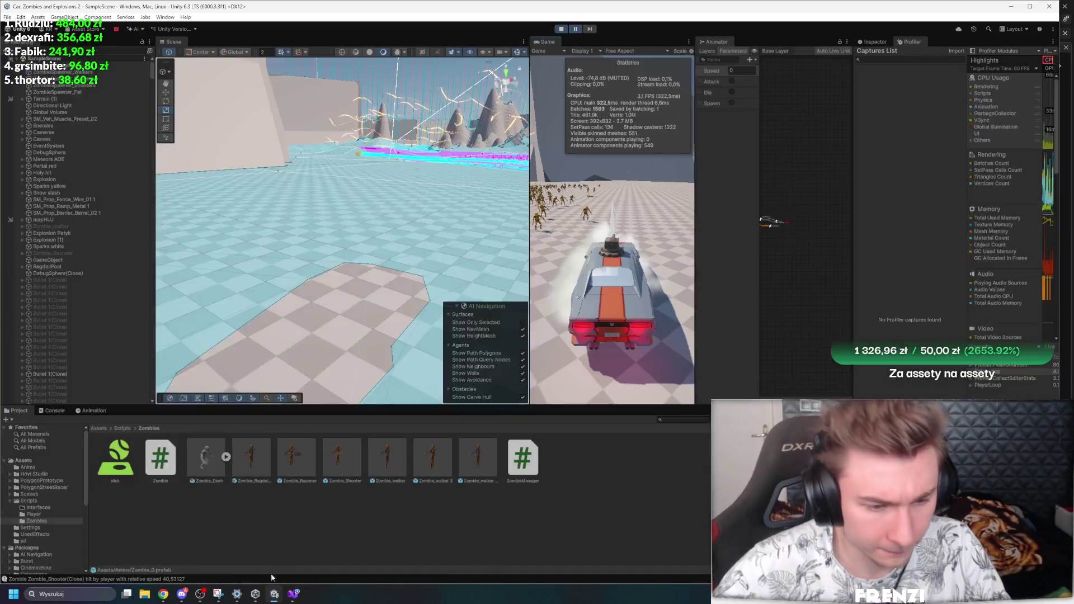
click(292, 594)
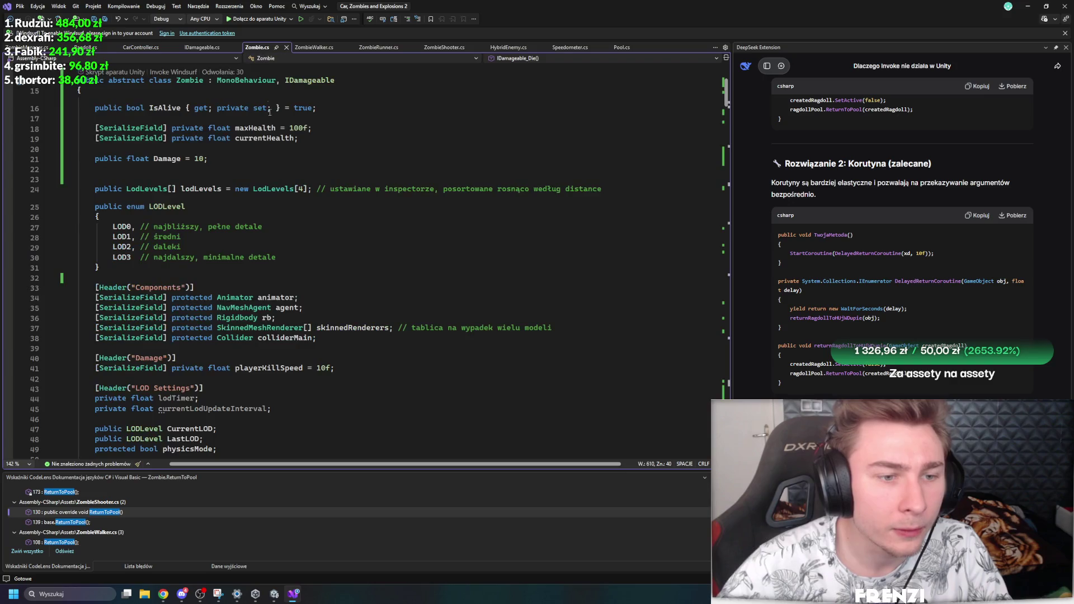
Step: Replace ReturnToPool() with IDamageable_Die() in Zombie's OnHitByPlayer high-speed branch, then return to Unity
scroll(285, 228, down, 10)
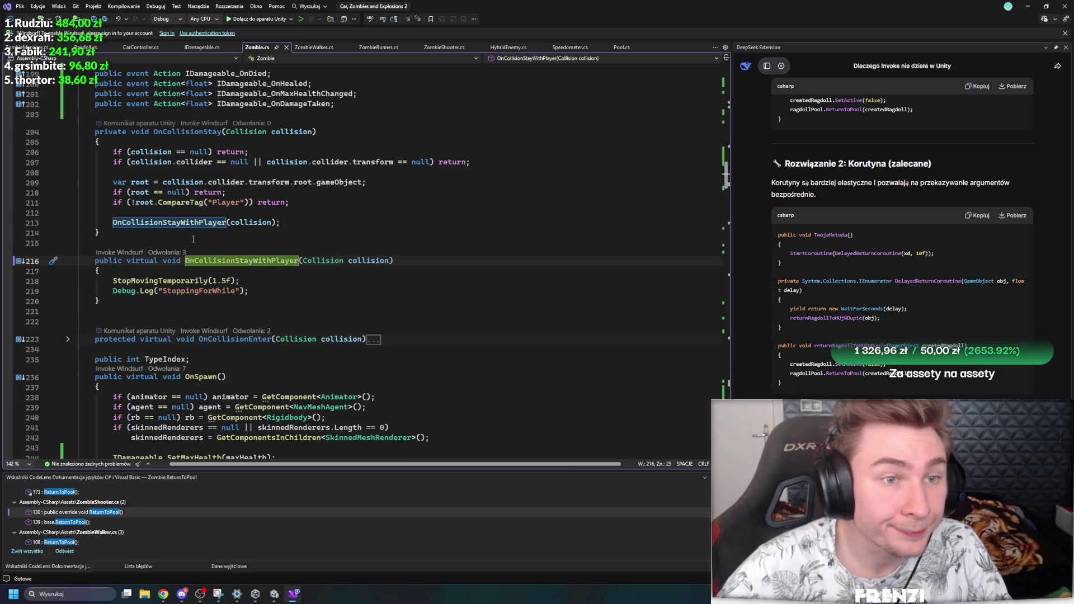
scroll(193, 239, up, 15)
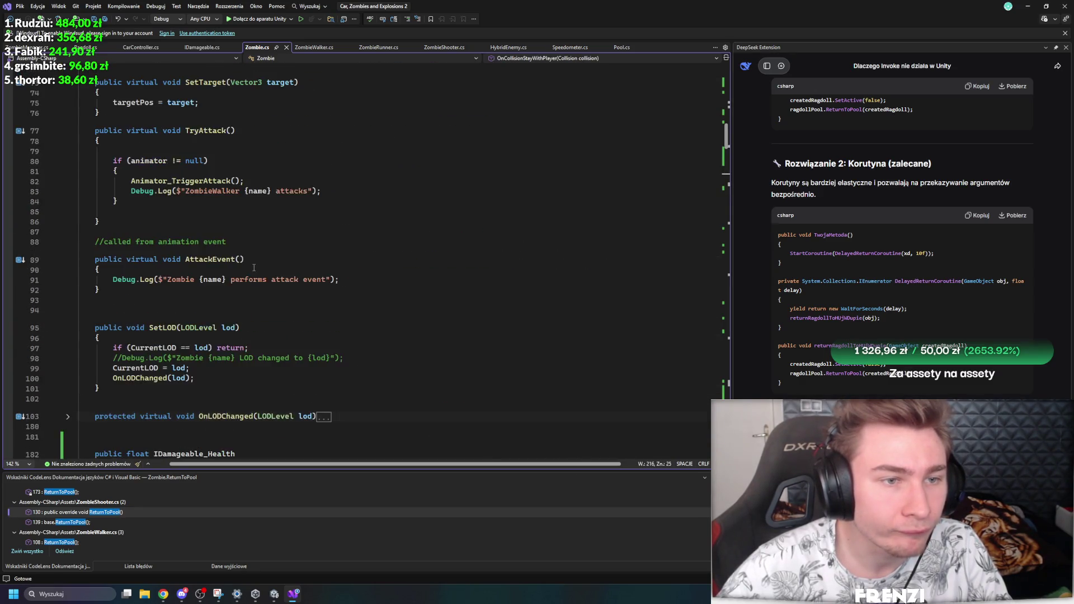
scroll(267, 264, down, 20)
scroll(271, 236, down, 5)
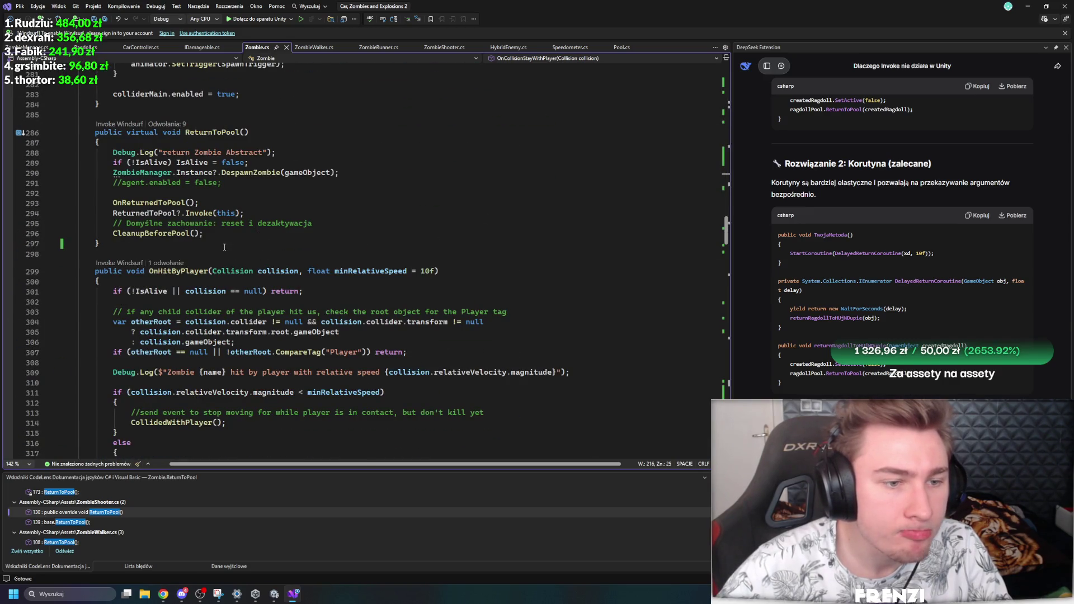
scroll(224, 248, down, 8)
scroll(232, 246, up, 4)
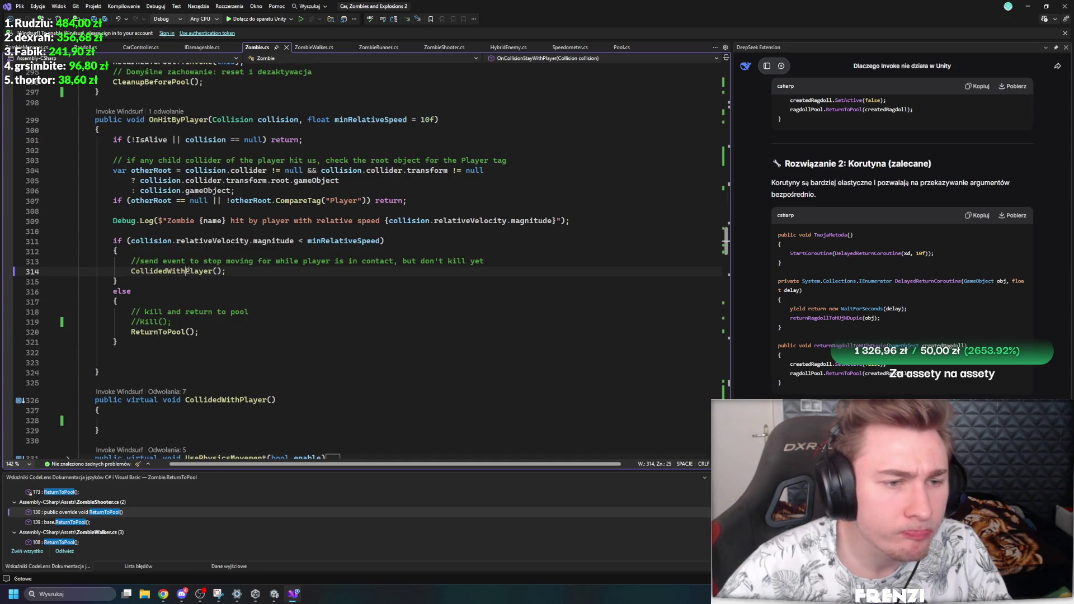
scroll(224, 288, down, 6)
scroll(285, 266, up, 1)
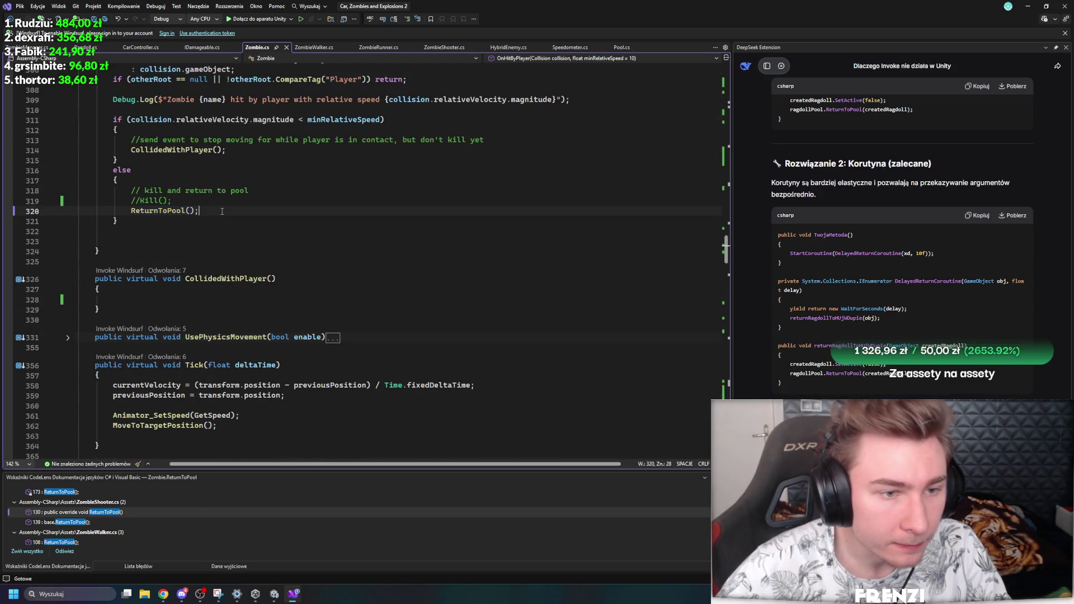
text(idama)
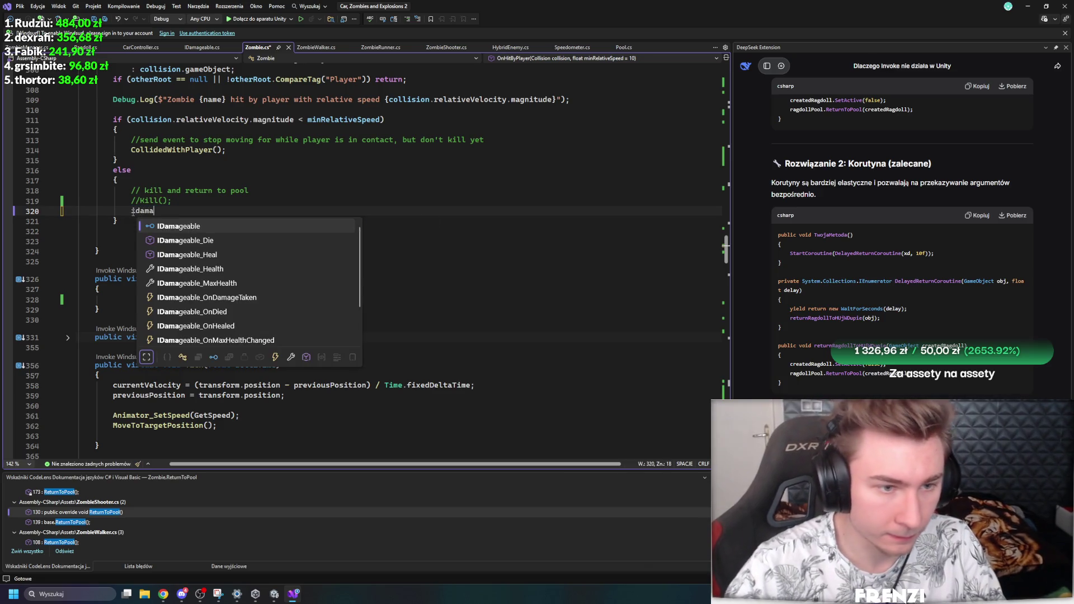
key(Down)
key(Tab)
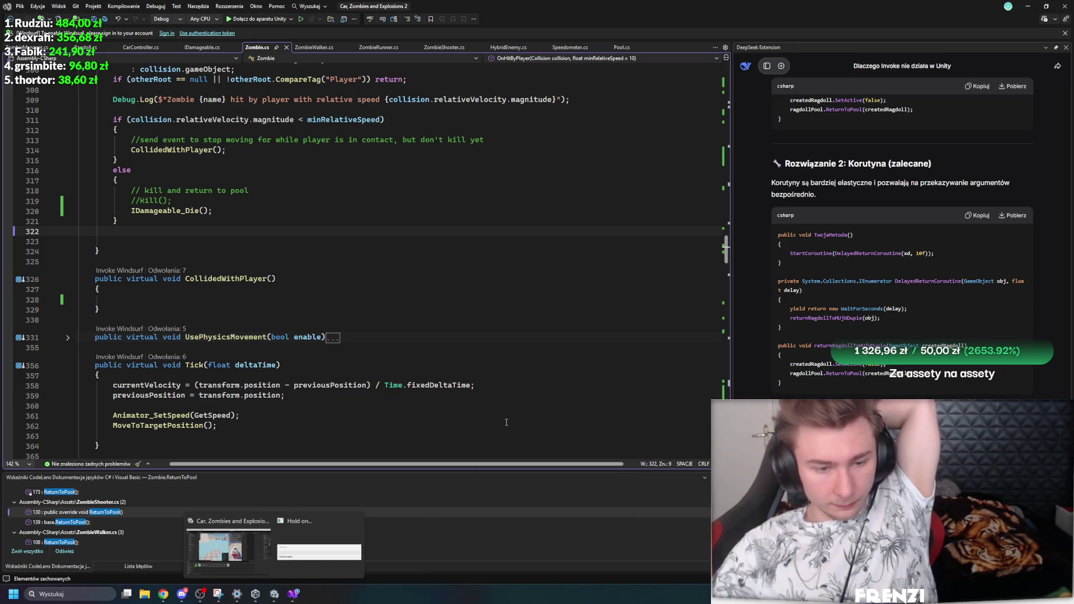
key(alt+Tab)
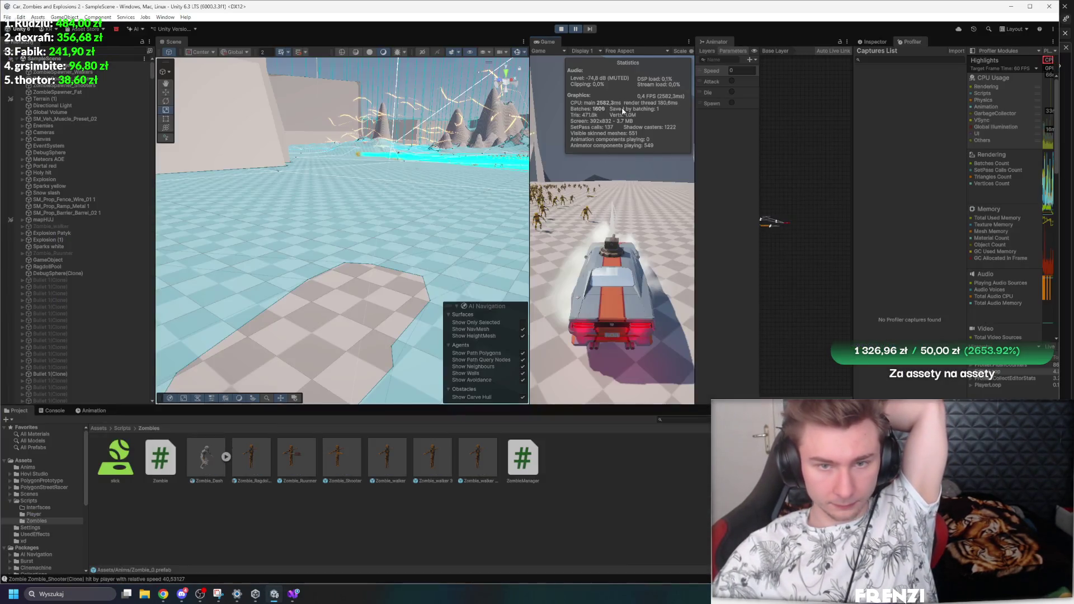
Step: Restart the game, set the maximized Game view to Full HD 1920x1080, then restore the layout
click(559, 29)
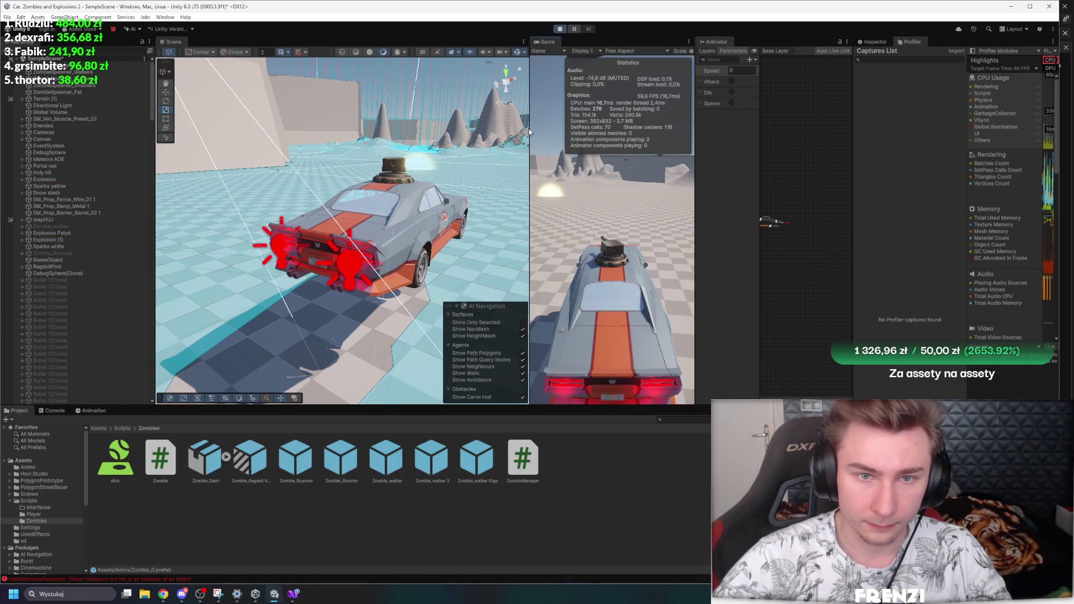
key(w)
drag(531, 155, 212, 155)
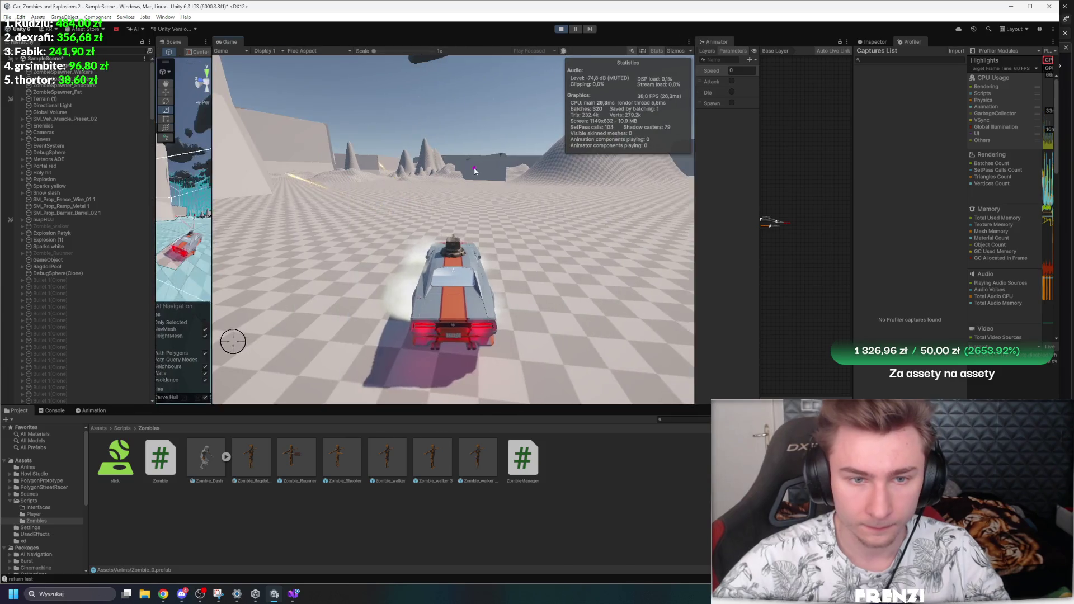
key(shift+space)
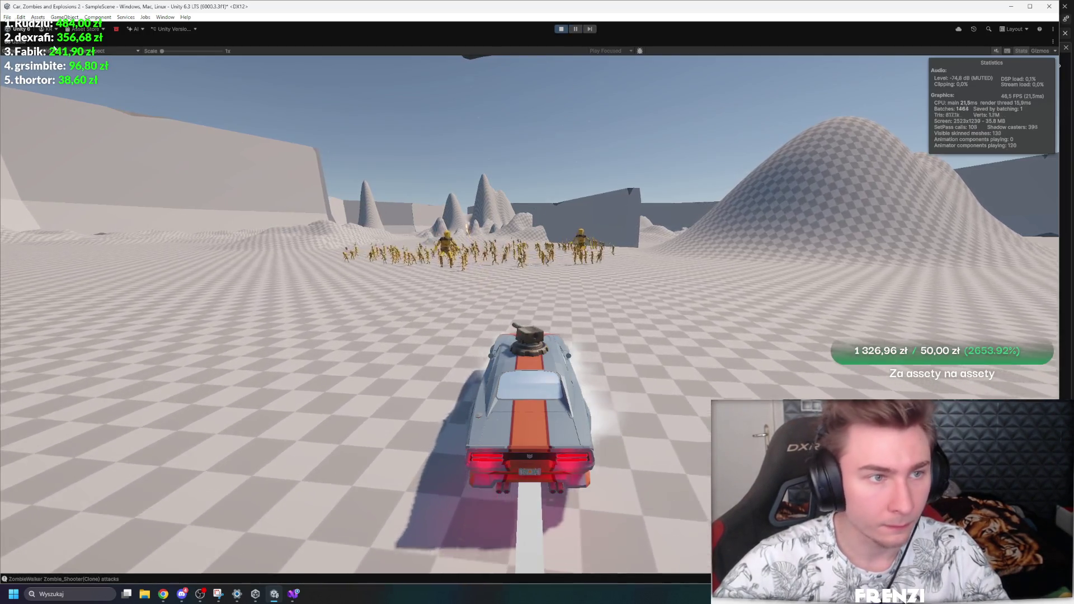
click(56, 50)
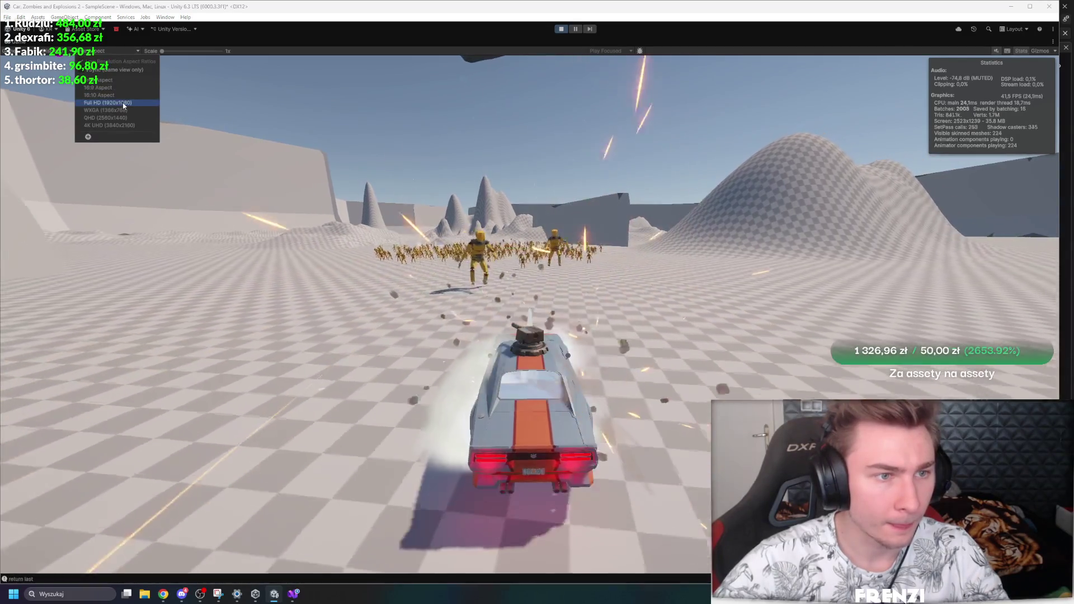
click(107, 103)
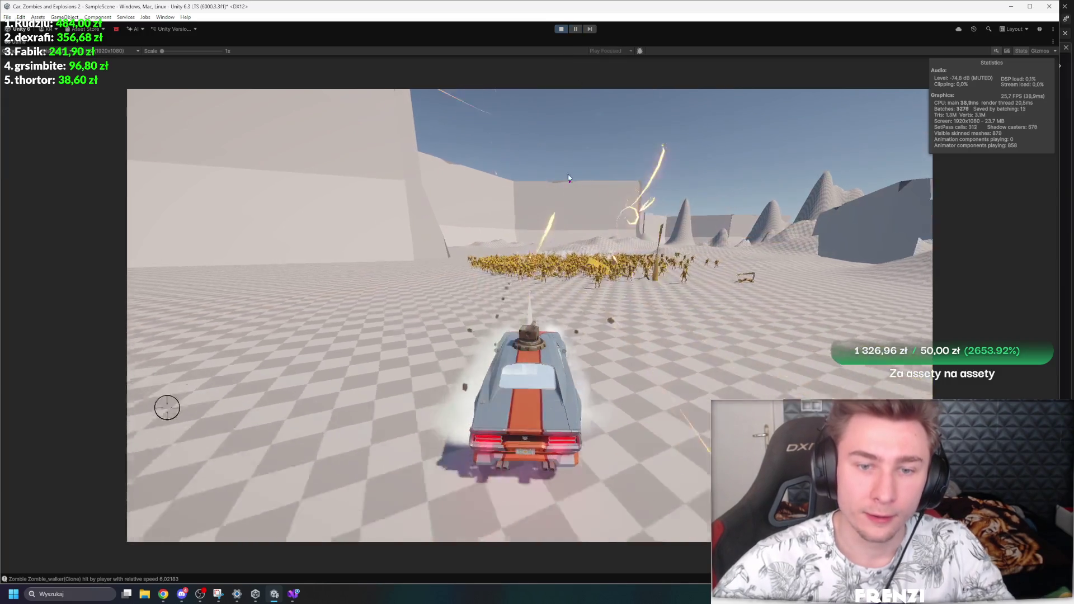
key(shift+space)
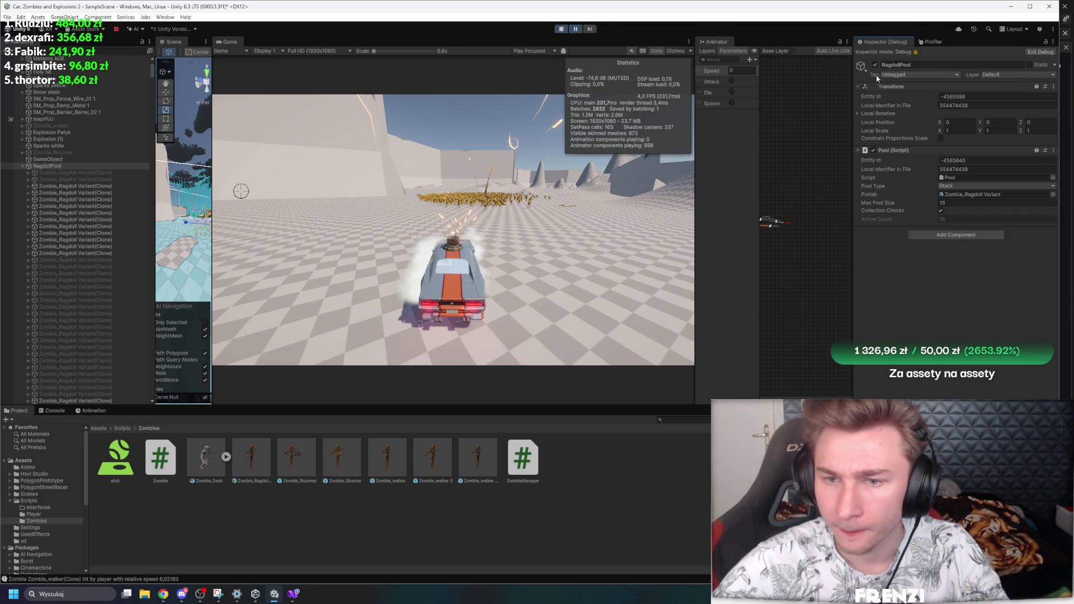
Step: Switch the Inspector from Debug to Normal and maximize the Game view to keep playing
click(894, 72)
key(shift+space)
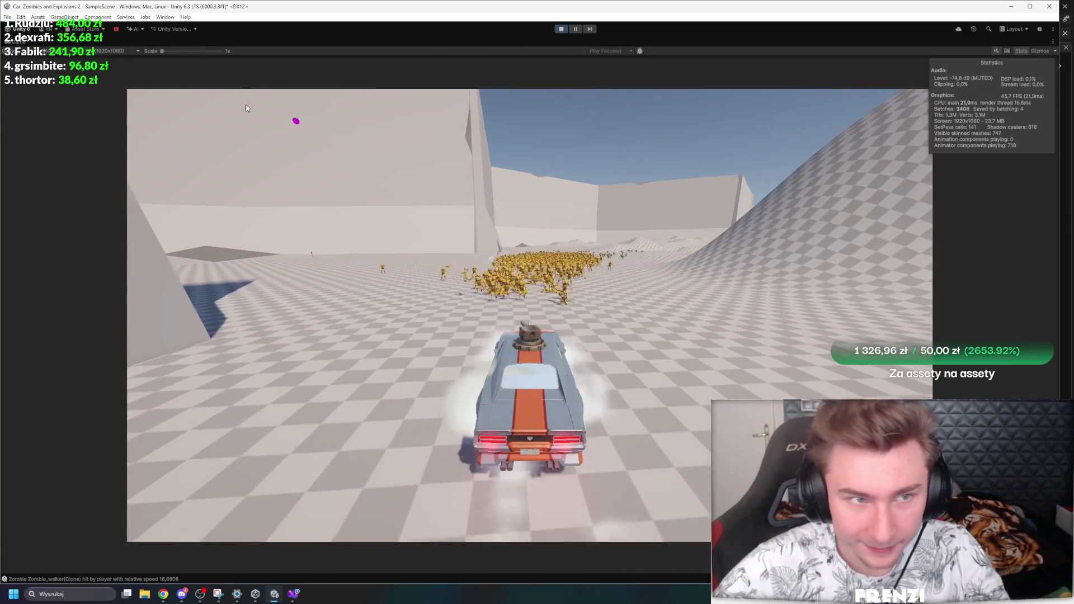
Step: Scale the Game view to 1.6x, playtest against the zombie horde, then stop the game
drag(171, 52, 178, 51)
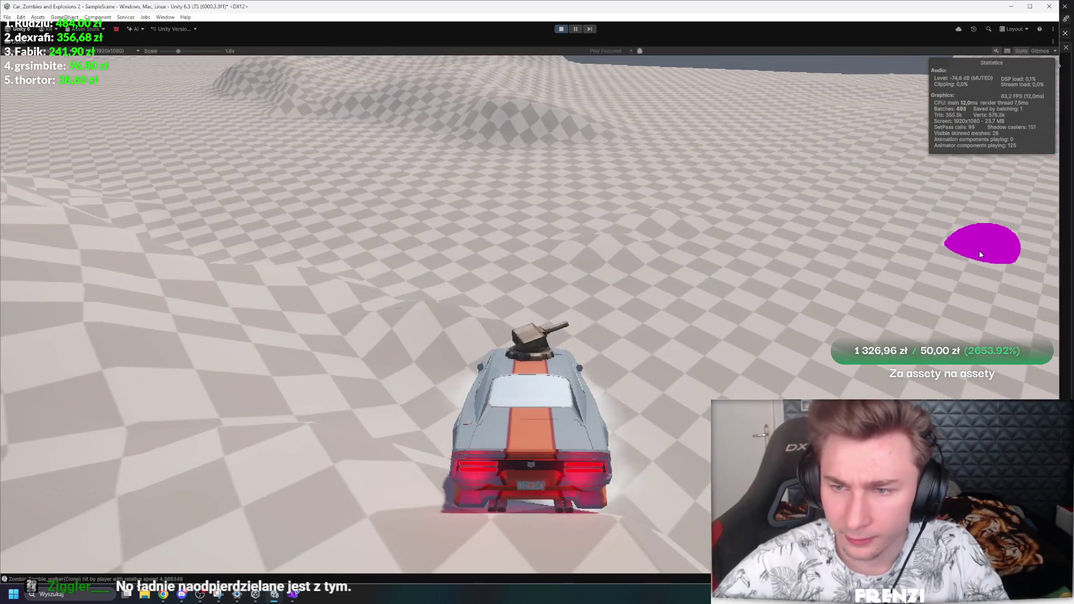
key(ctrl+p)
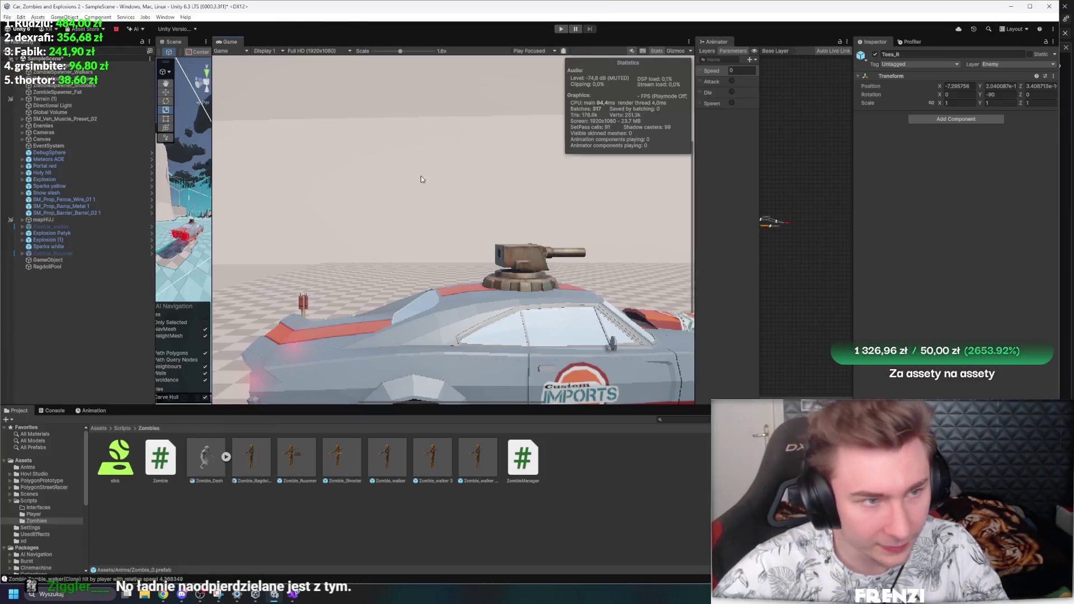
Step: Review the ZombieSpawner_Walkers settings, reset the Game view to 1x, and play again with the full editor shown
click(69, 86)
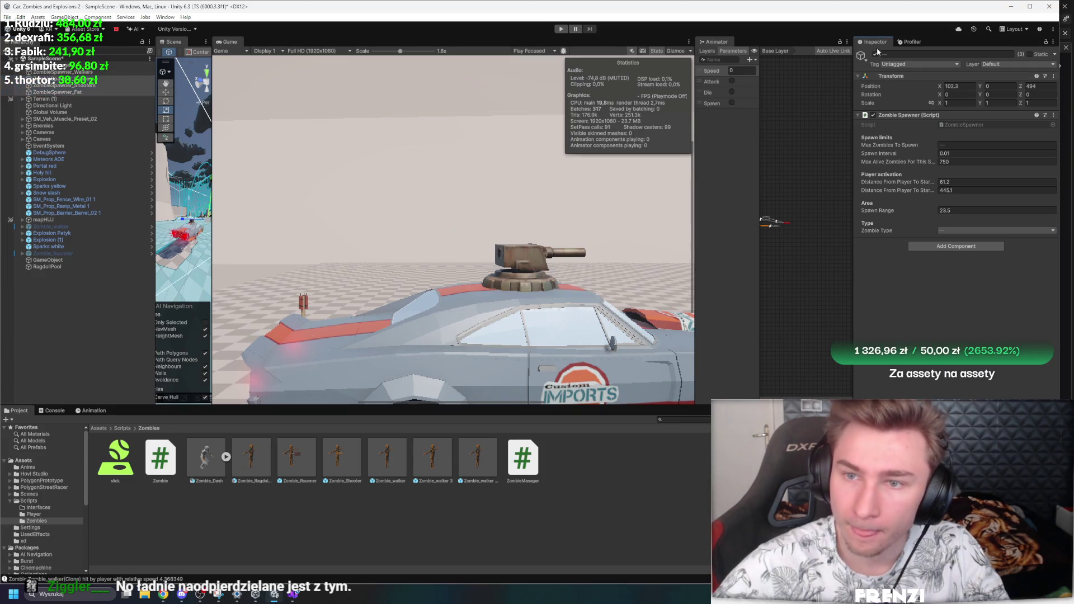
click(89, 72)
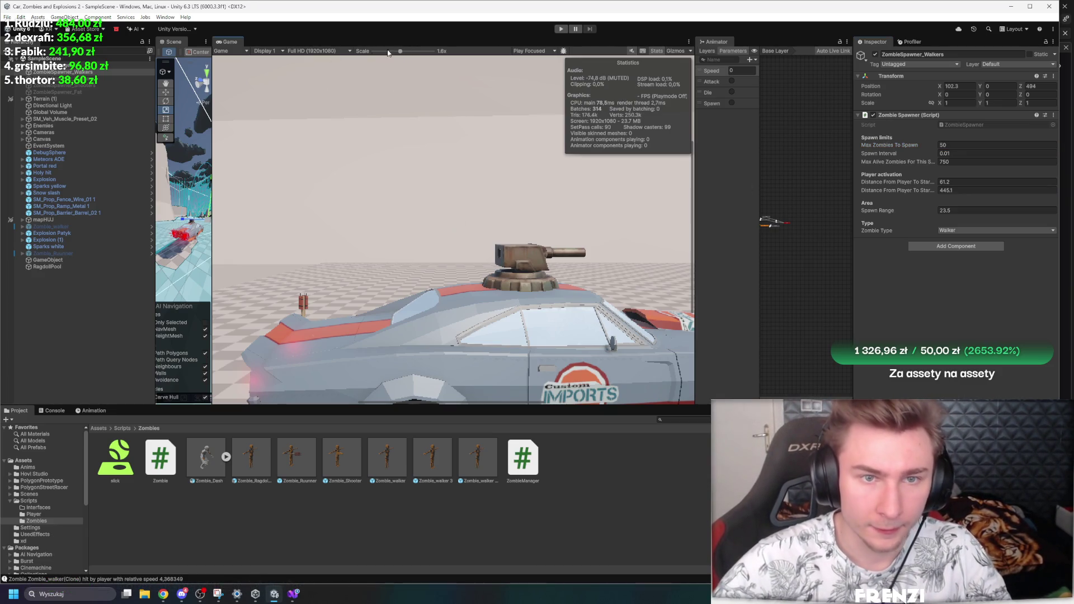
drag(400, 51, 348, 65)
click(561, 29)
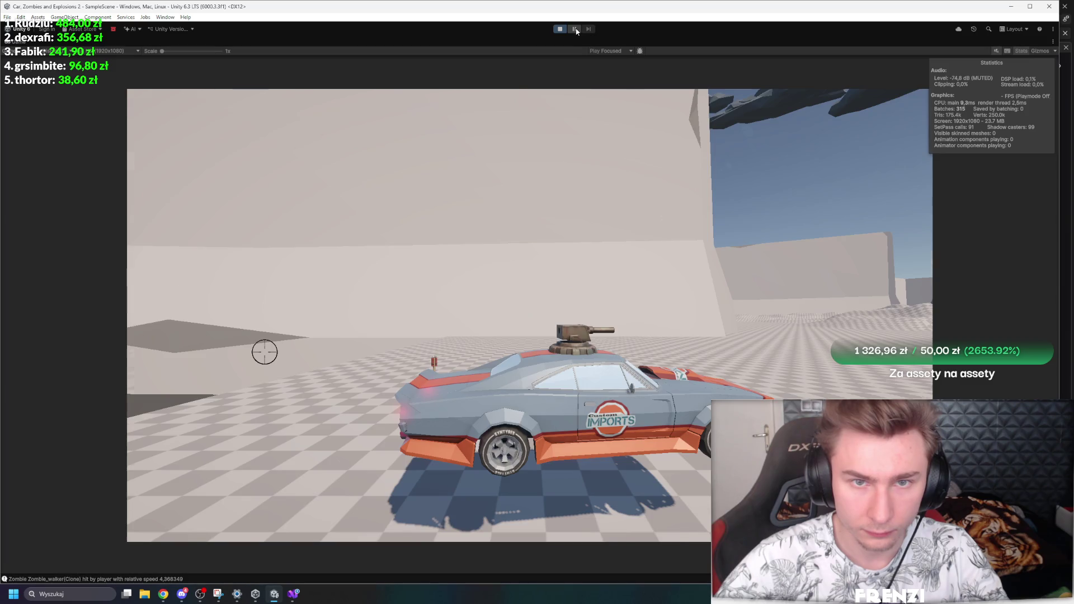
key(shift+space)
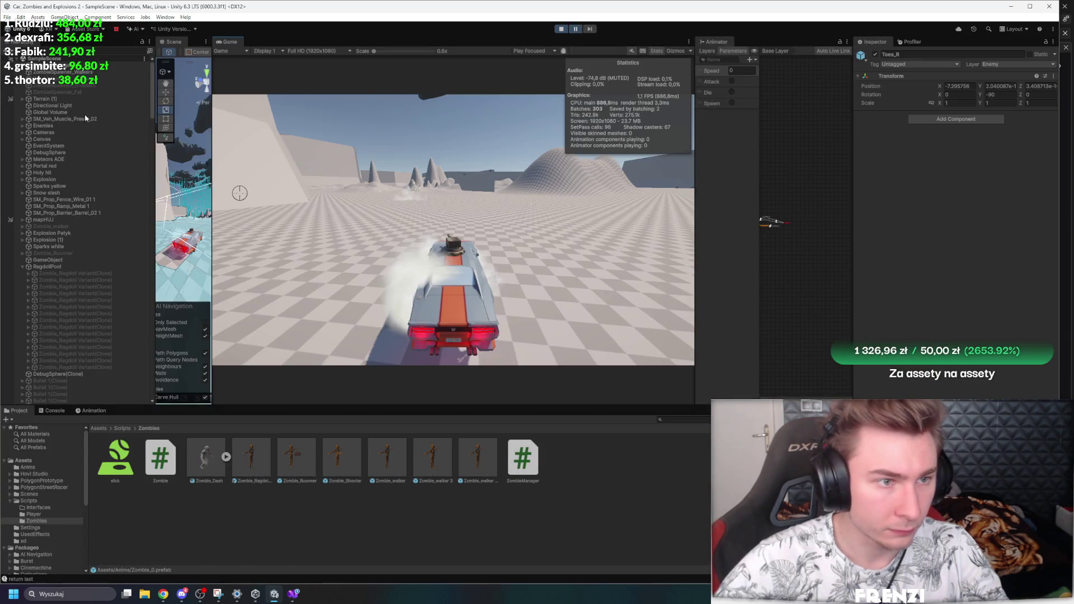
Step: Check the fat zombie spawner's settings, then stop the running game
click(84, 92)
key(Down)
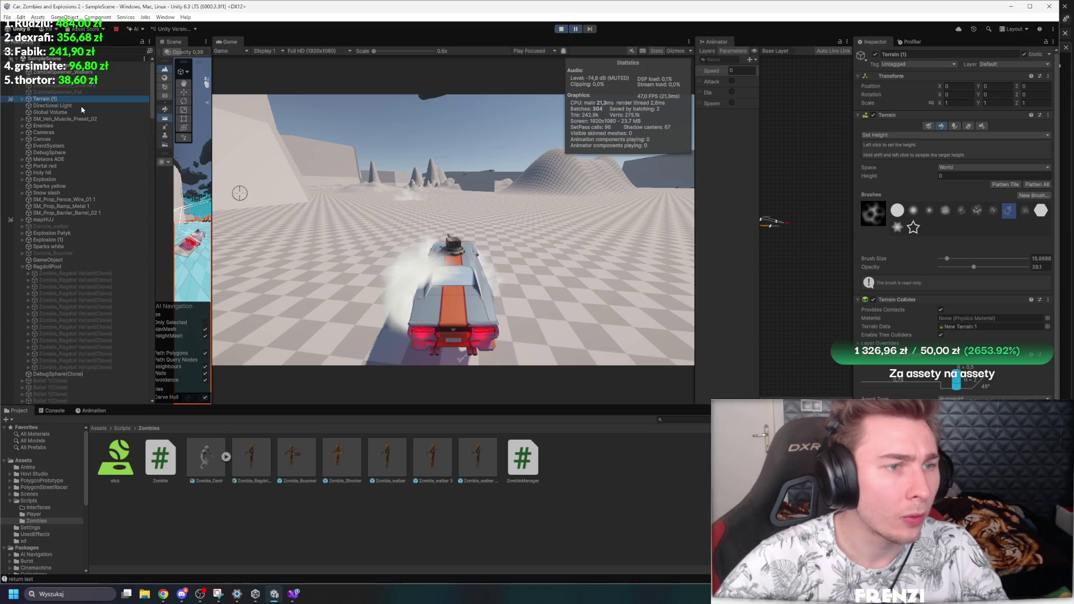
click(561, 29)
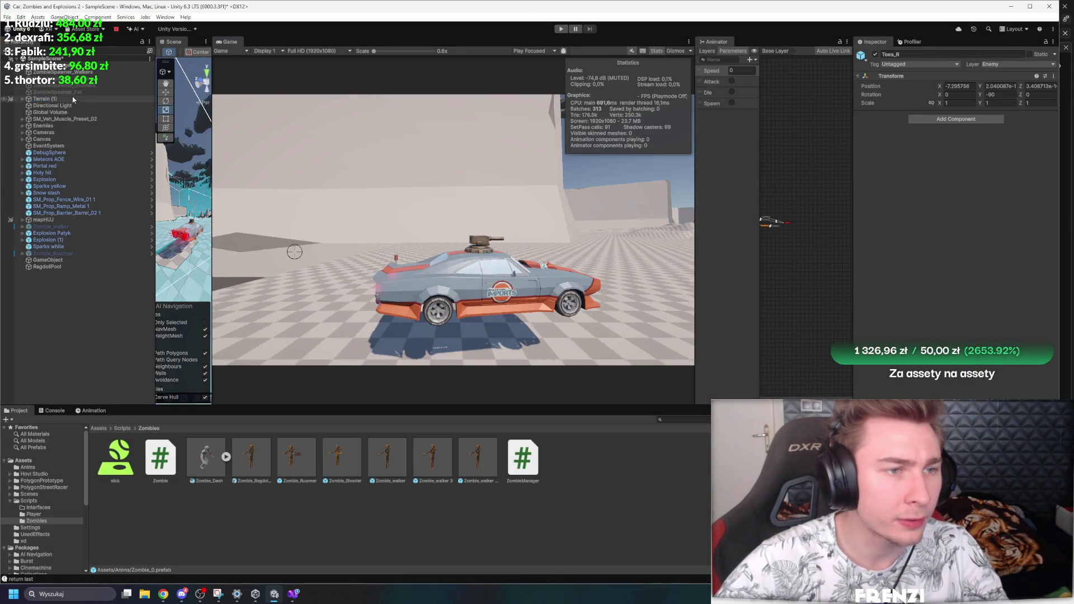
Step: Move RagdollPool to the top of the Hierarchy, set Max Pool Size to 5, and play maximized
click(40, 267)
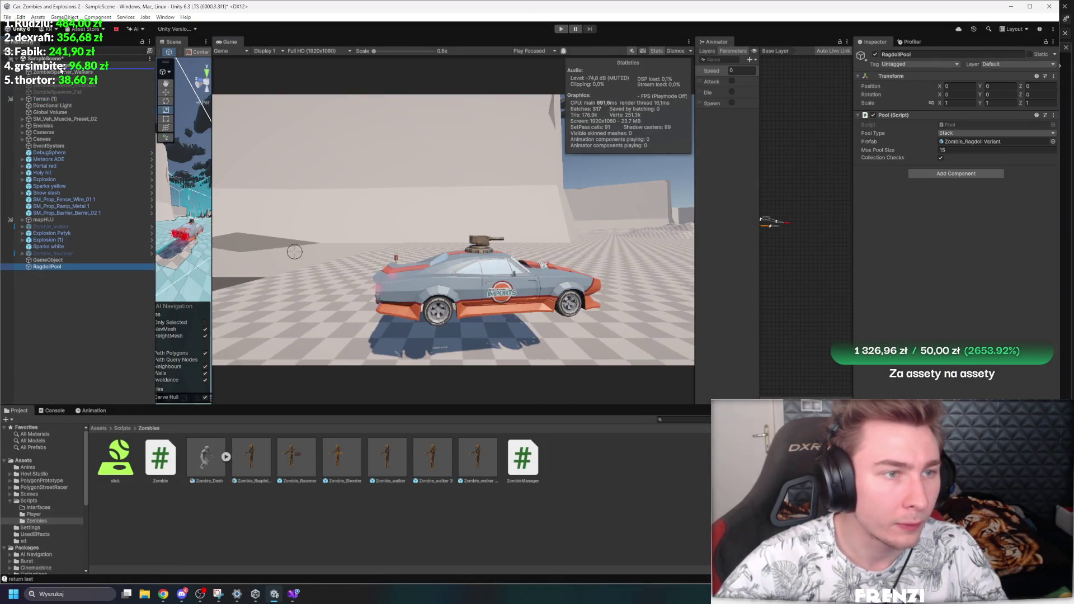
drag(60, 71, 61, 71)
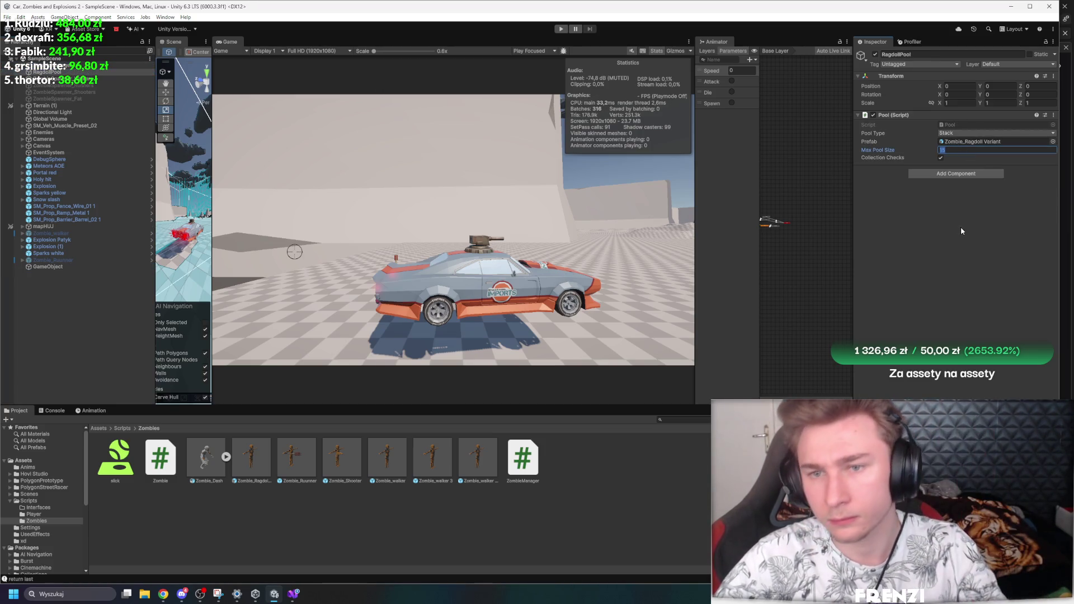
text(5)
key(Return)
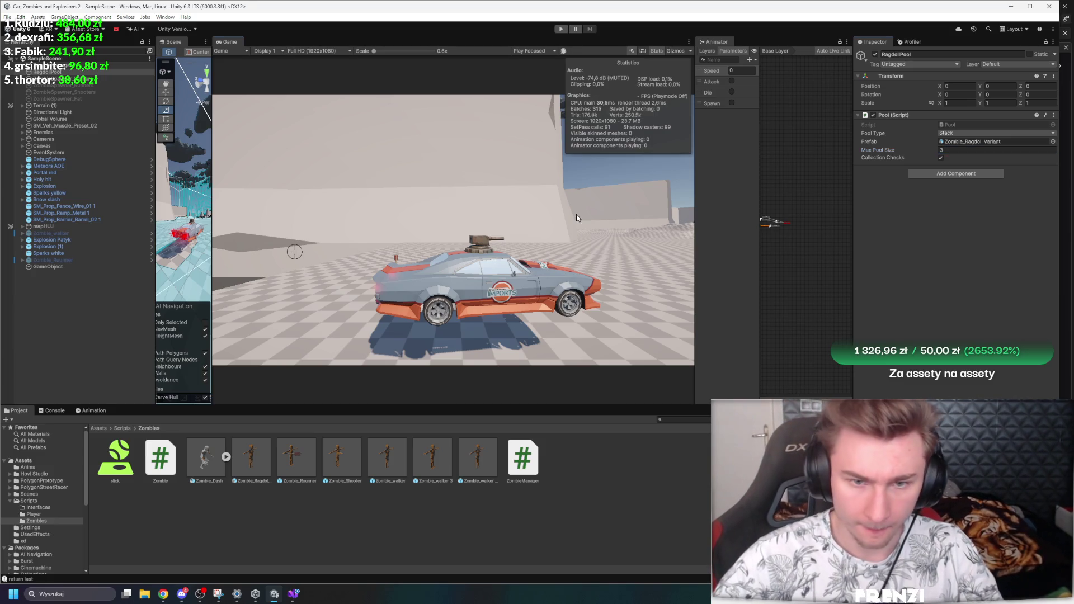
key(shift+space)
click(562, 30)
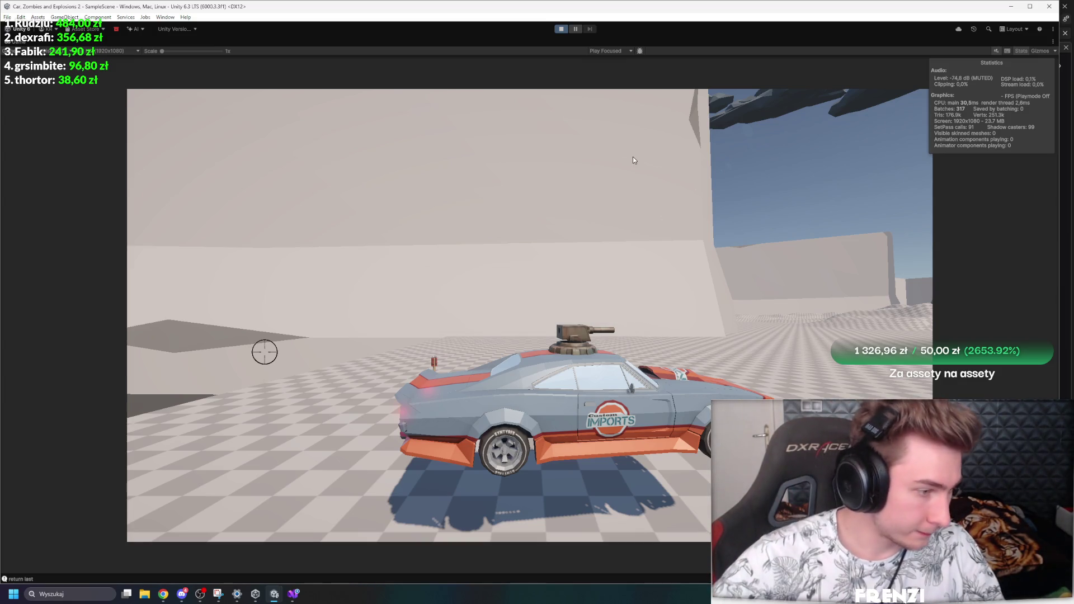
Step: Drive the car toward the zombies, switch the Game view to Free Aspect, and end the test run
key(w)
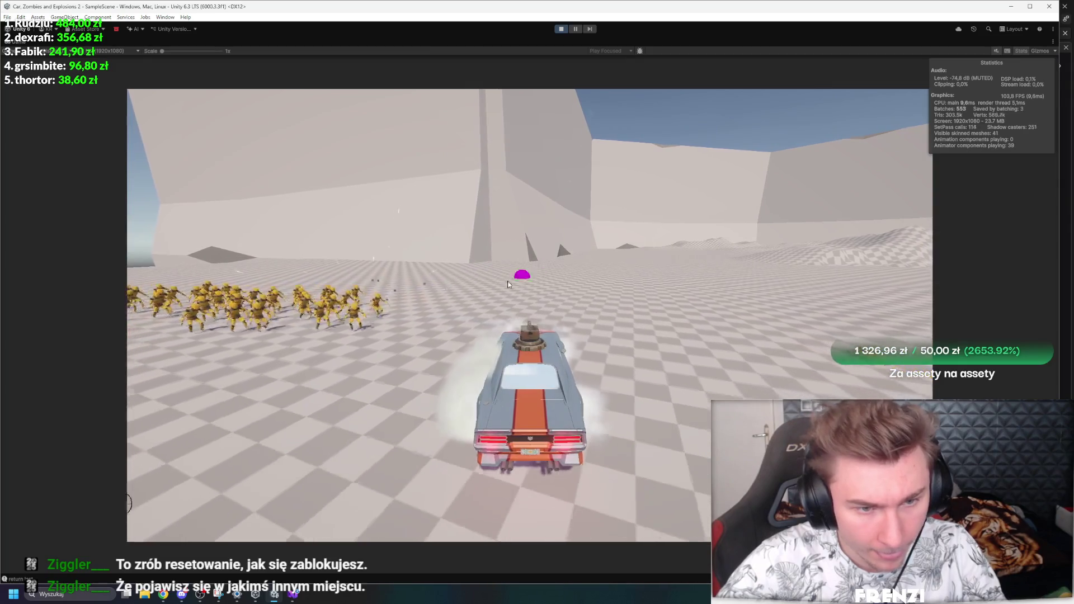
click(109, 51)
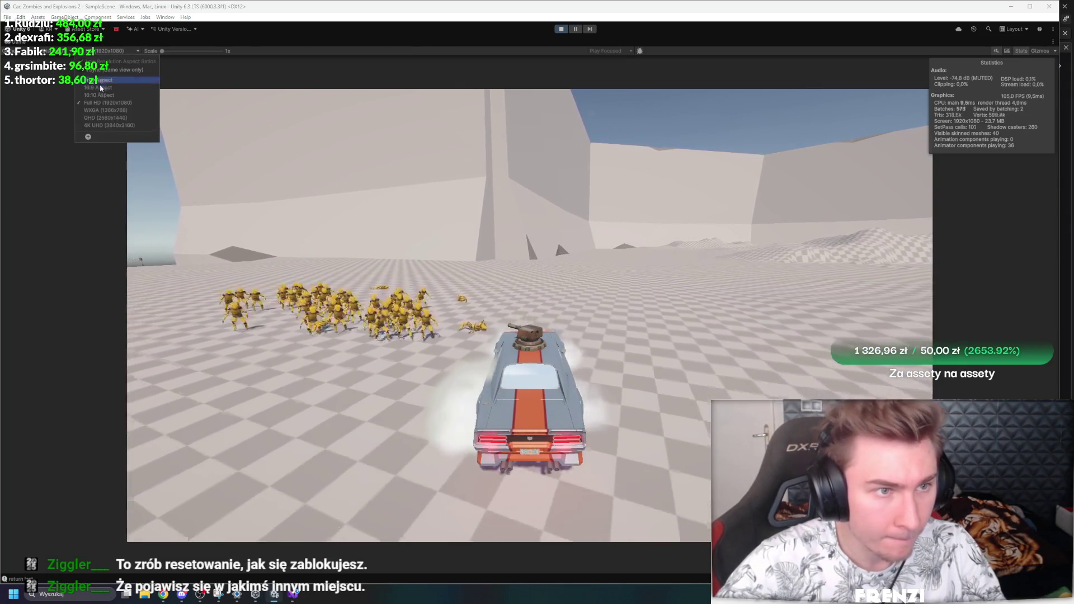
click(101, 80)
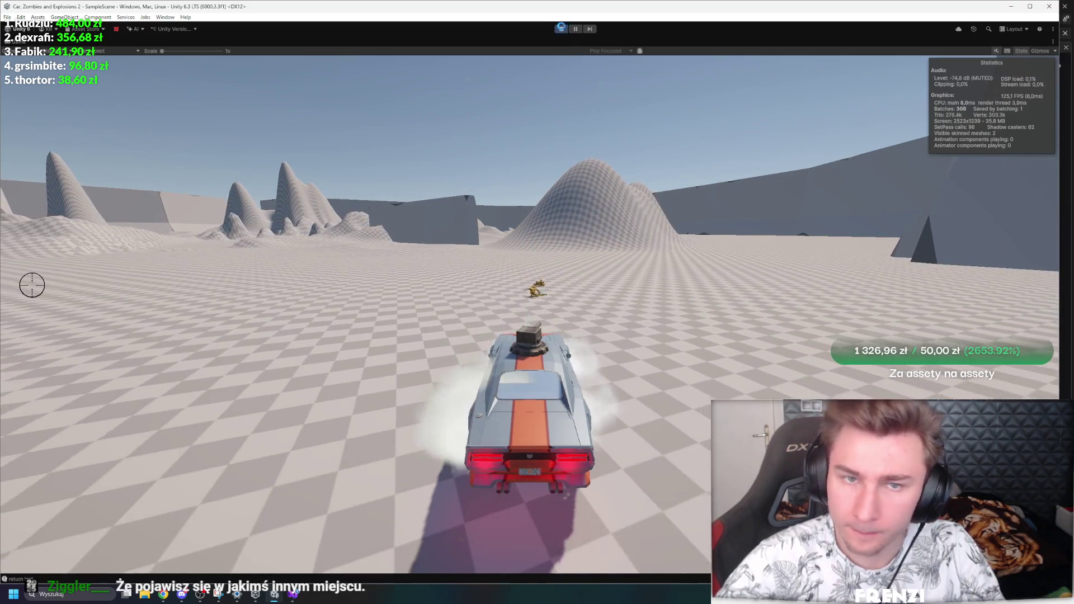
key(ctrl+p)
click(89, 80)
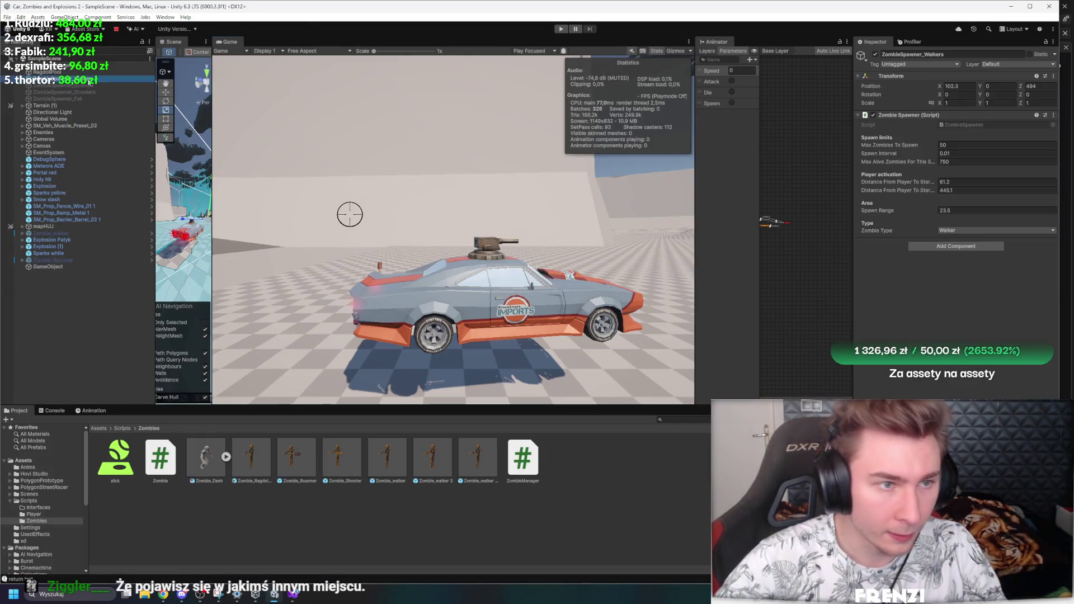
Step: Widen the Scene view and place a Zombie_Ragdoll Variant prefab on the checkered floor
click(312, 531)
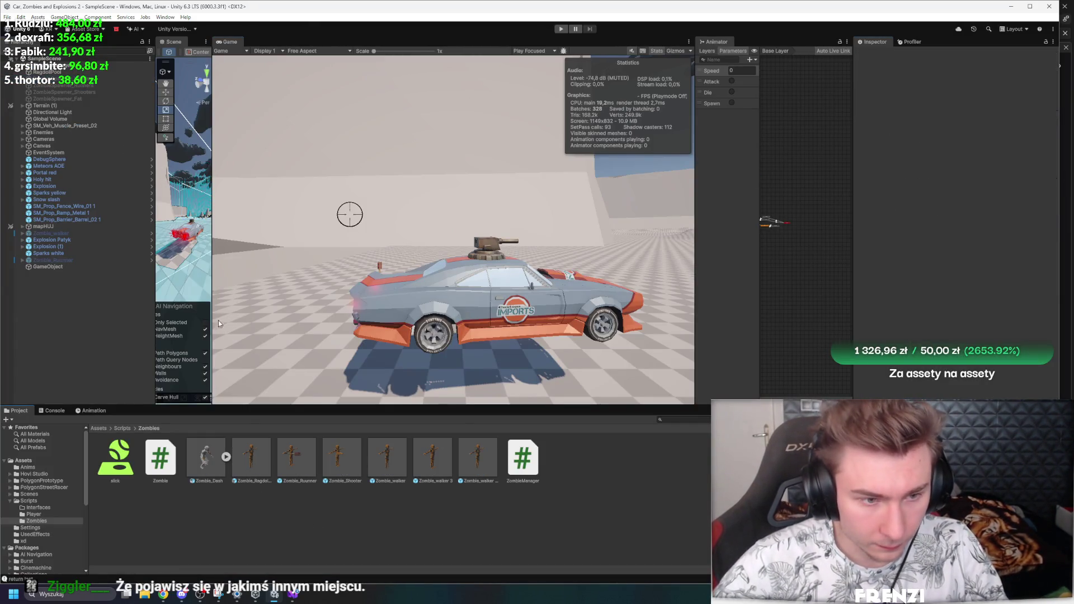
drag(212, 200, 717, 201)
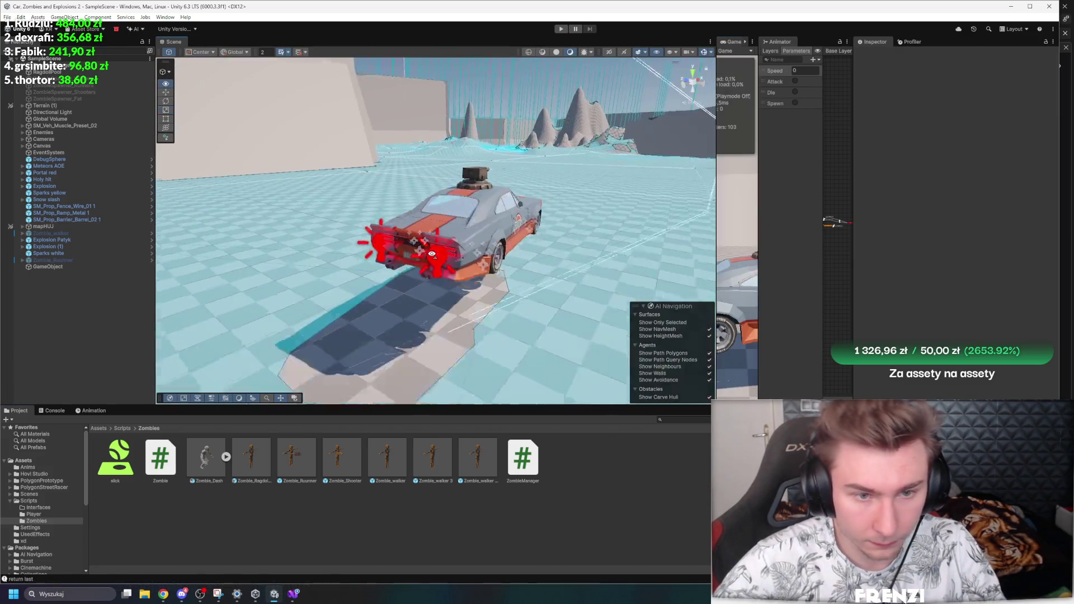
drag(447, 168, 439, 288)
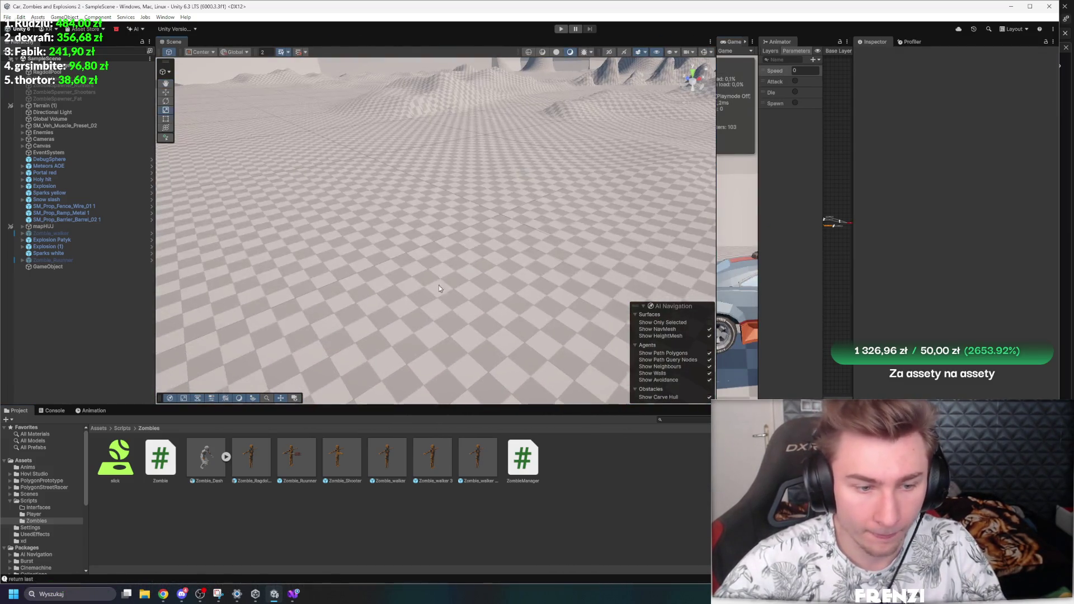
drag(397, 169, 399, 171)
key(f)
click(946, 243)
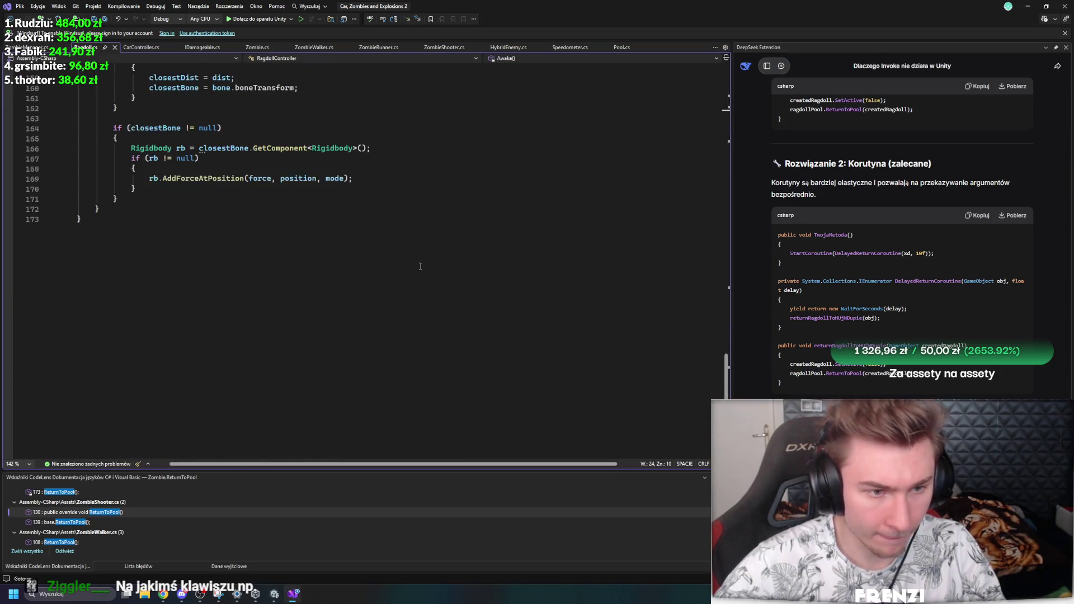
Step: Add a [ContextMenu] attribute on a new line above the ResetBonesToStored method
scroll(898, 297, up, 5)
scroll(901, 293, down, 5)
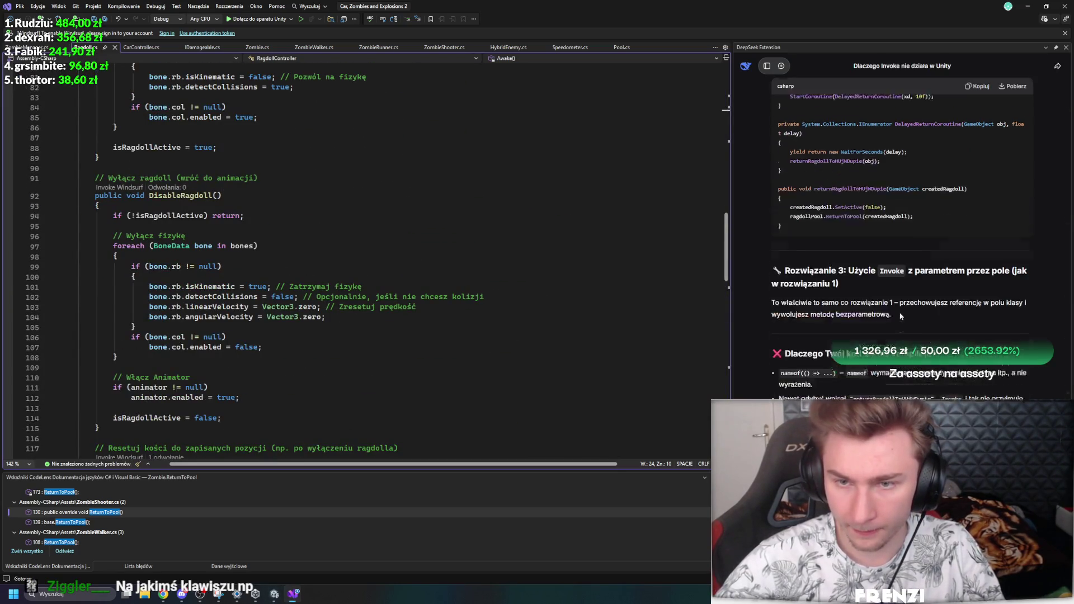
scroll(398, 291, down, 15)
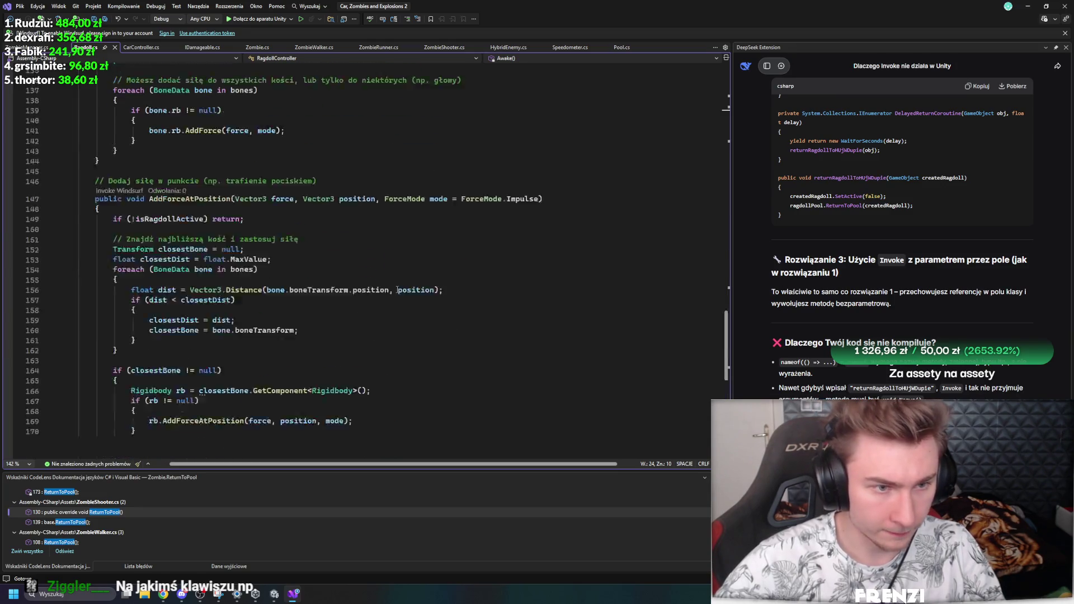
scroll(398, 291, up, 10)
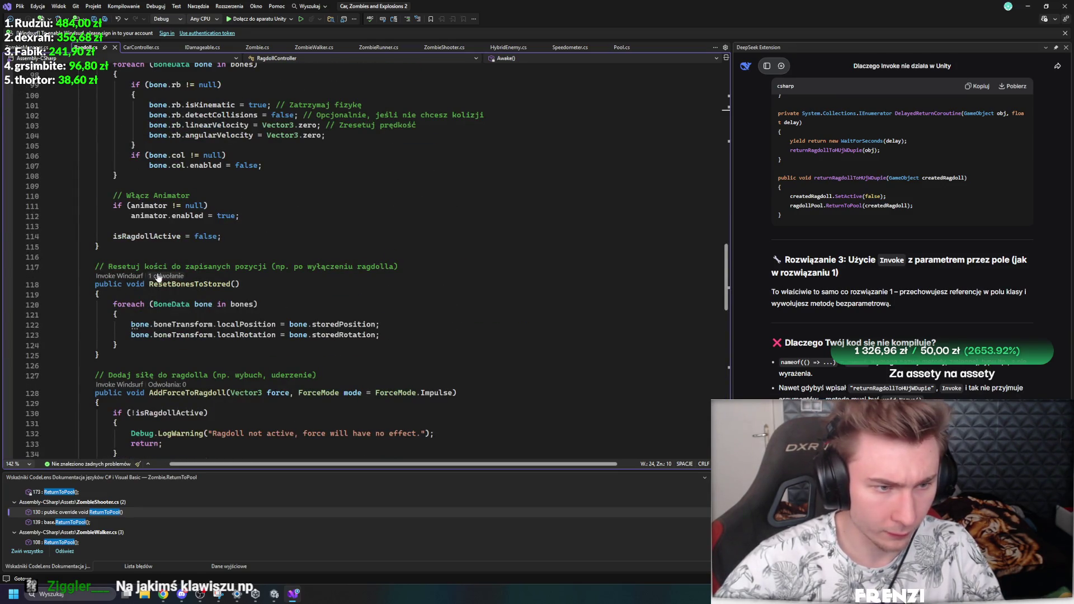
key(Return)
text([se)
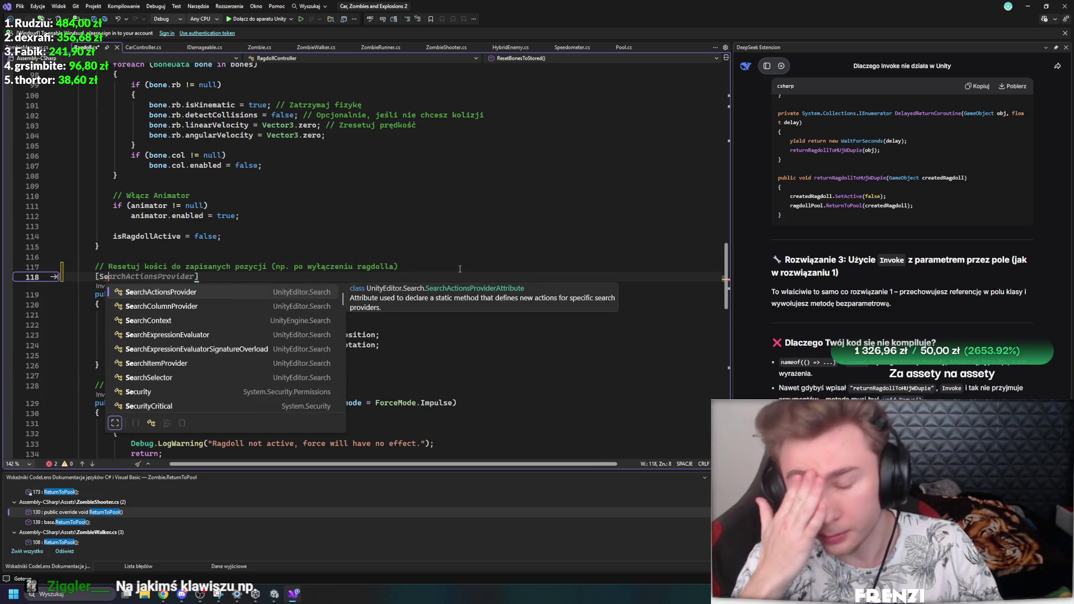
key(BackSpace)
key(BackSpace)
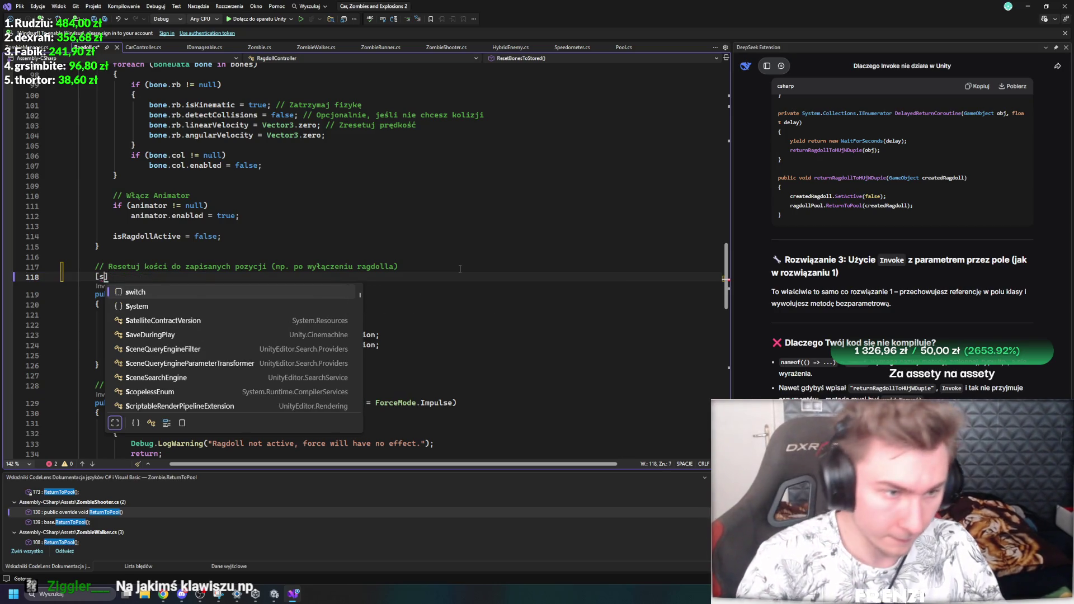
text(ContextMenu("Reset Bones To Stored)
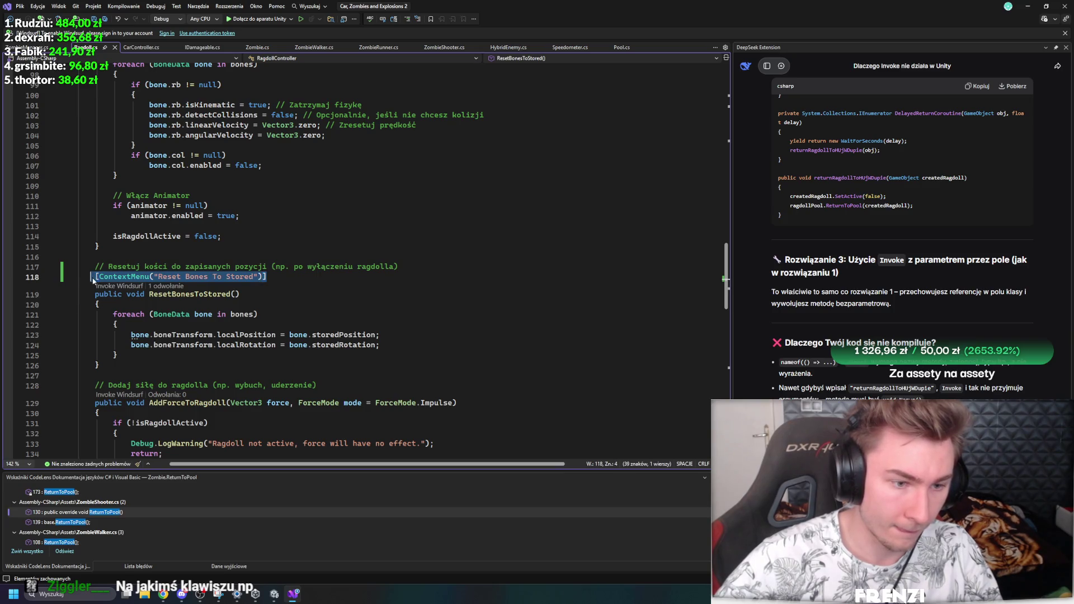
Step: Paste the ContextMenu attribute above DisableRagdoll and EnableRagdoll with their own labels, then return to Unity
scroll(293, 269, up, 8)
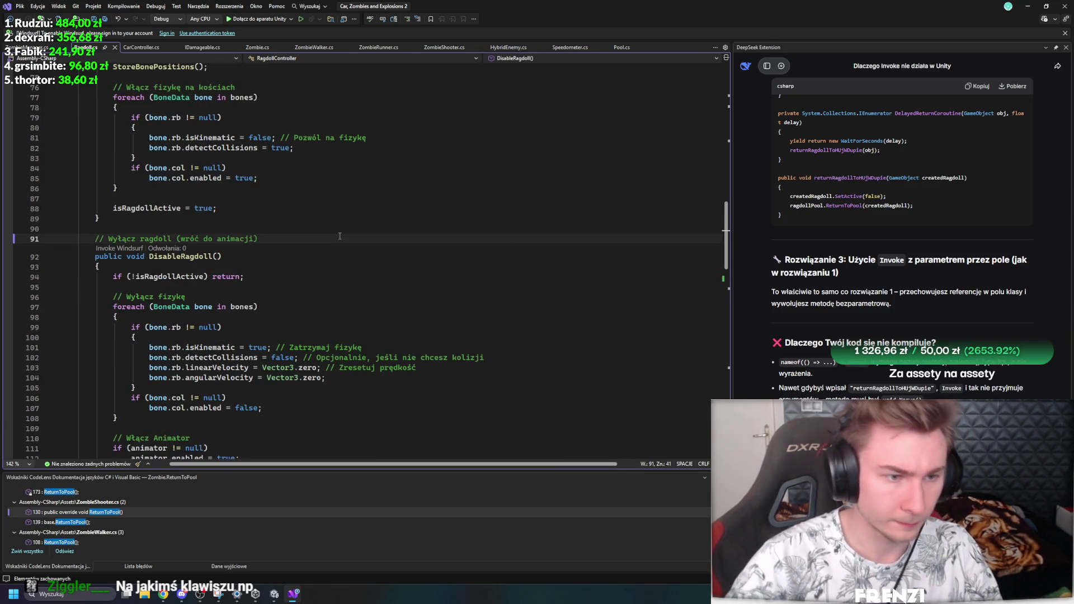
key(Return)
text([ContextMenu("Reset Bones To Stored")])
scroll(340, 237, up, 6)
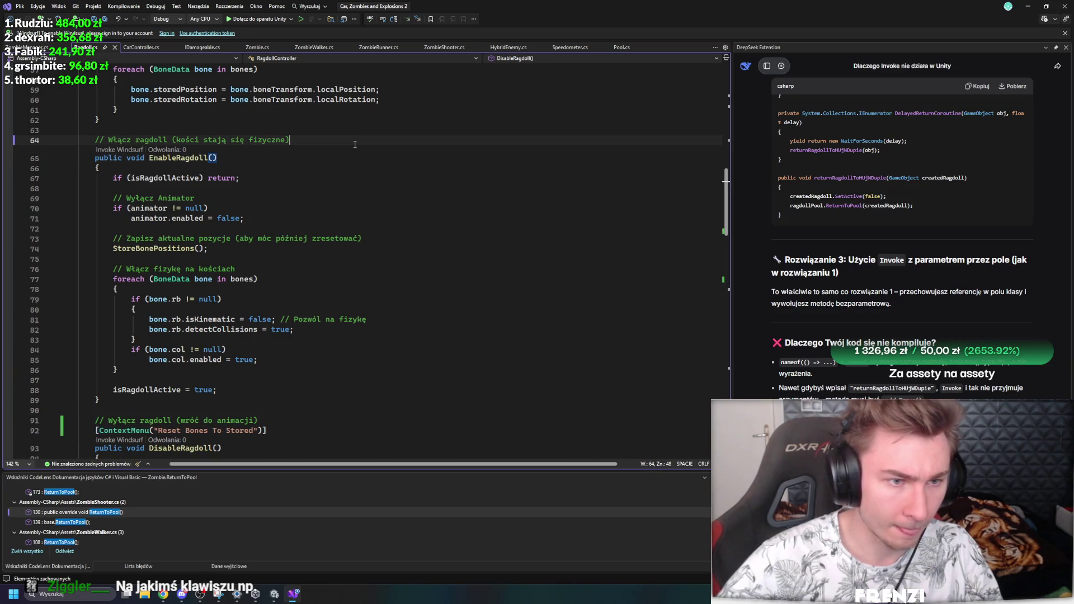
key(Return)
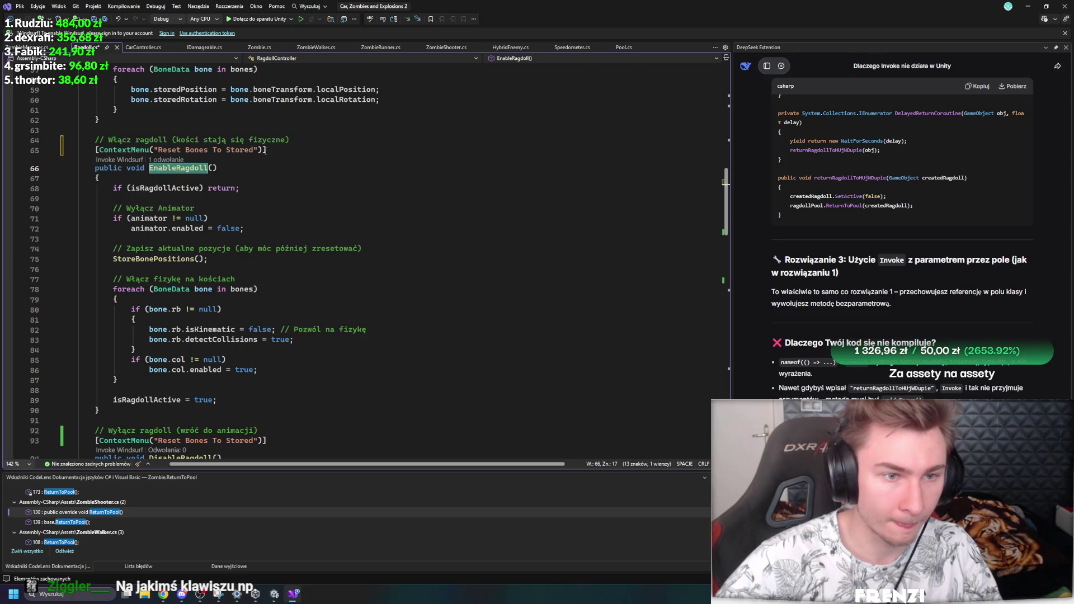
key(ctrl+v)
scroll(232, 263, down, 6)
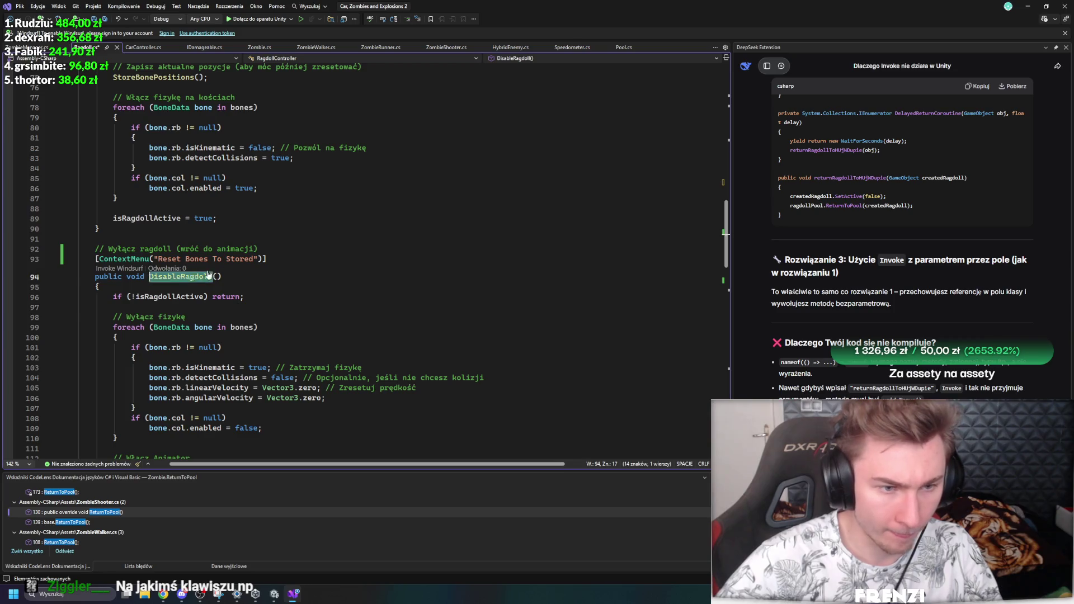
scroll(314, 294, down, 20)
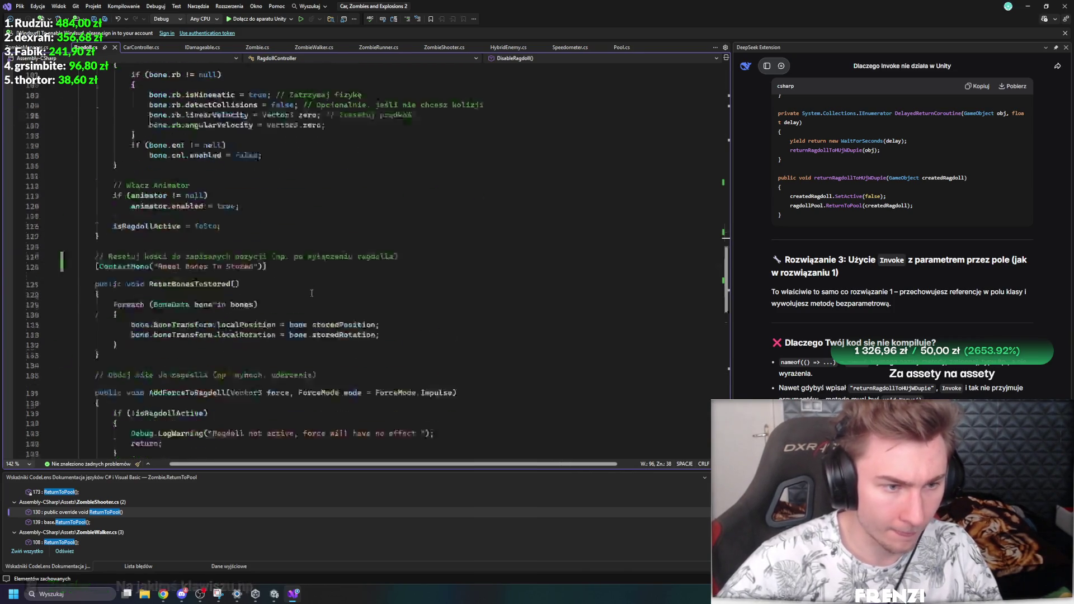
scroll(307, 297, up, 20)
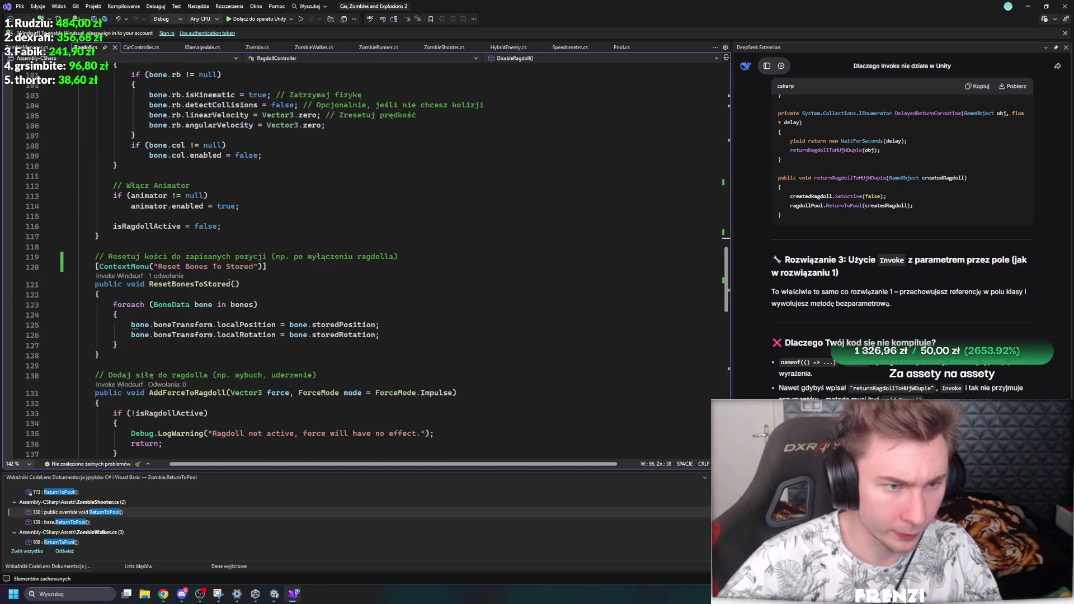
scroll(213, 304, down, 1)
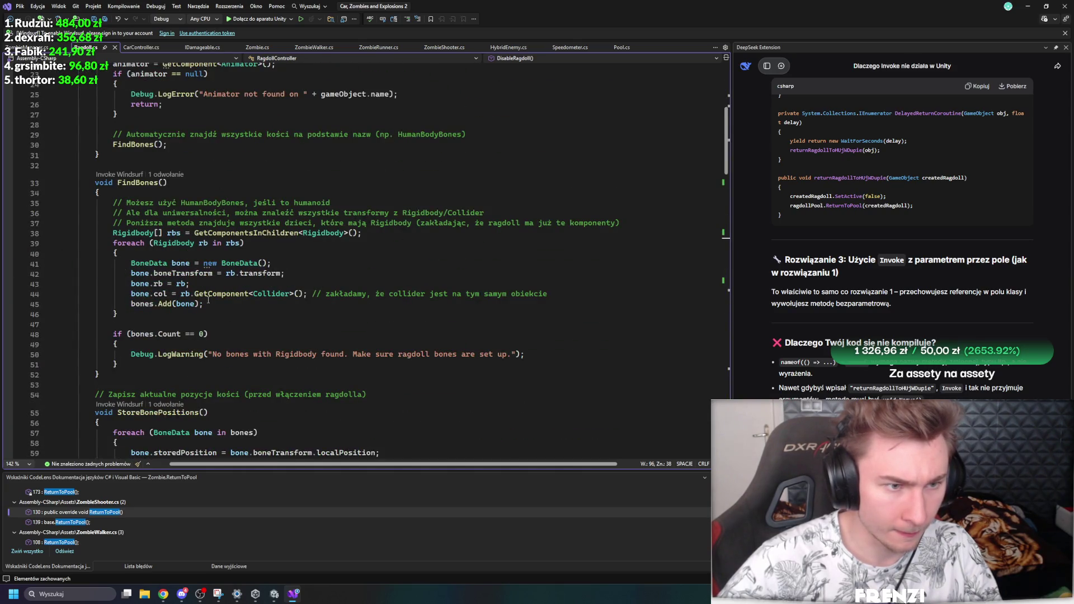
click(274, 593)
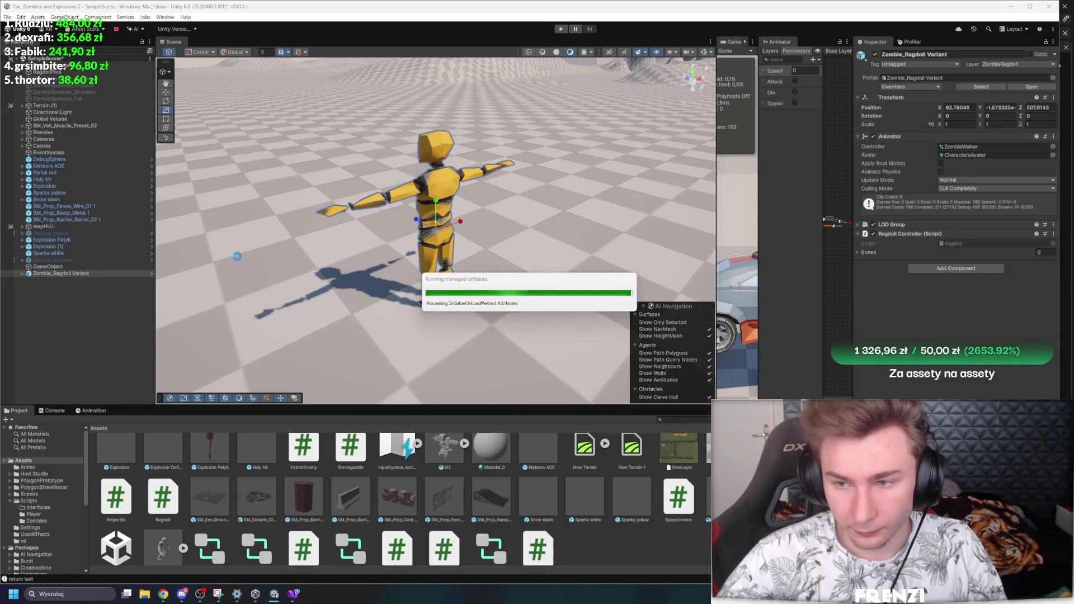
Step: Select the zombie's root object and duplicate it into a row of six across the floor
click(451, 231)
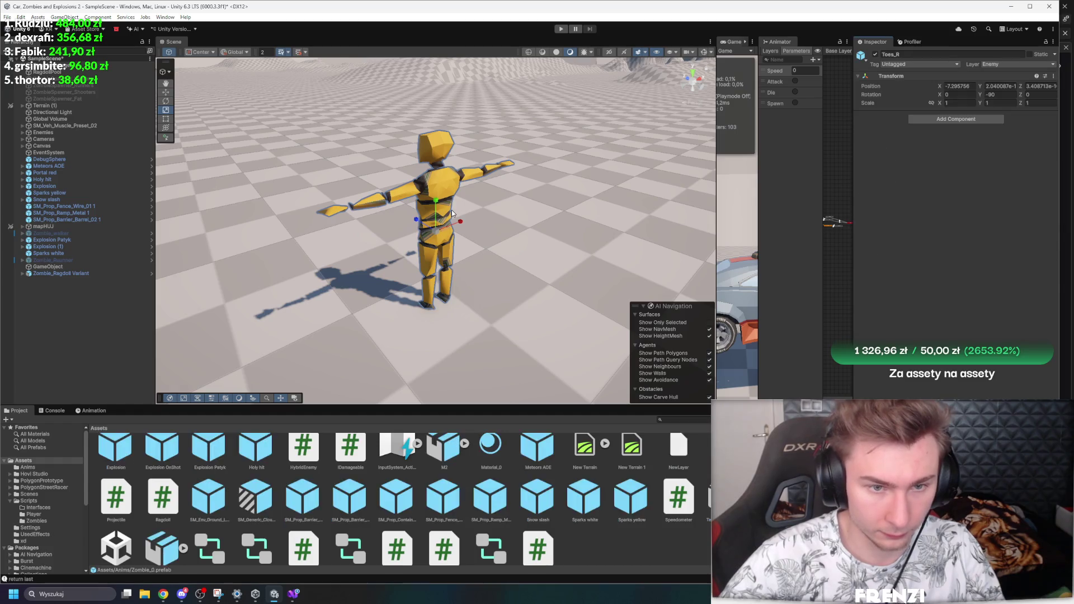
click(451, 232)
key(f)
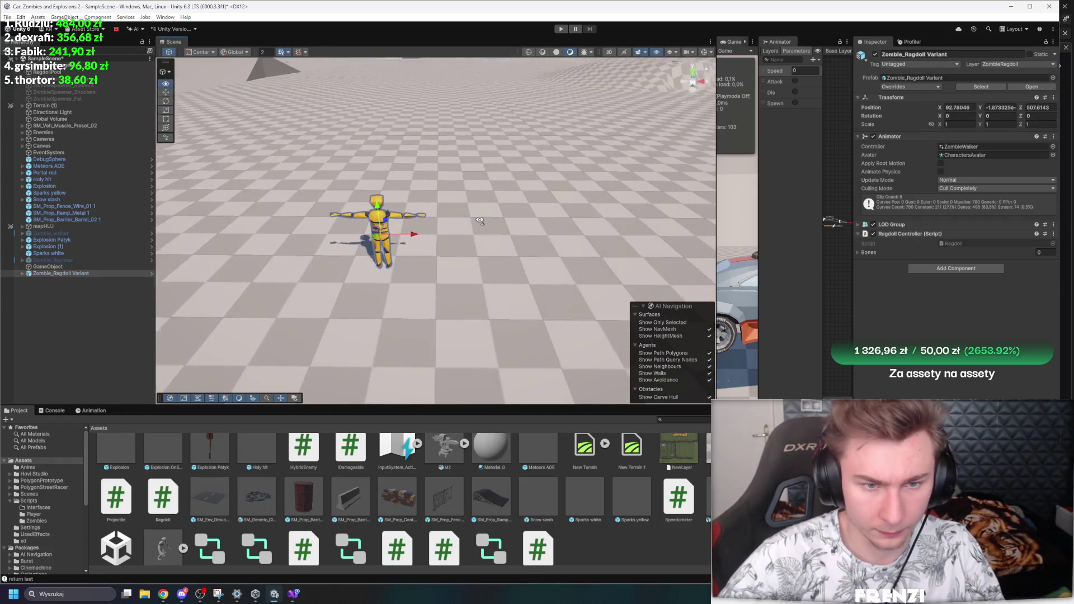
drag(437, 237, 735, 256)
key(f)
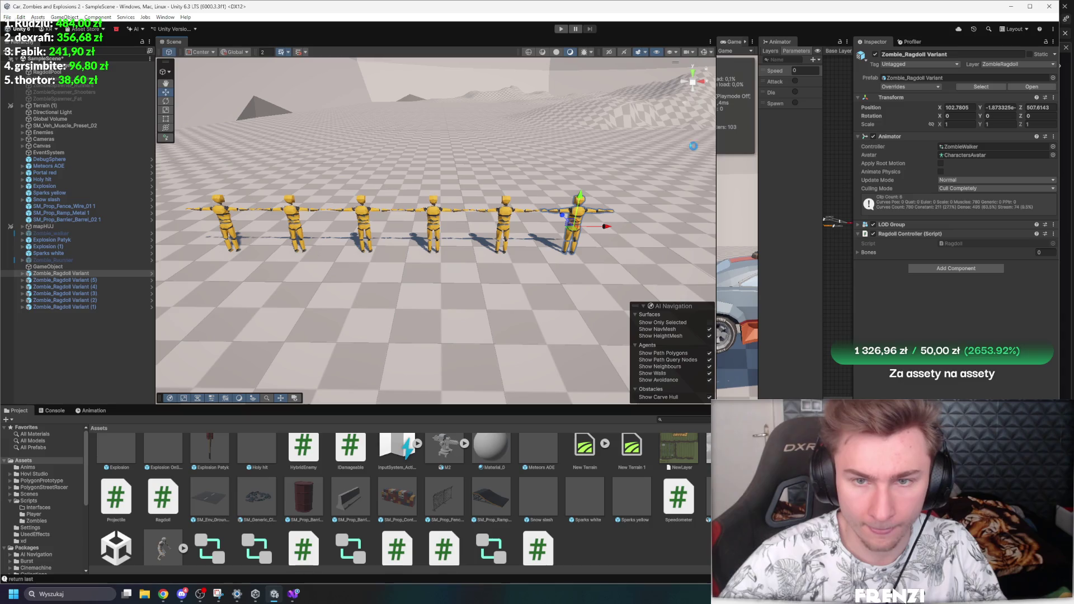
Step: Play the scene and run DisableRagdoll from the Ragdoll Controller menu on three selected zombies
drag(715, 155, 641, 155)
key(ctrl+p)
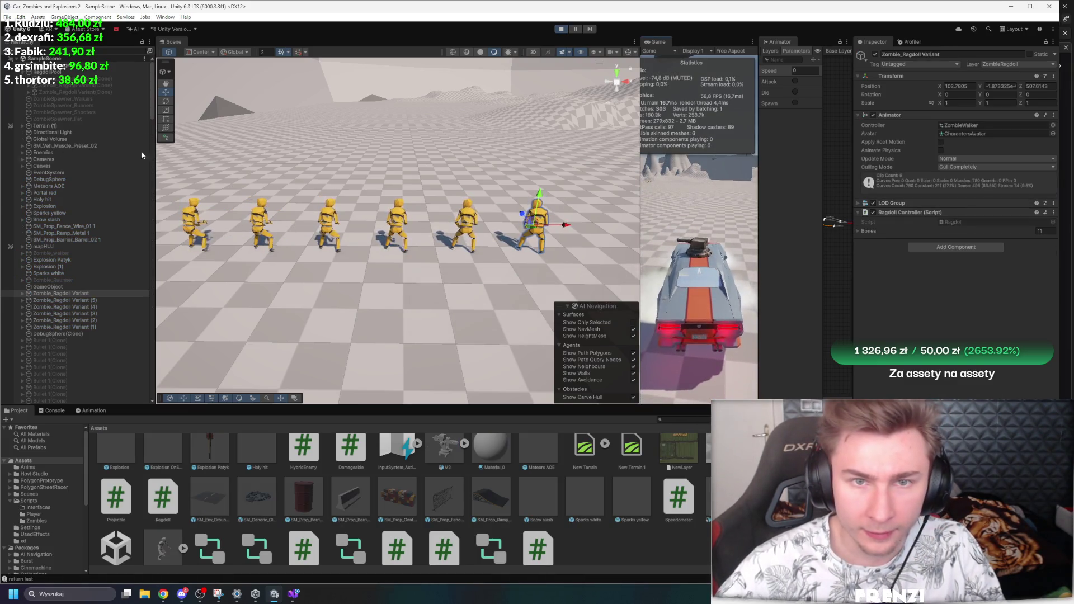
drag(758, 185, 810, 185)
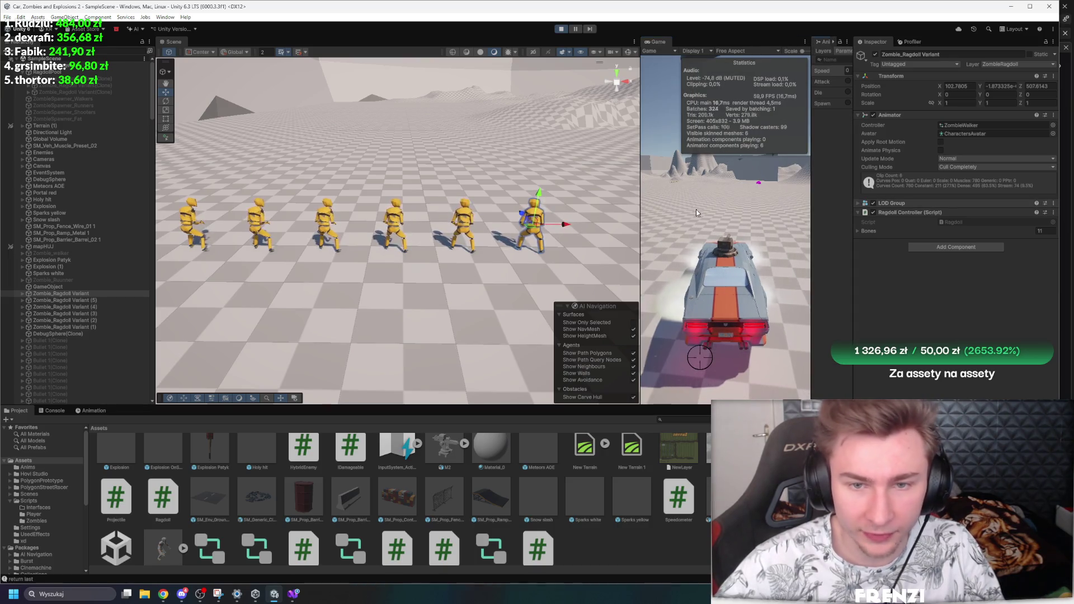
drag(640, 107, 687, 107)
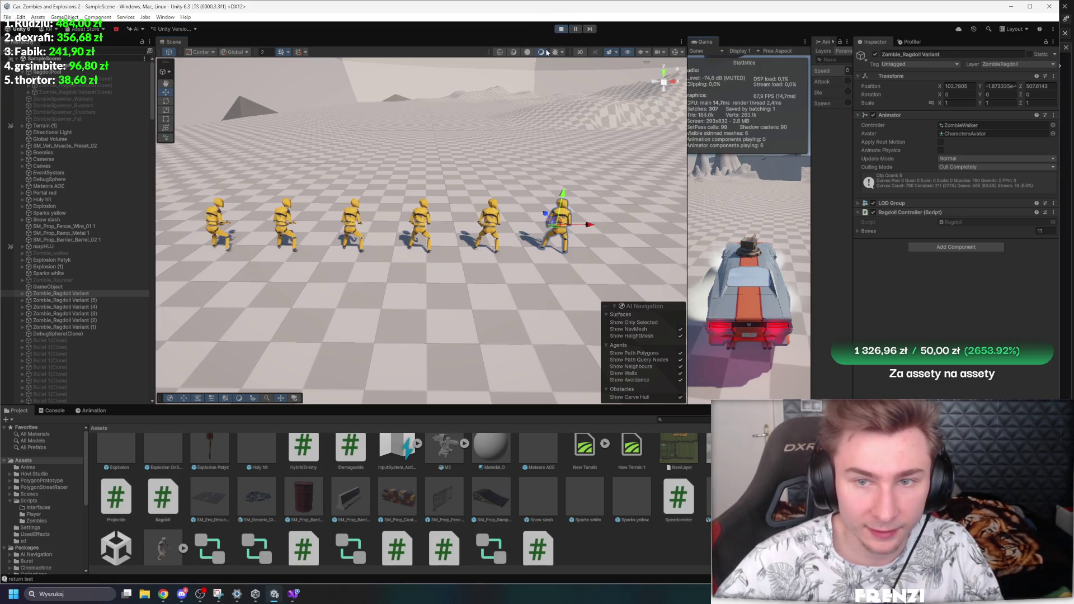
shift+click(65, 306)
right_click(910, 190)
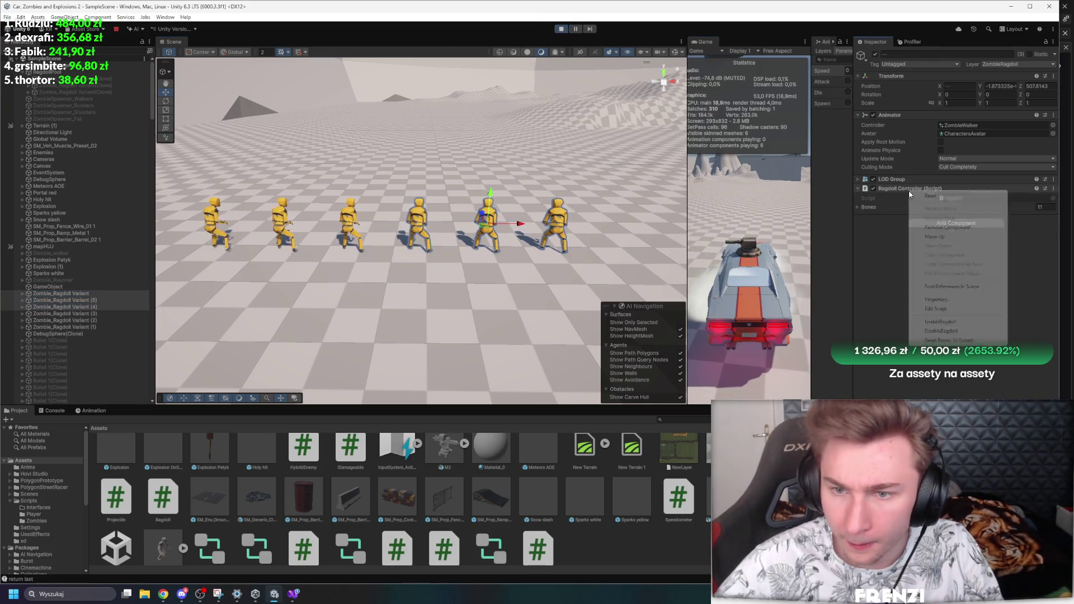
click(960, 331)
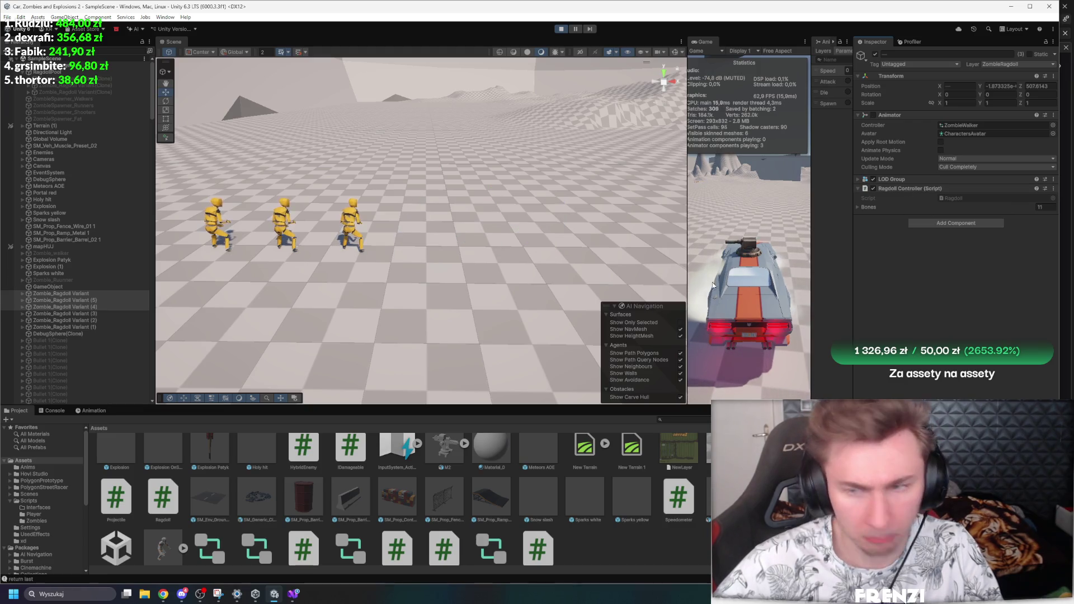
key(alt+Tab)
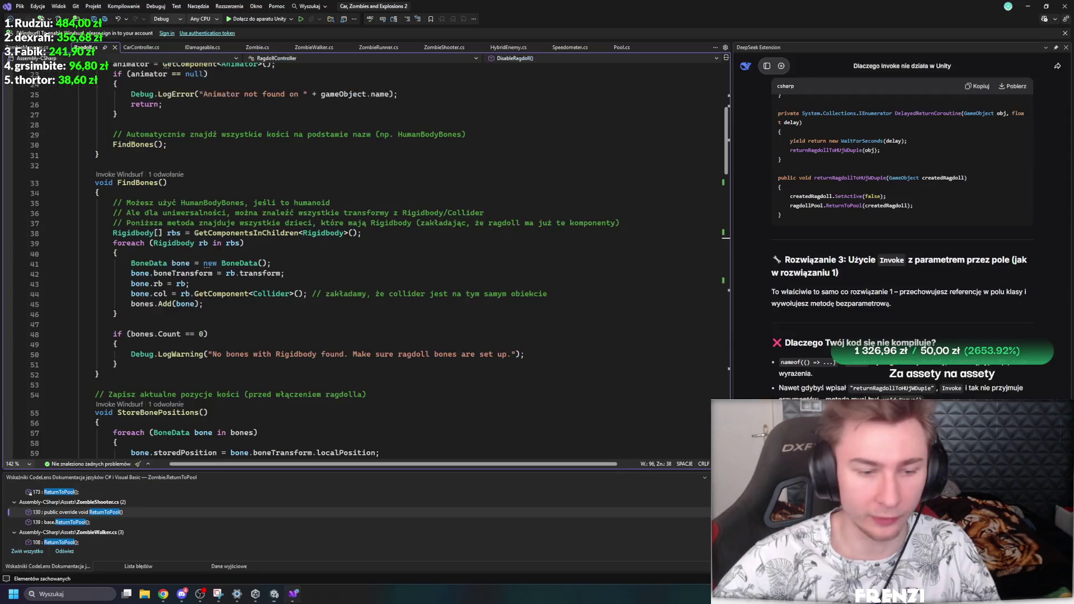
Step: Scroll through the rest of EnableRagdoll in RagdollController.cs, then return to the running Unity editor
scroll(265, 294, down, 15)
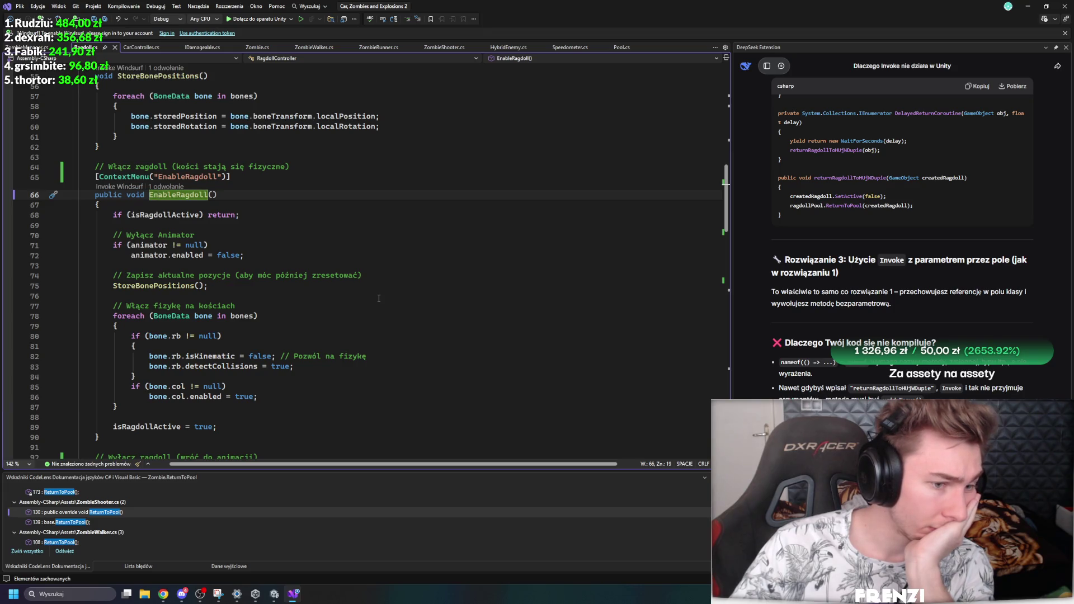
scroll(380, 300, down, 2)
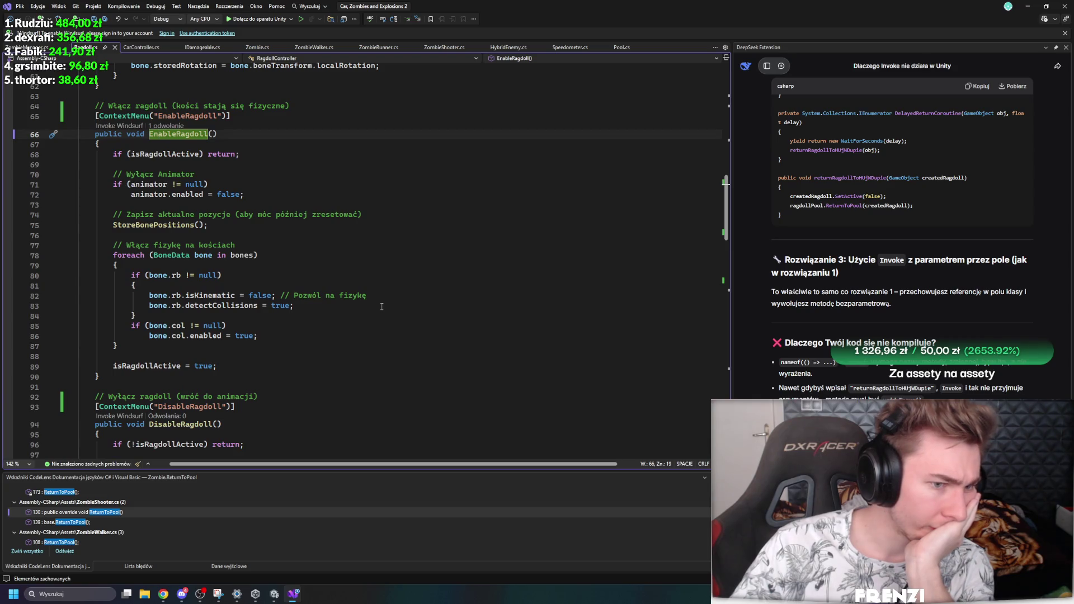
key(alt+Tab)
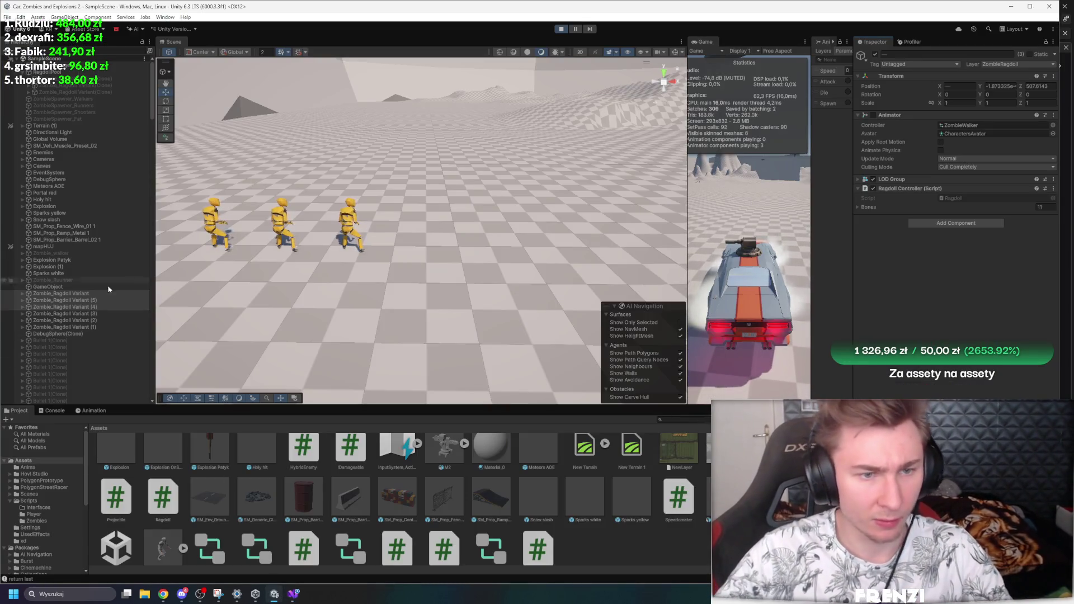
Step: Inspect Zombie_Ragdoll Variant (4) and its Root child, stop Play mode, and return to Visual Studio
double_click(65, 307)
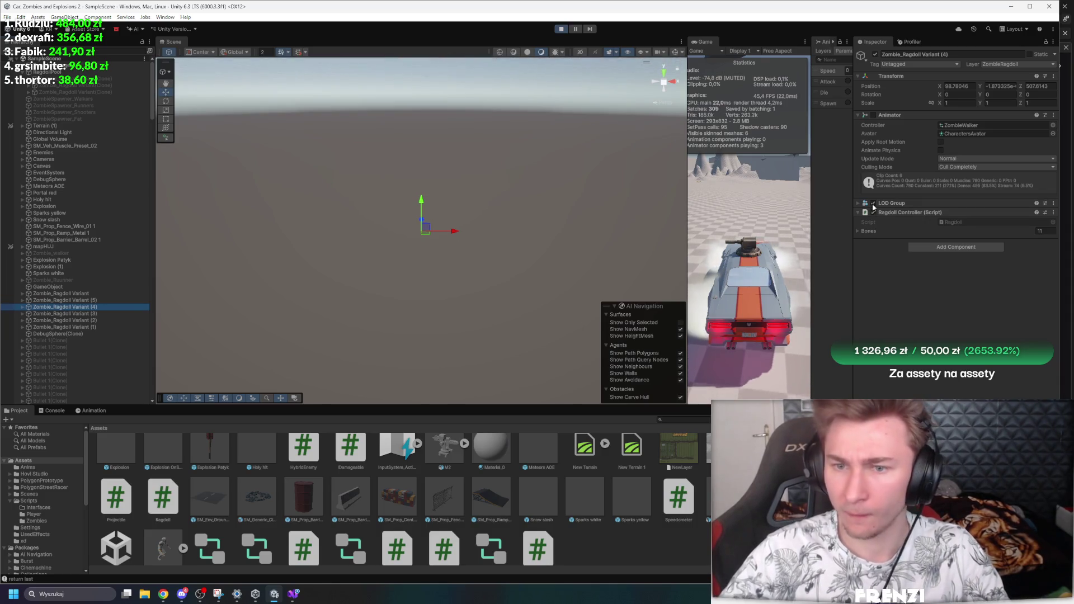
key(Right)
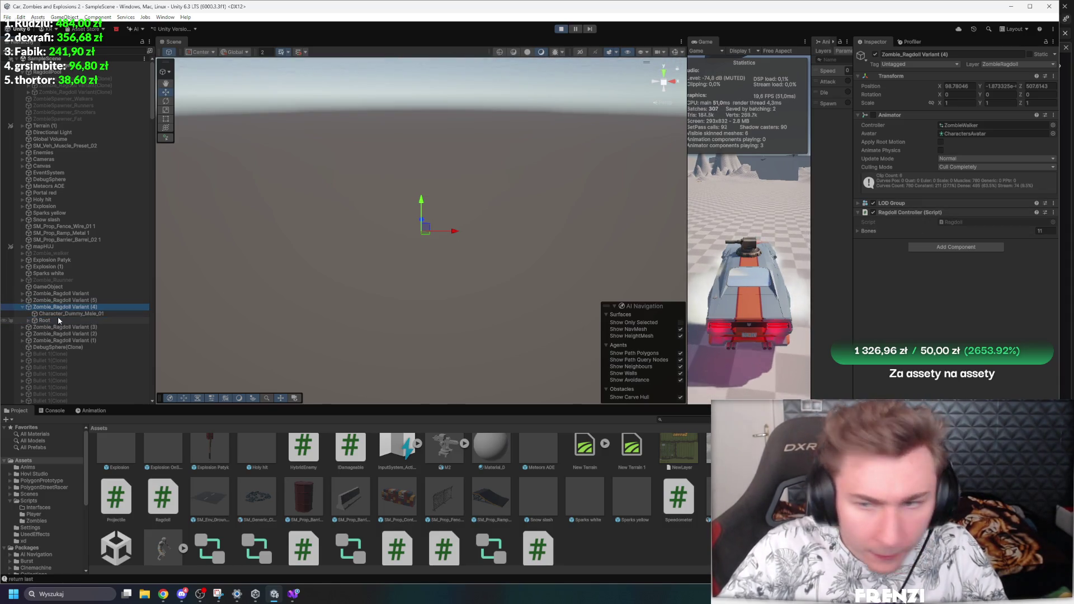
click(63, 321)
click(72, 306)
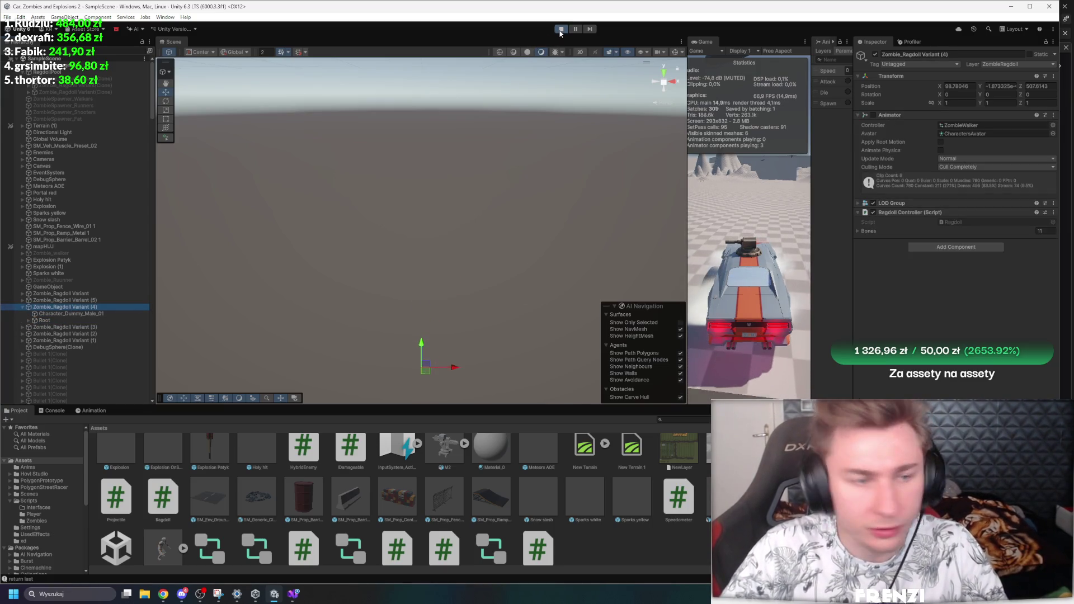
key(ctrl+p)
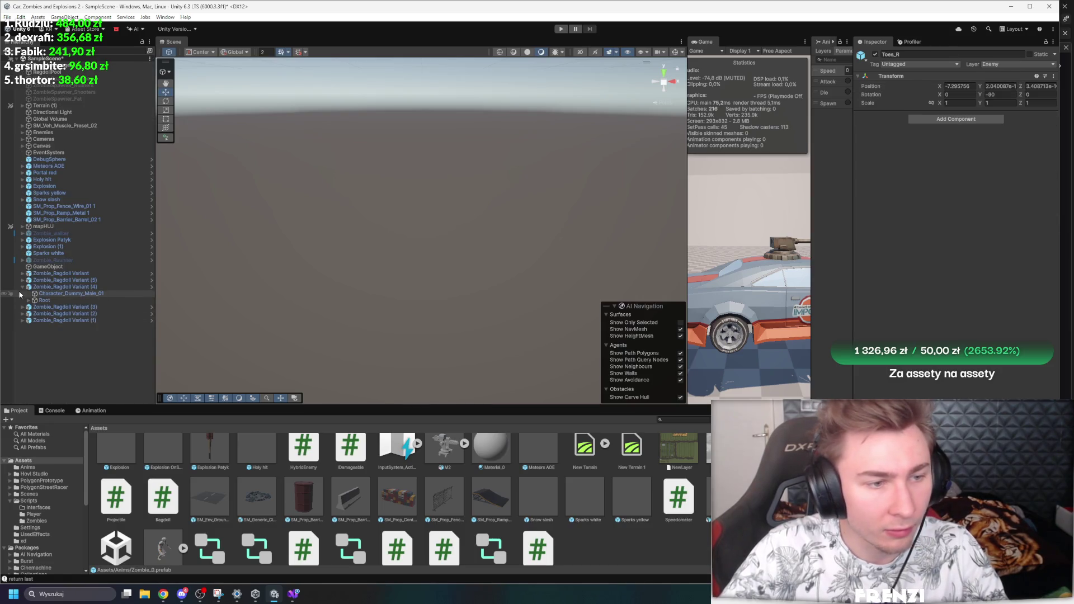
click(294, 594)
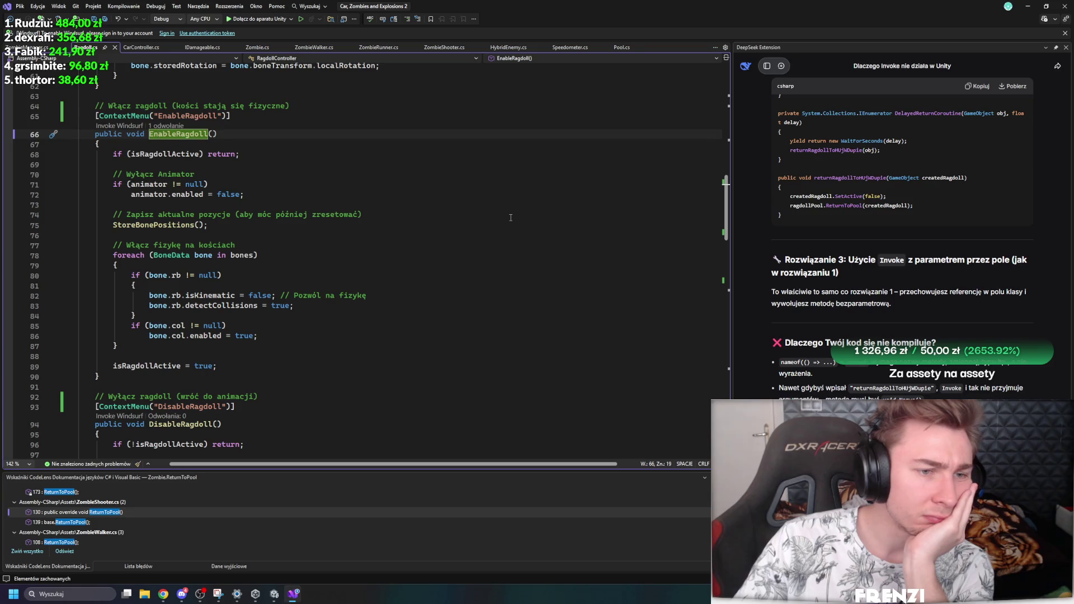
Step: Comment out the StoreBonePositions() call on line 75 of EnableRagdoll, save, and return to Unity
ctrl+click(144, 226)
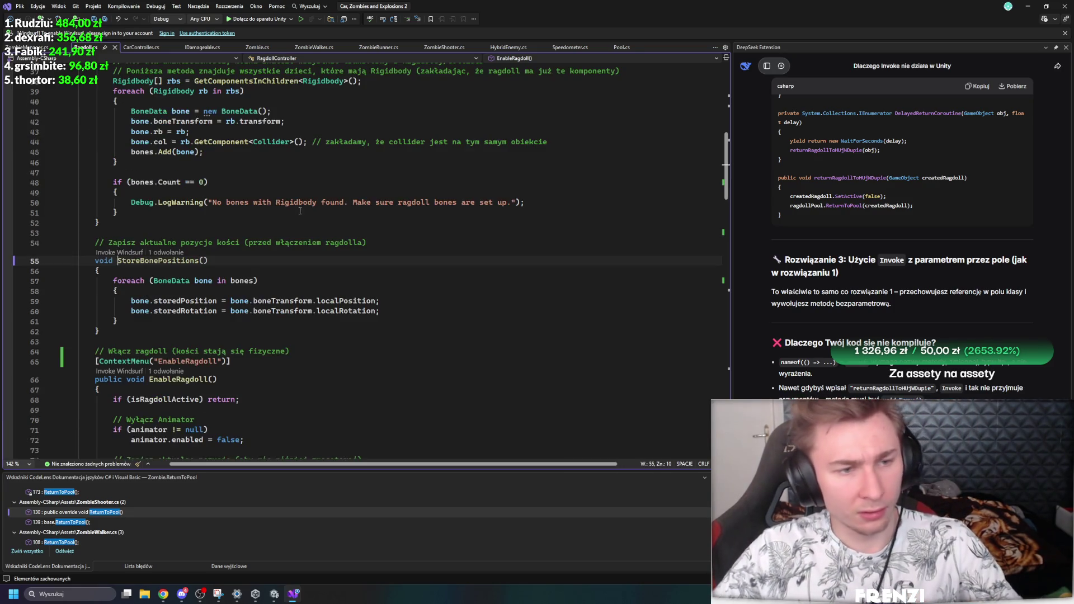
click(130, 301)
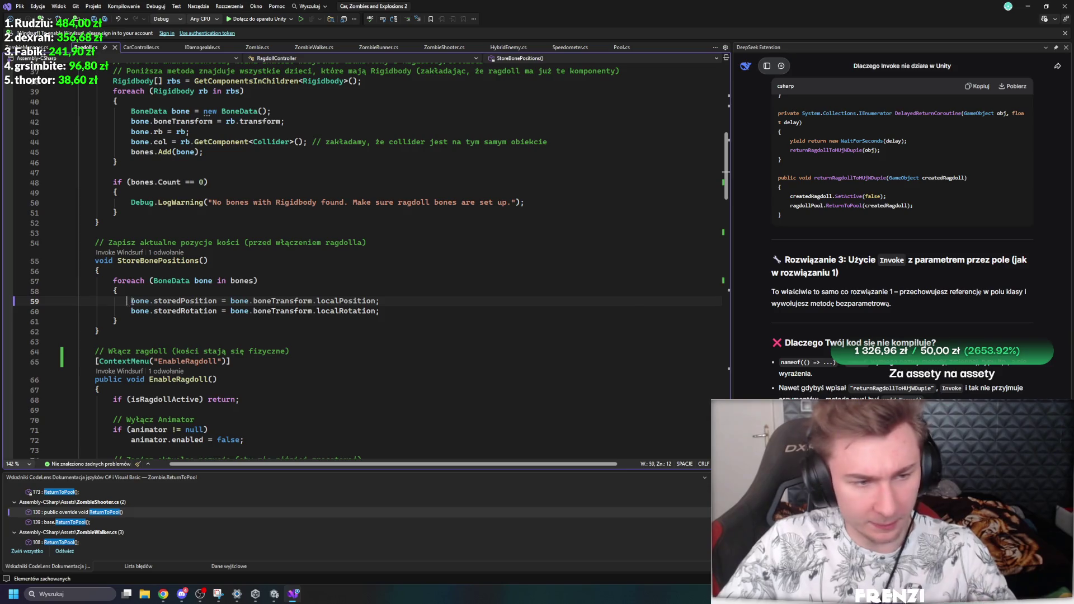
text(//)
click(131, 315)
text(//)
click(230, 339)
key(ctrl+z)
key(ctrl+z)
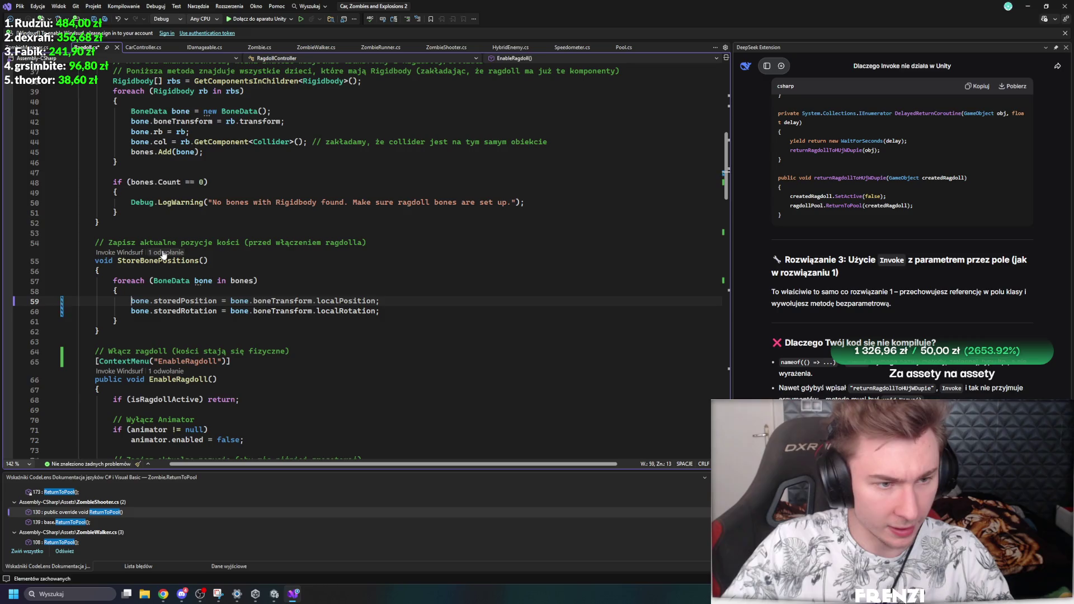
click(166, 252)
click(215, 223)
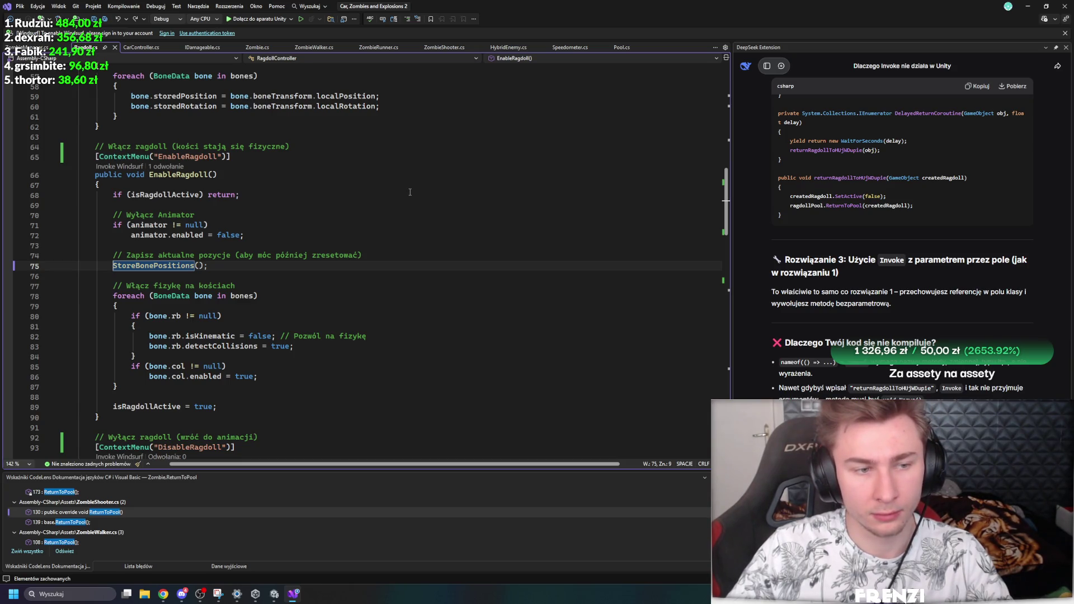
text(//)
key(ctrl+s)
click(275, 594)
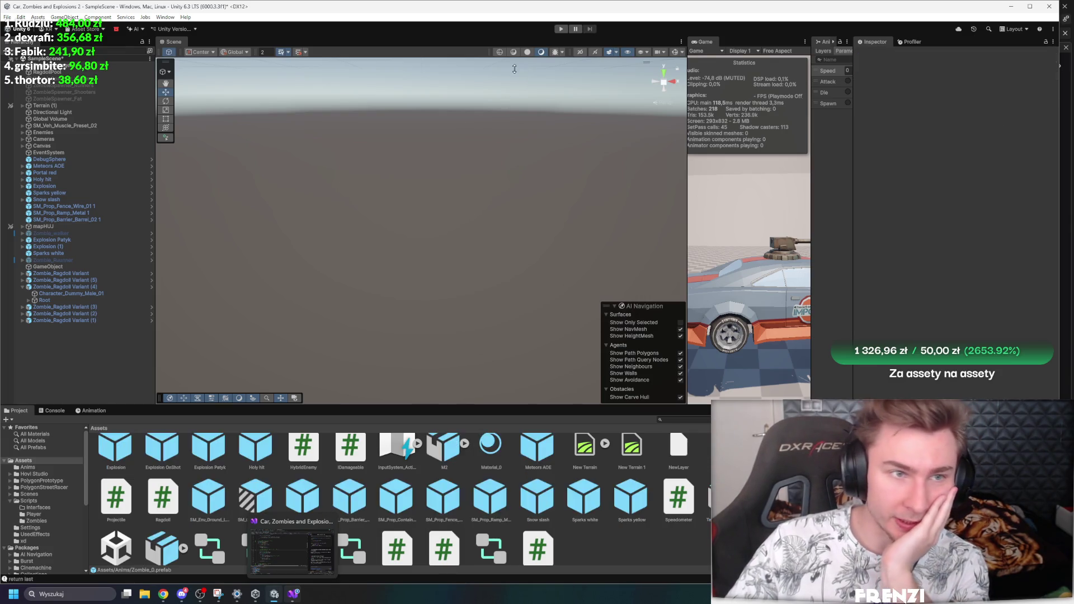
Step: Play the scene and ragdoll Zombie_Ragdoll Variants (1) through (4) with EnableRagdoll
click(560, 30)
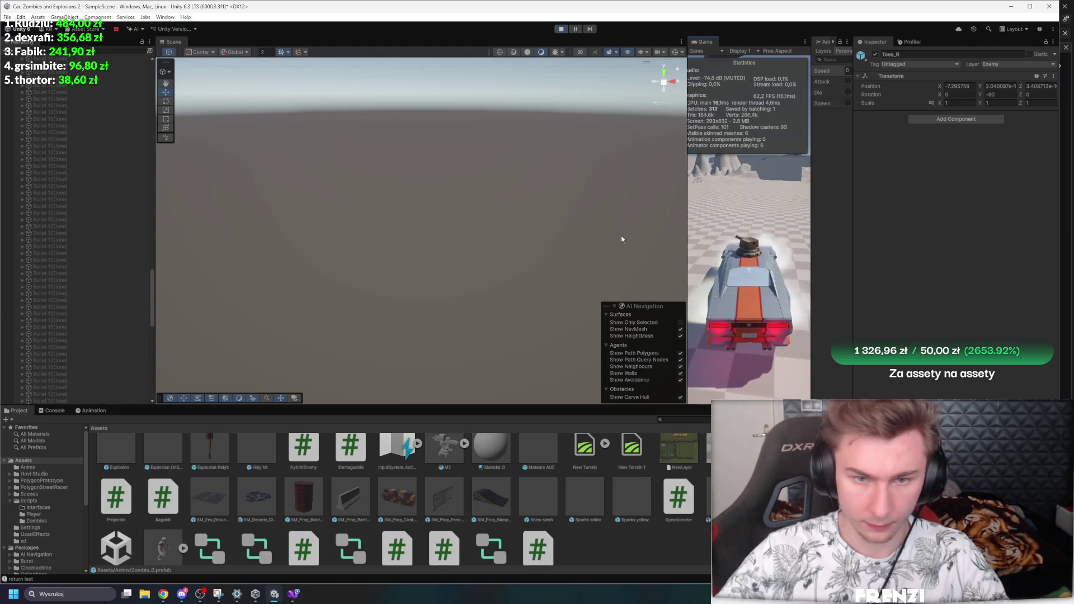
scroll(66, 287, up, 10)
click(65, 305)
shift+click(64, 312)
key(f)
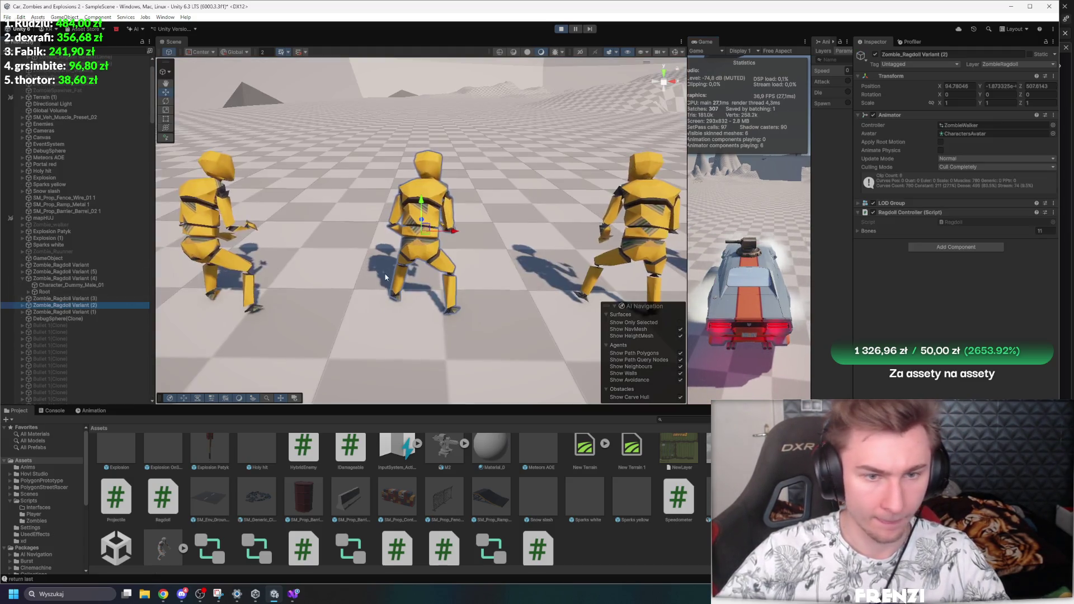
right_click(906, 189)
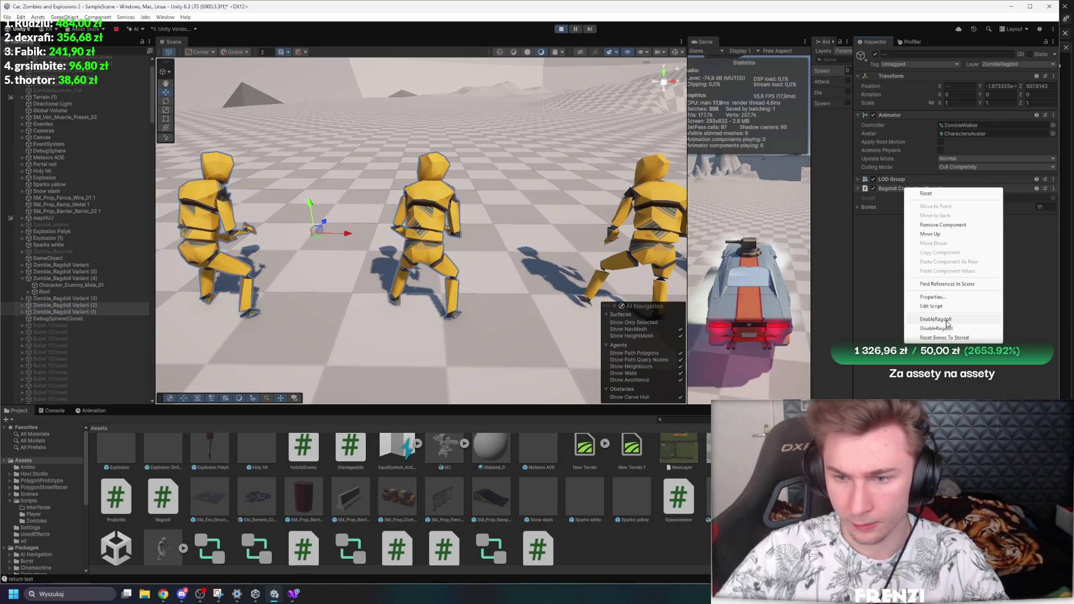
click(946, 322)
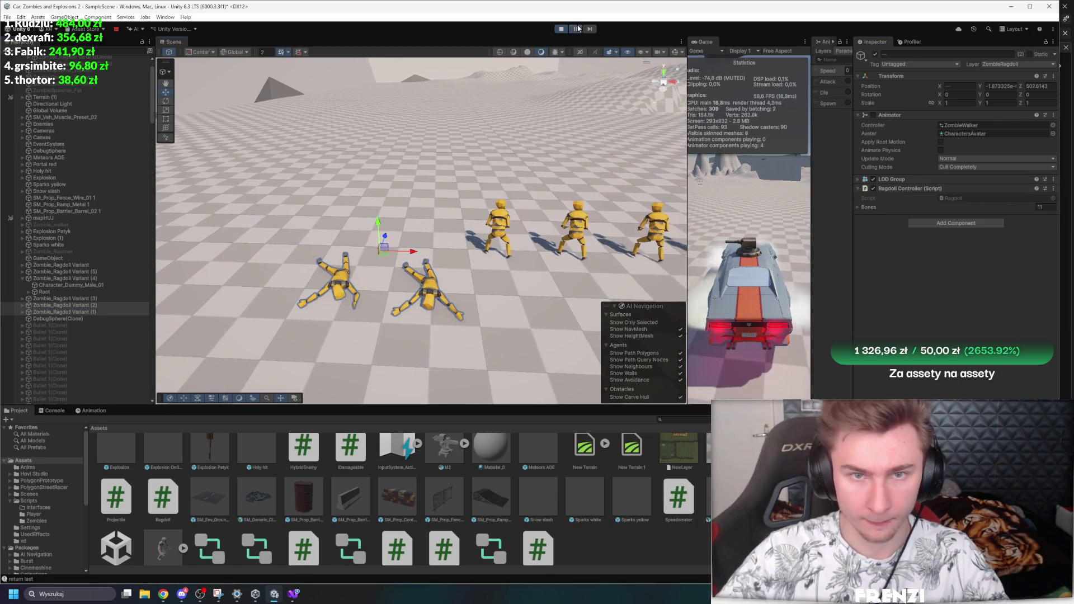
click(80, 299)
ctrl+click(65, 279)
right_click(906, 189)
click(960, 319)
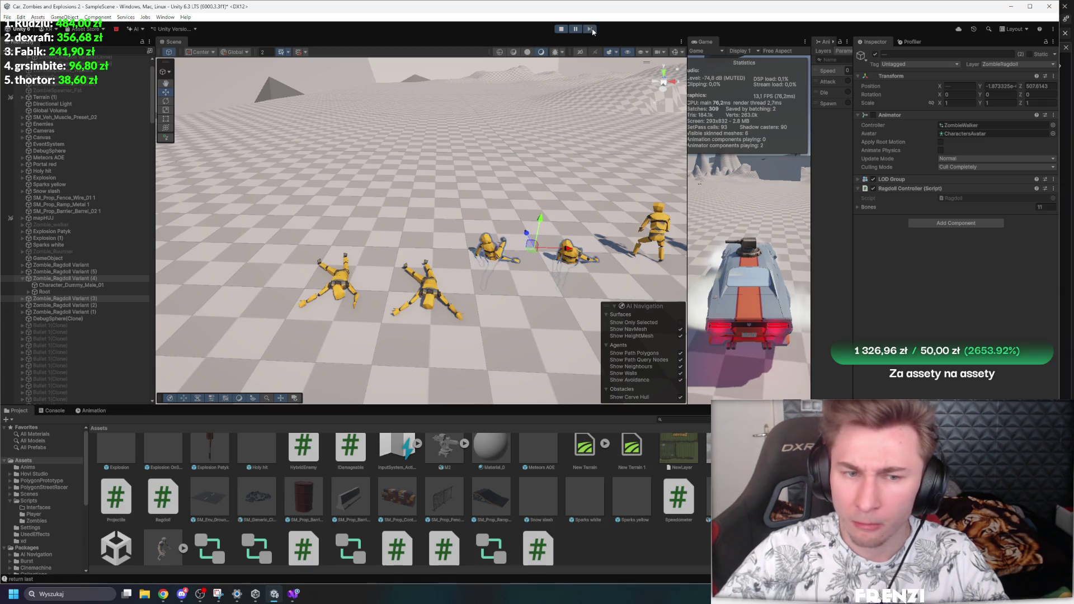
Step: Add a Speedometer component to Zombie_Ragdoll Variant (5) and to its Hips bone
click(92, 271)
click(953, 246)
text(speed)
key(Return)
click(23, 272)
click(44, 285)
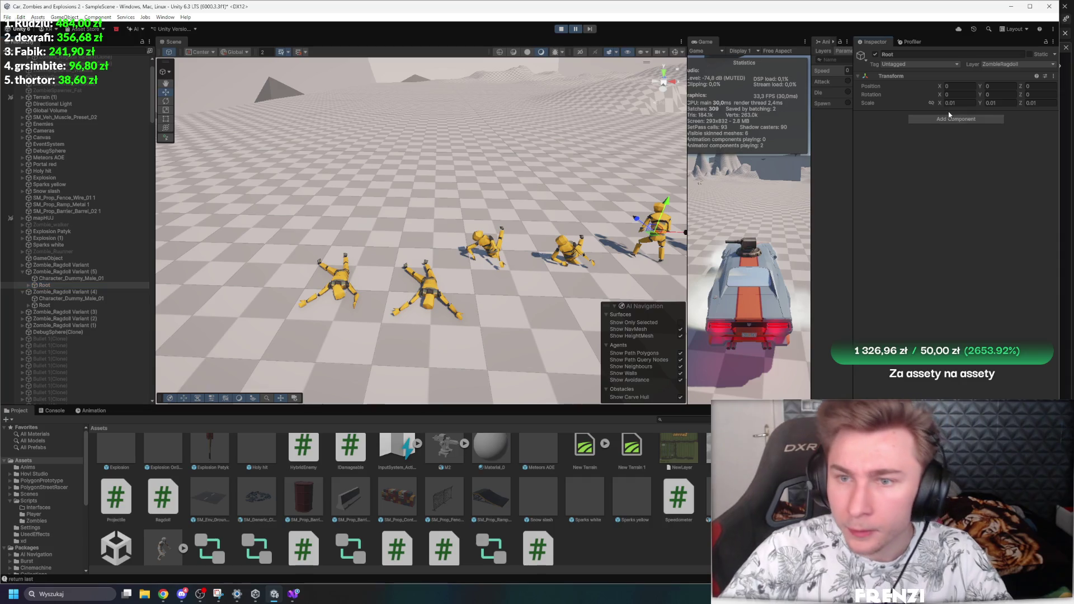
click(951, 119)
click(27, 285)
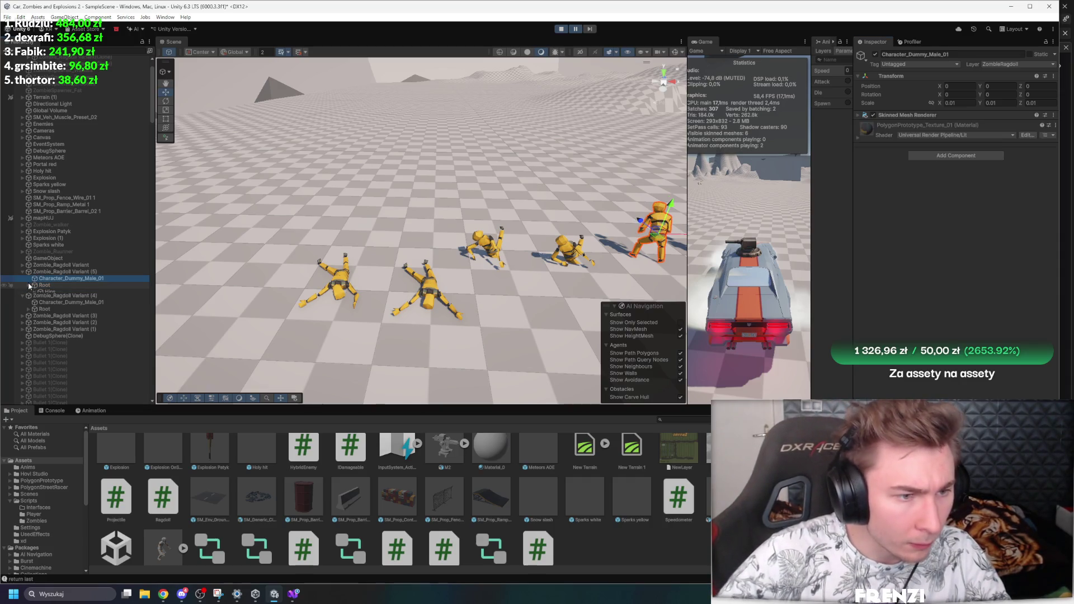
click(84, 292)
click(965, 303)
key(Return)
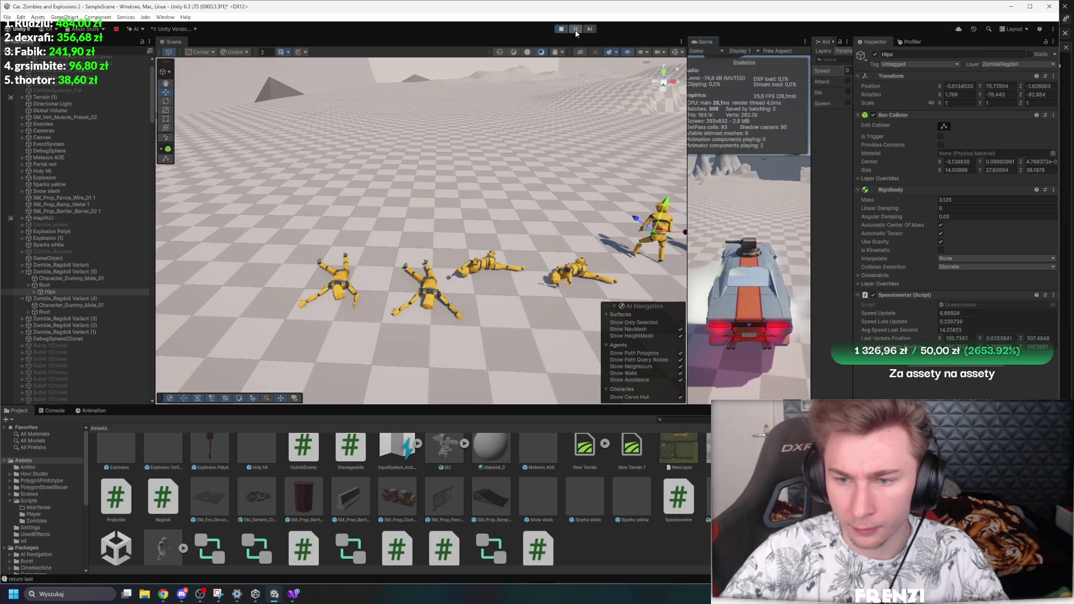
Step: Frame the Hips bone and toggle its Rigidbody Is Kinematic off and back on
drag(585, 146, 603, 145)
key(f)
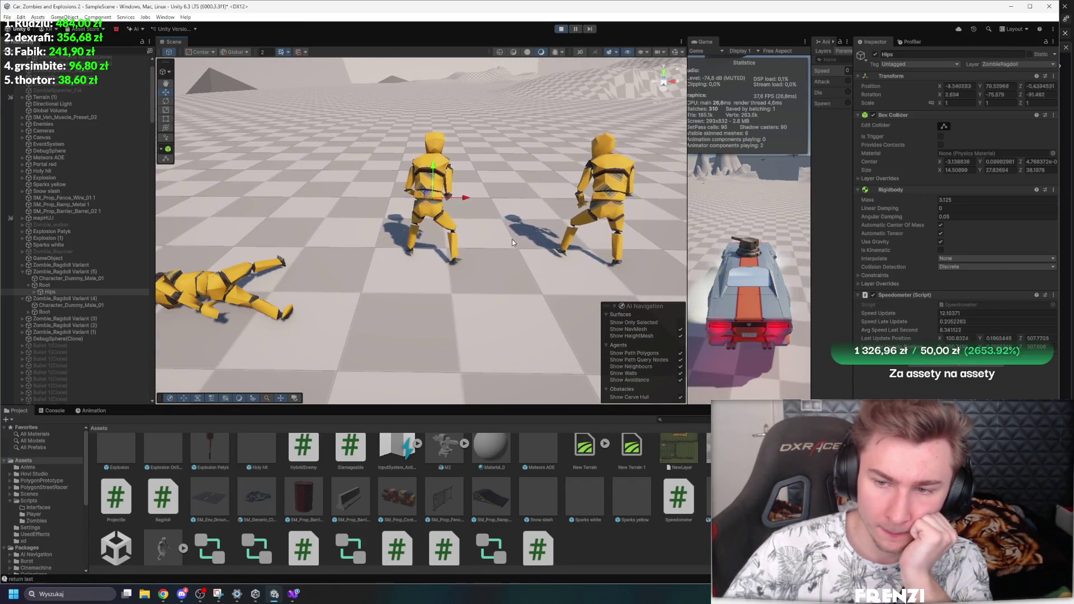
click(941, 250)
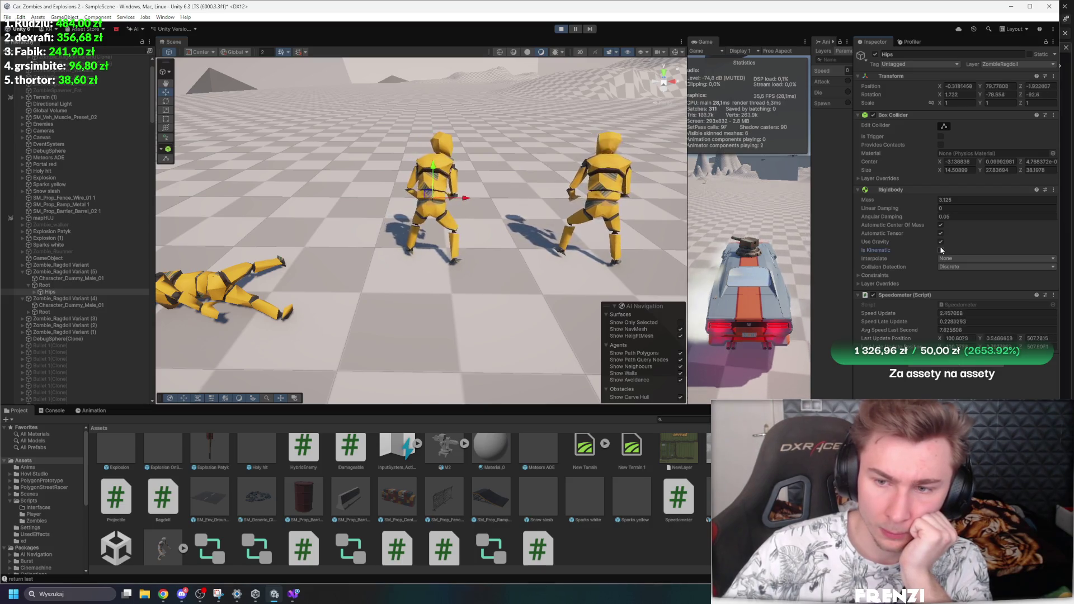
click(941, 251)
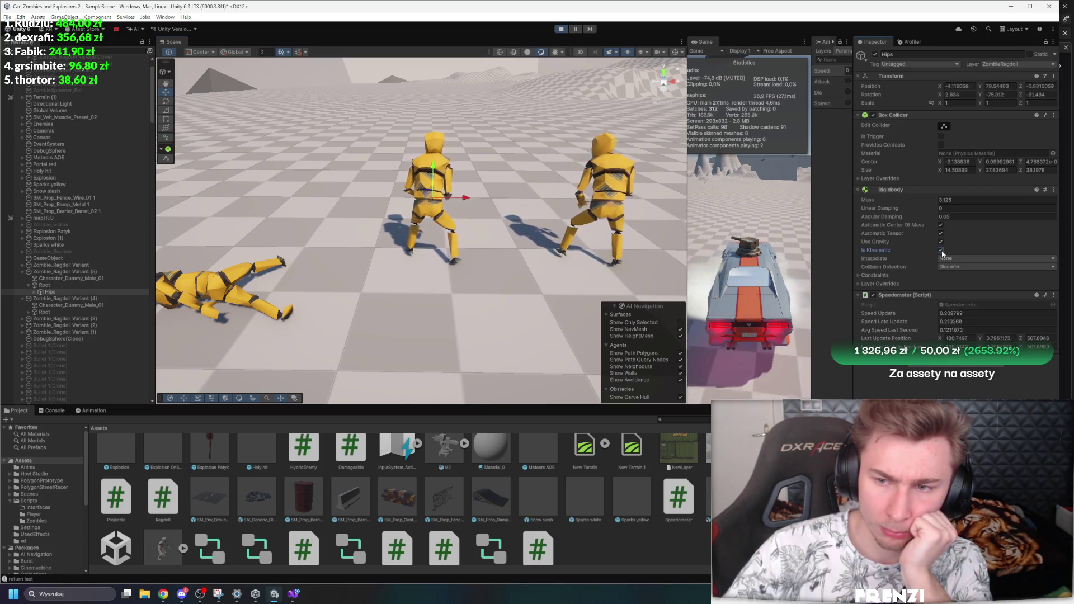
click(940, 250)
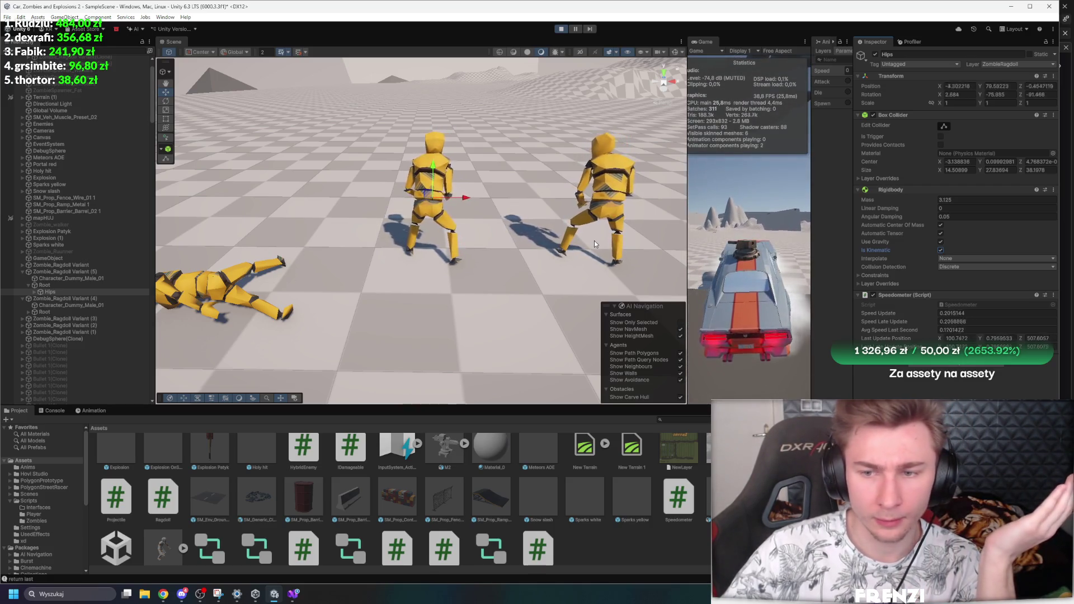
key(alt+Tab)
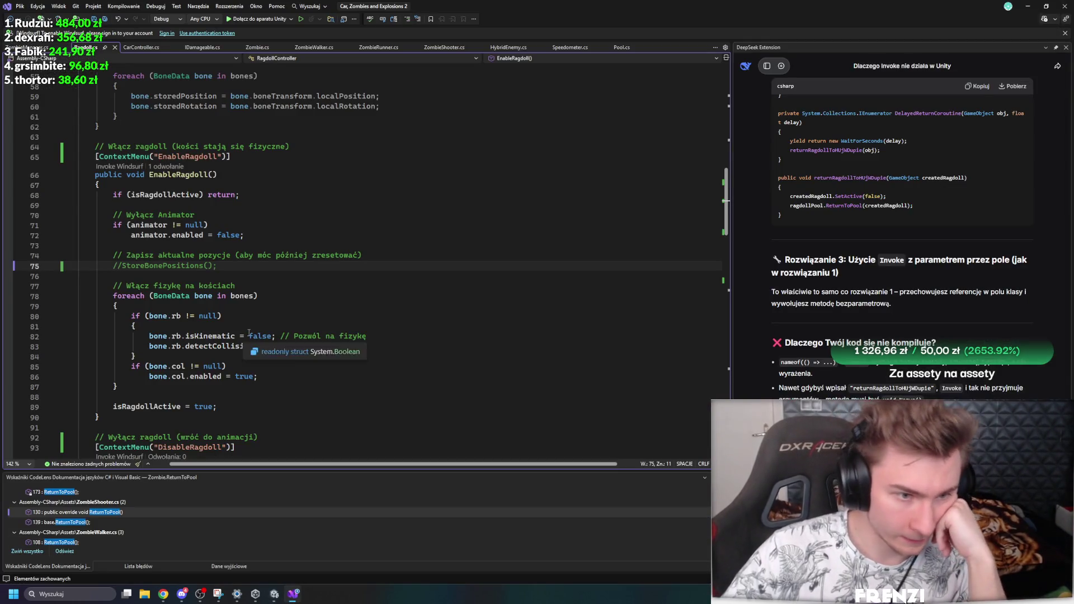
Step: Trigger the ragdoll on Zombie_Ragdoll Variant (5) and inspect the Hips bone's collider and rigidbody
scroll(391, 415, up, 10)
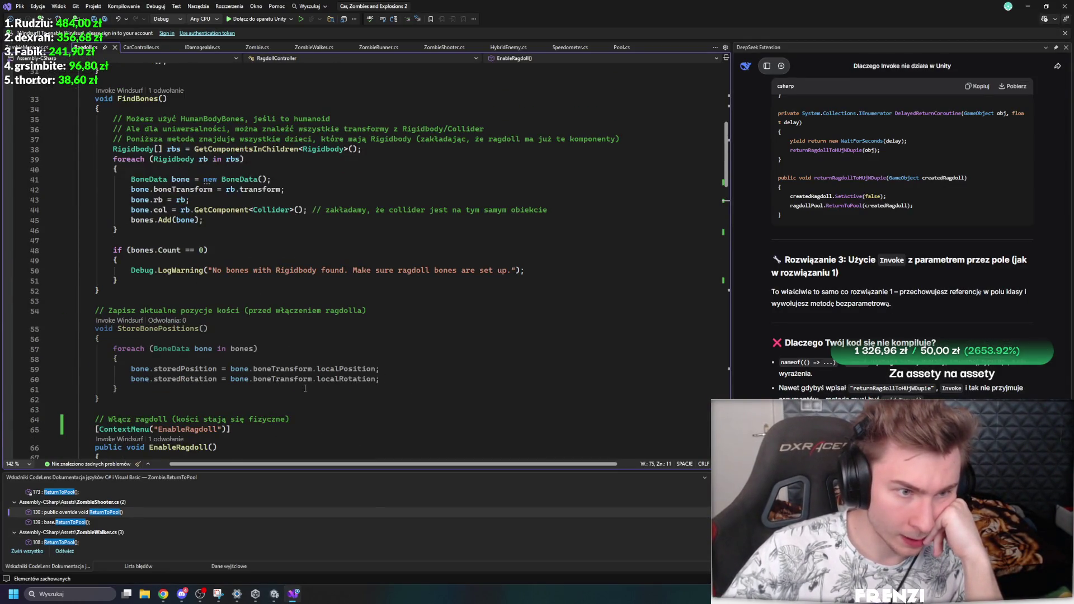
scroll(306, 374, down, 9)
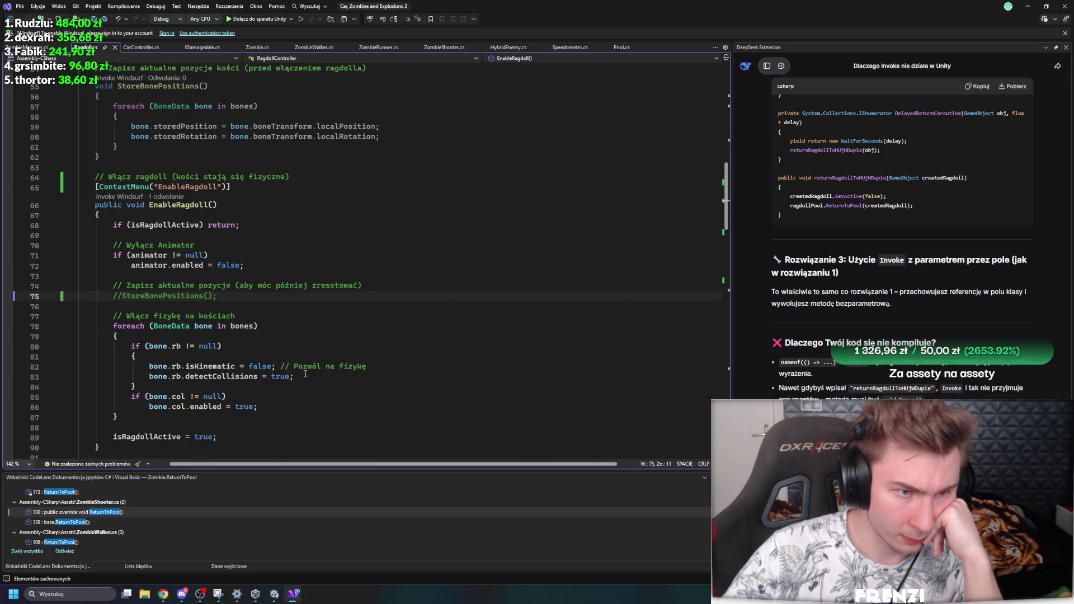
click(274, 594)
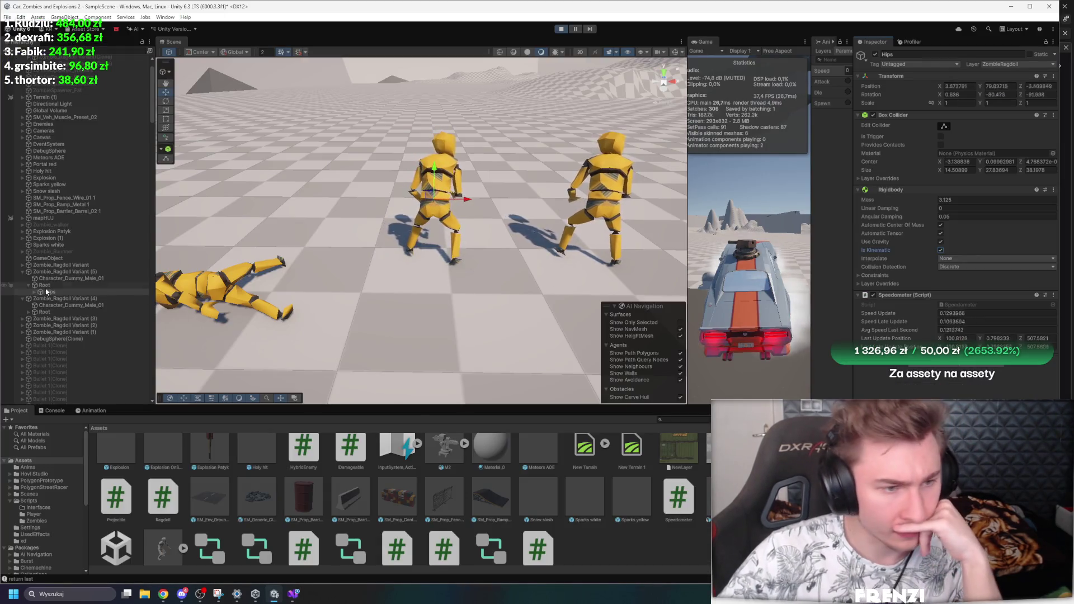
click(61, 271)
click(1054, 212)
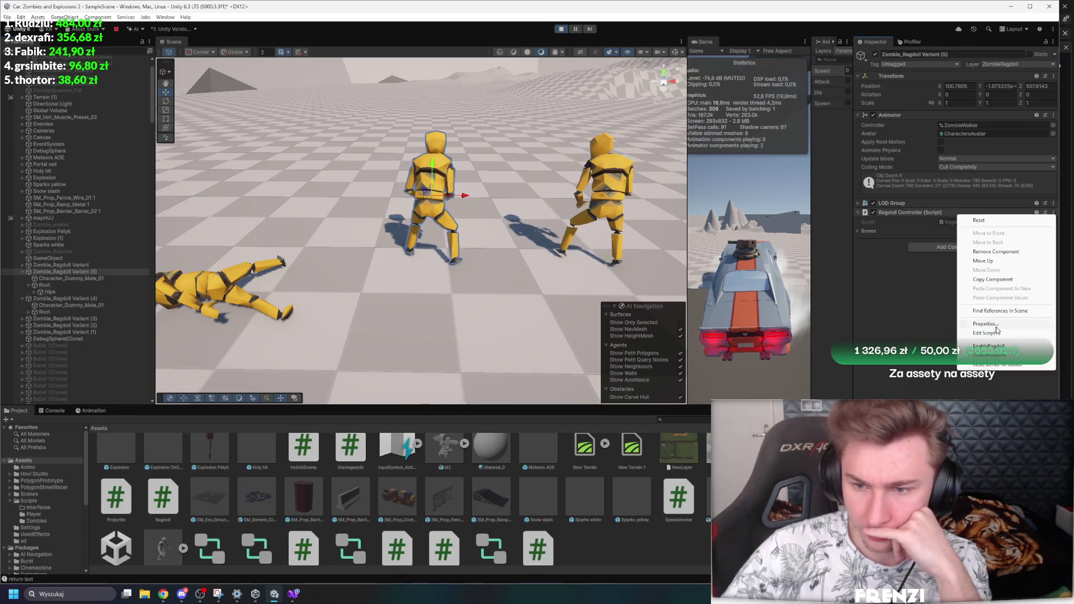
click(988, 346)
right_click(928, 214)
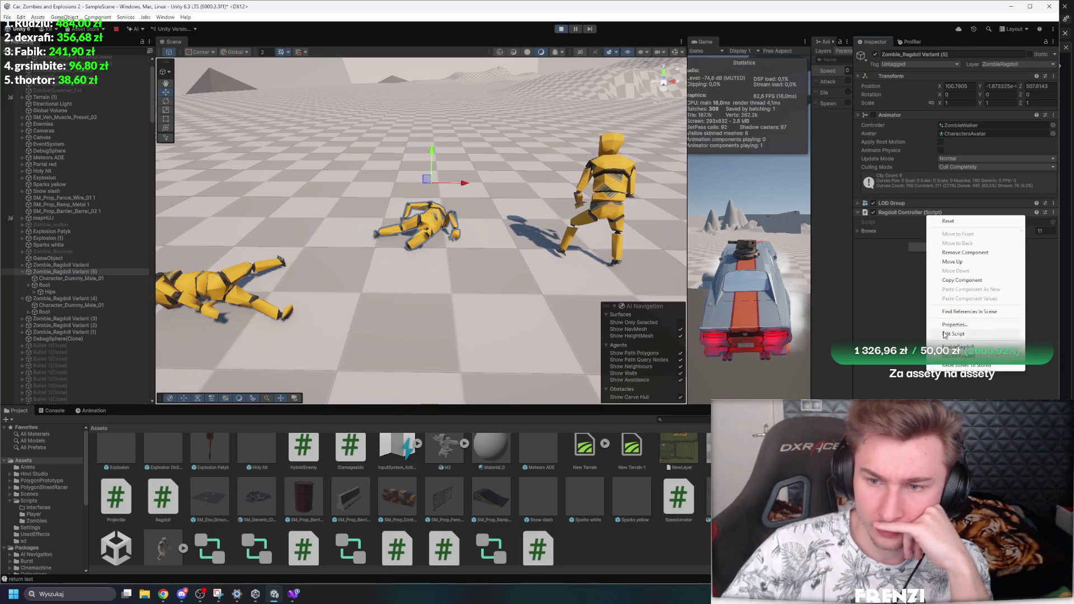
click(958, 356)
click(49, 292)
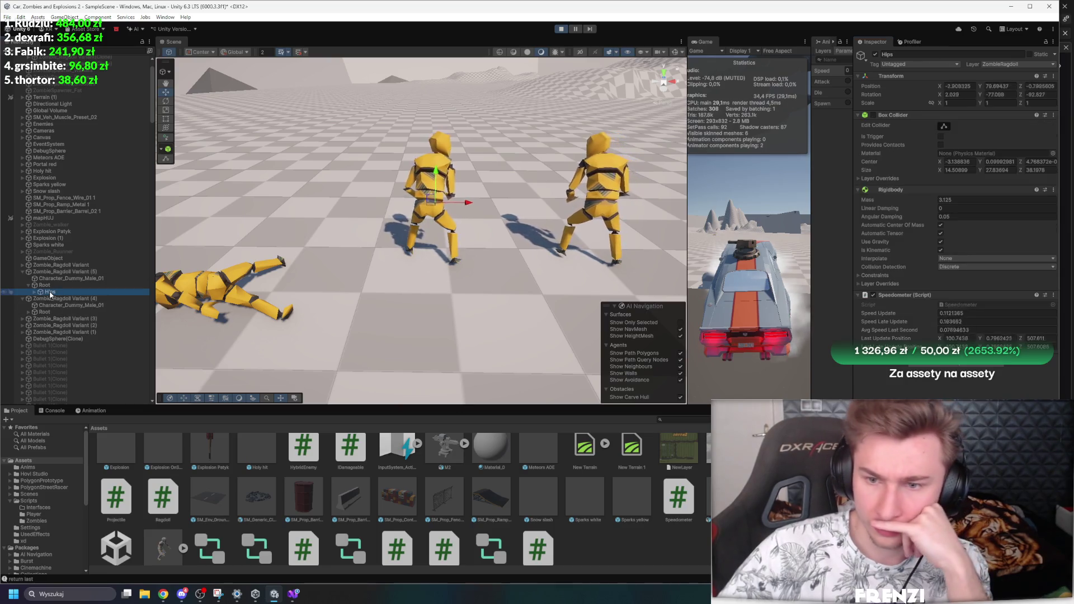
Step: Add DisableRagdoll(); after FindBones(); in Awake, save the script, and return to Unity
click(277, 596)
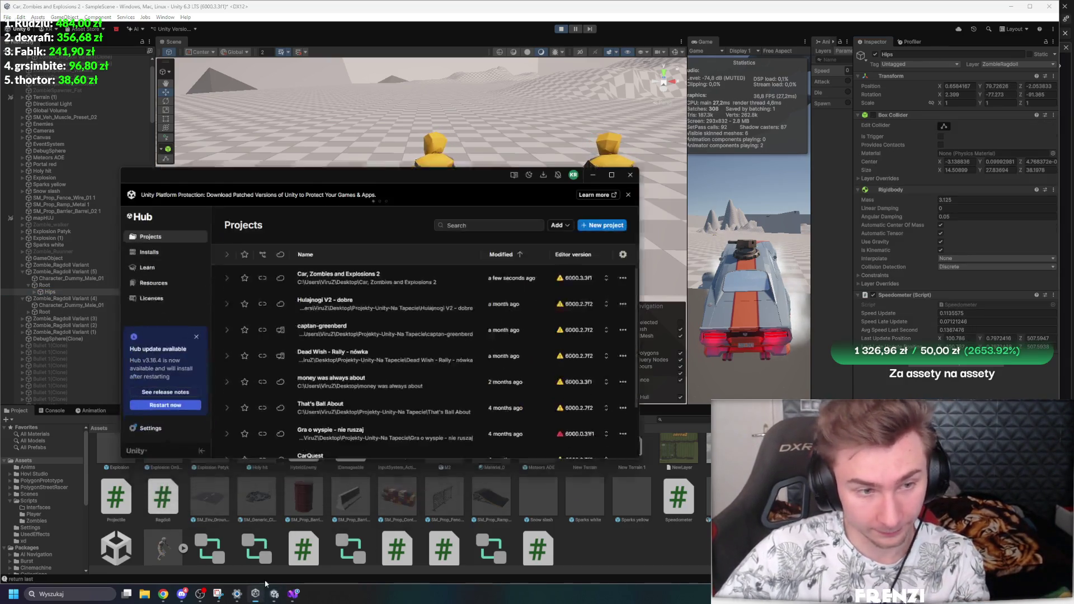
click(293, 594)
scroll(237, 256, up, 1)
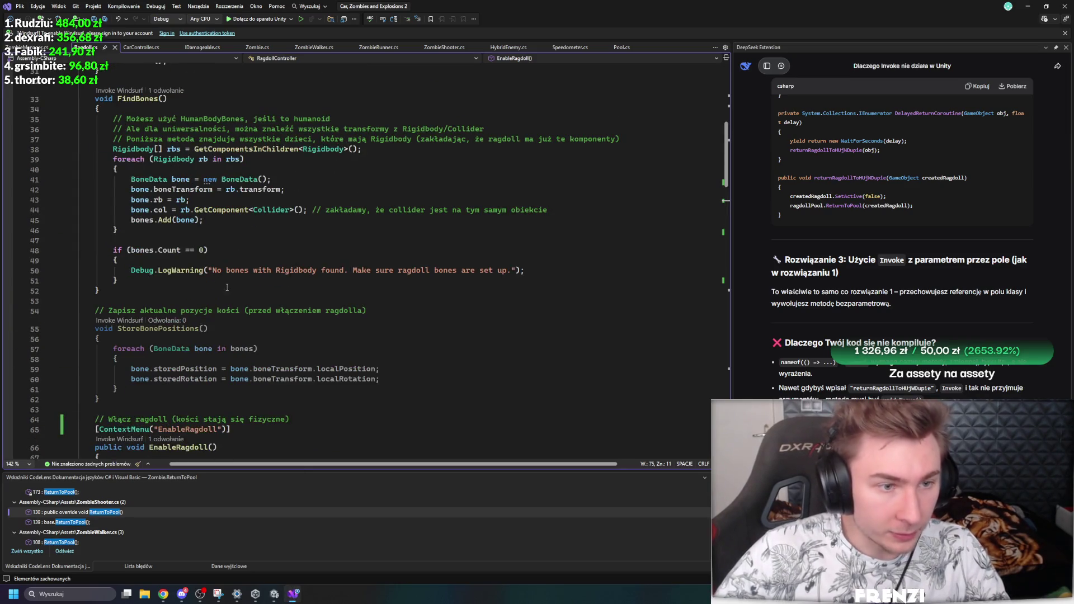
scroll(213, 285, up, 7)
key(Return)
text(D)
key(Tab)
key(ctrl+s)
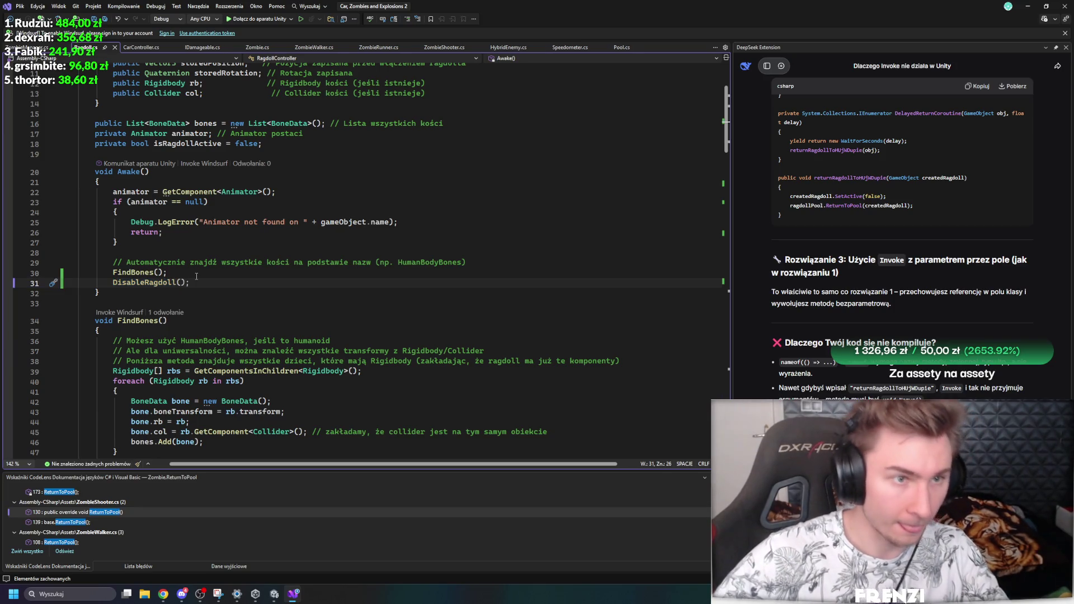
click(267, 595)
mouse_move(292, 595)
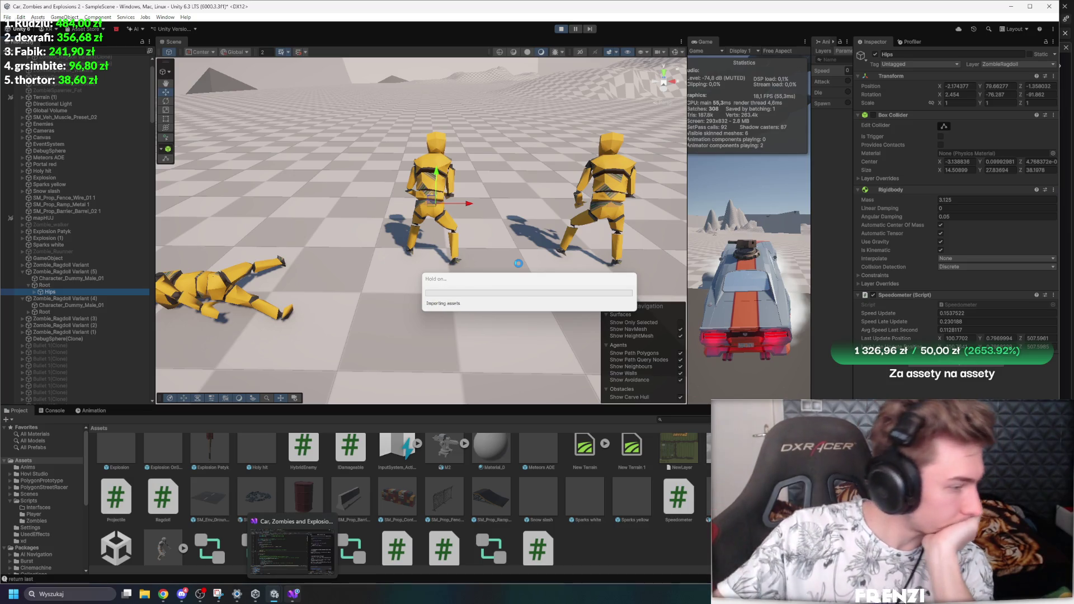
Step: Restart play and make Zombie_Ragdoll Variants (1) and (2) collapse via EnableRagdoll
click(562, 30)
click(561, 29)
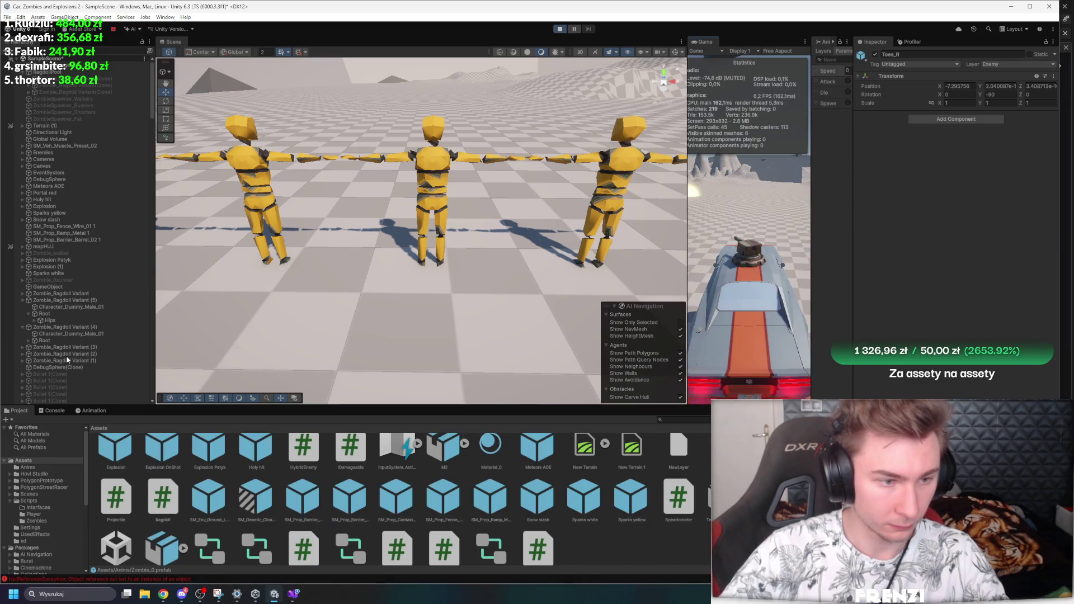
click(66, 356)
shift+click(96, 363)
key(f)
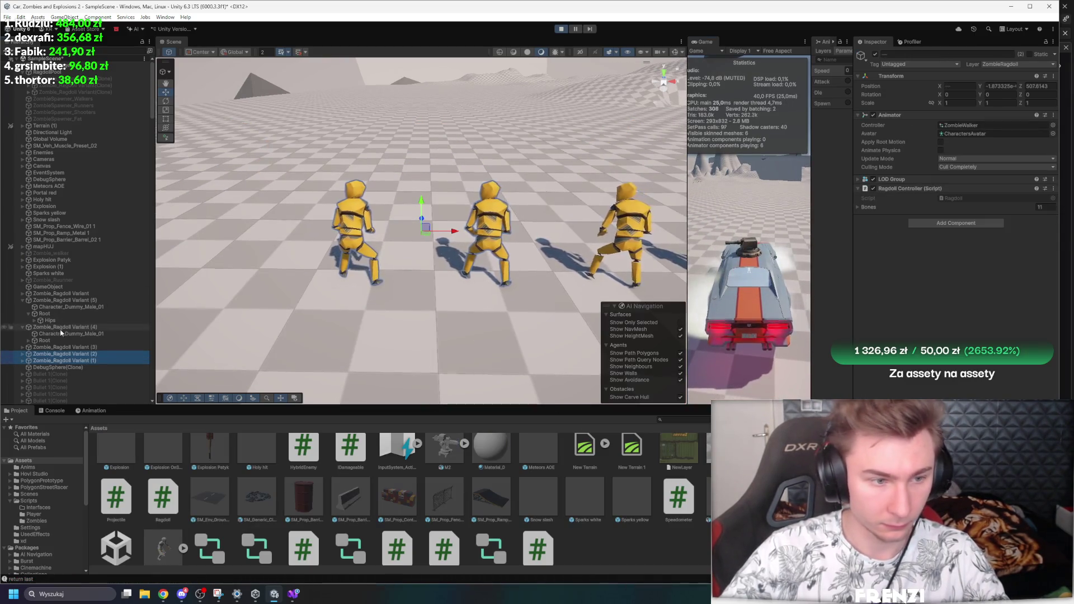
right_click(909, 190)
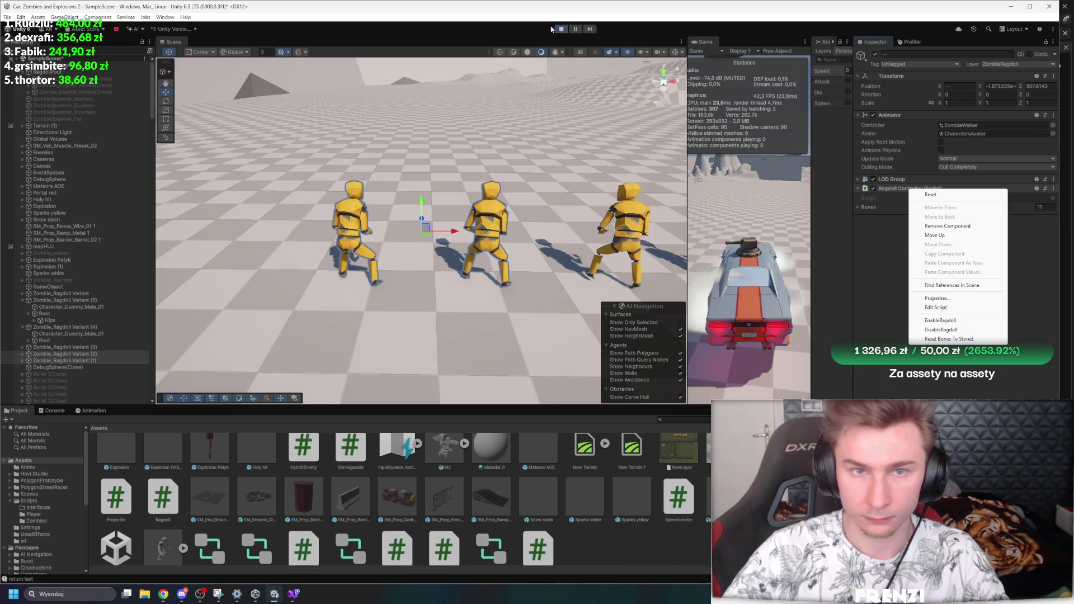
click(576, 31)
right_click(890, 189)
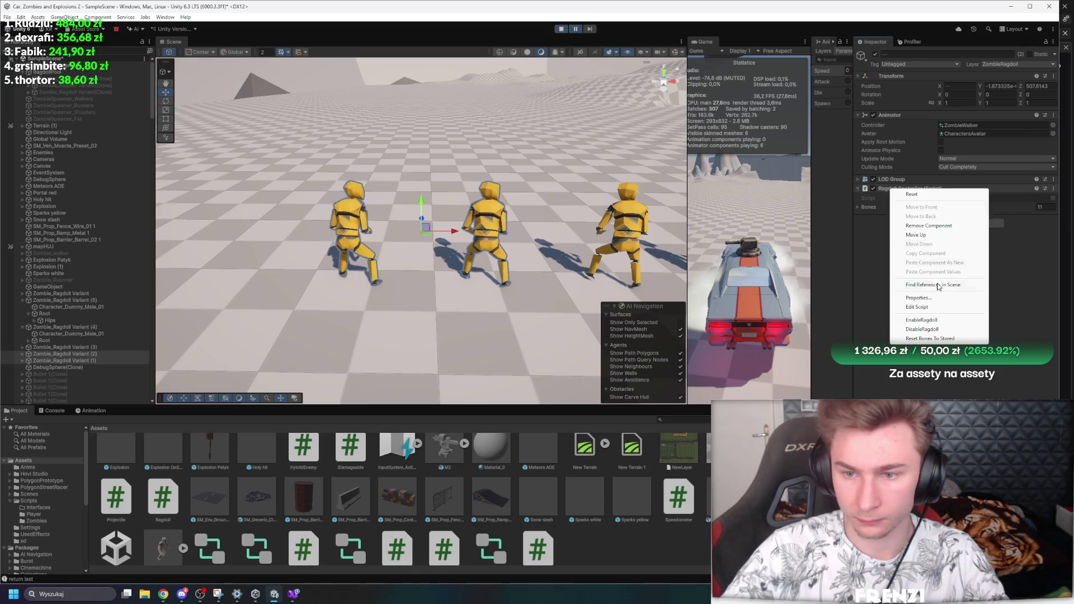
click(922, 320)
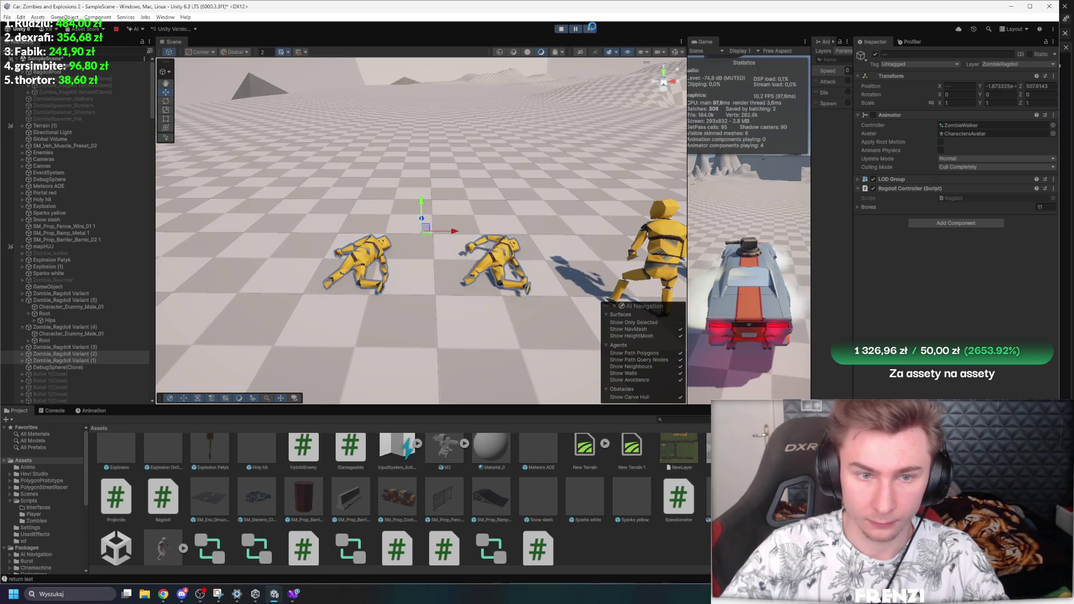
Step: Stop play, select all six zombie ragdoll variants, and disable their Animator
click(561, 29)
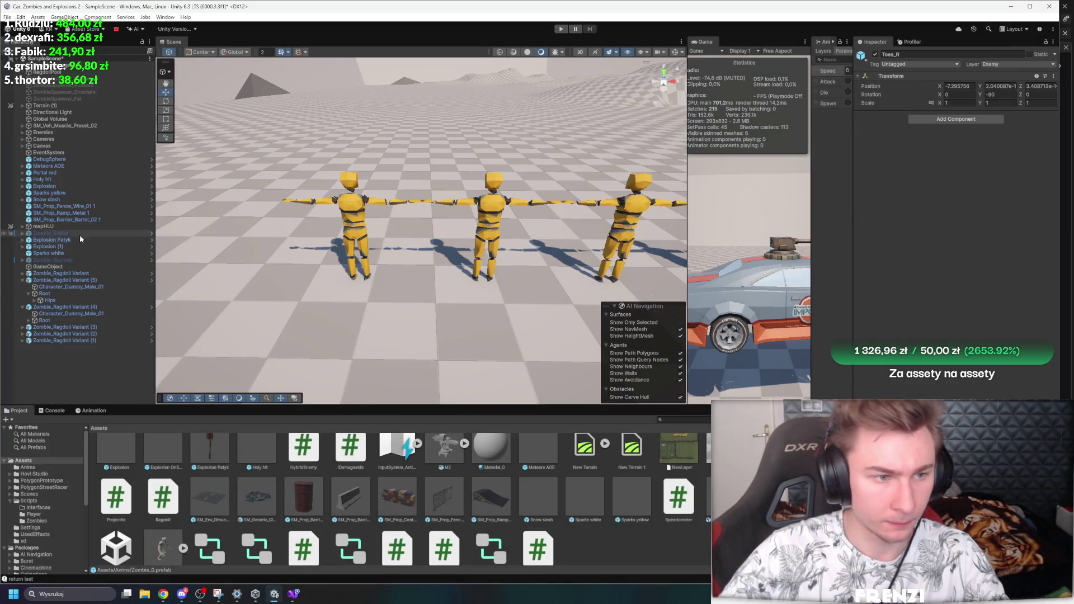
click(22, 280)
click(22, 286)
click(62, 286)
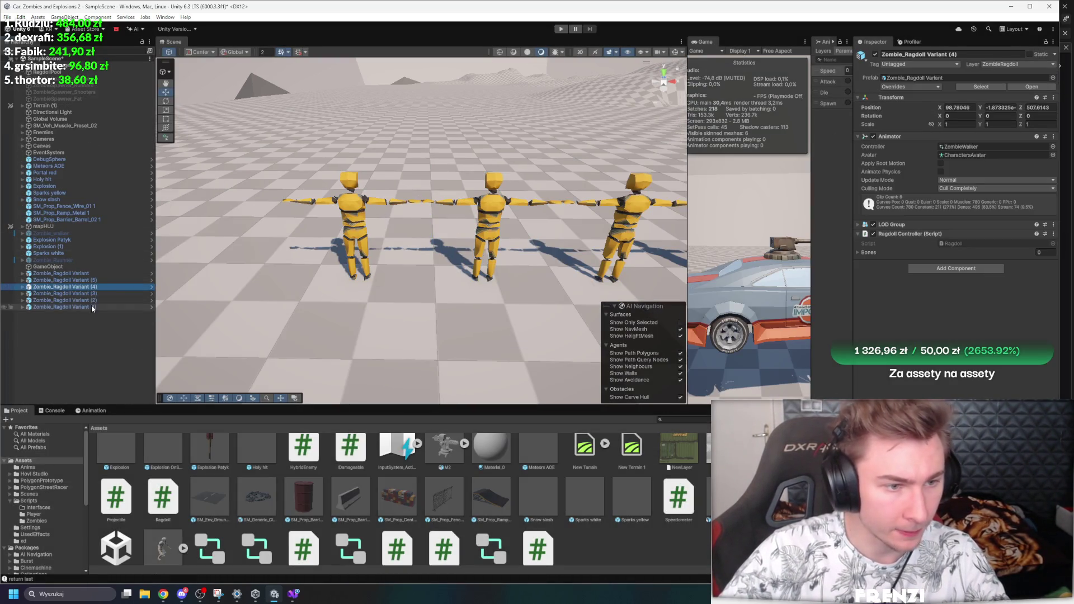
shift+click(92, 307)
click(874, 137)
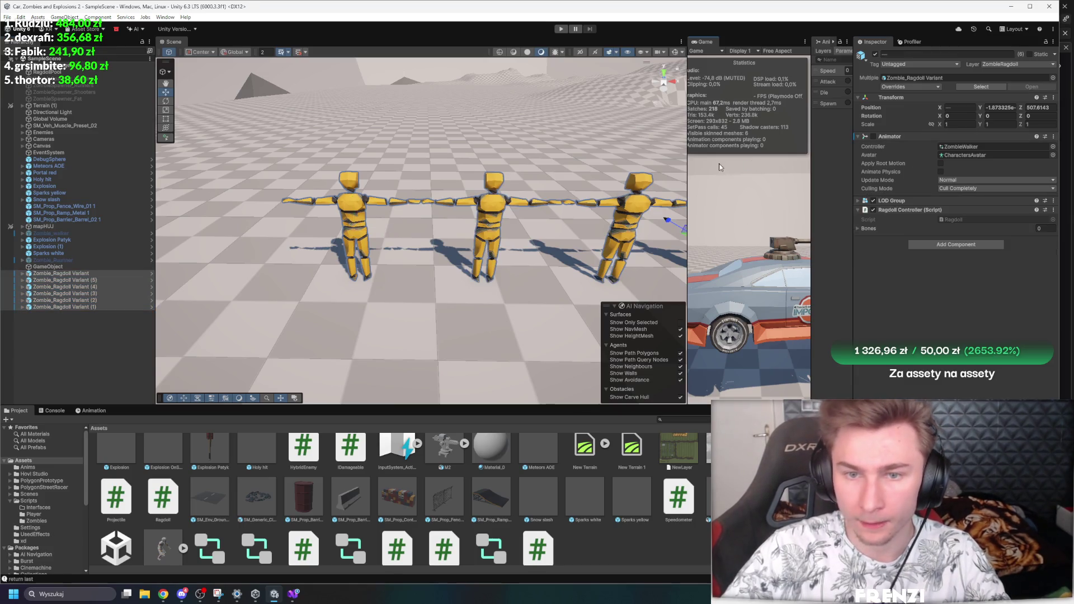
Step: Play again, trigger EnableRagdoll, and watch all six zombies fall flat before stopping
click(563, 28)
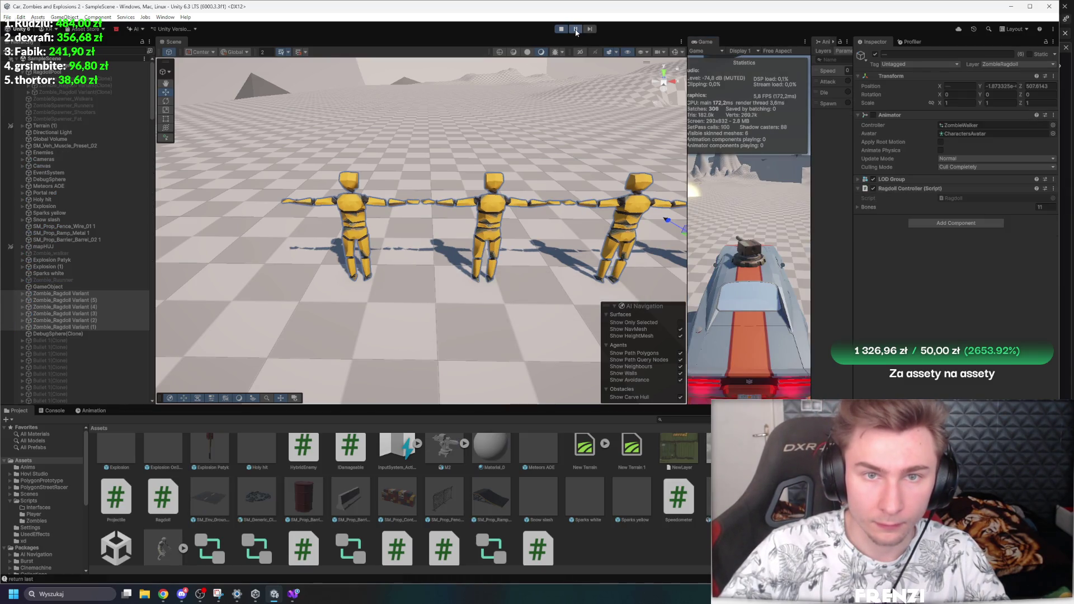
right_click(903, 190)
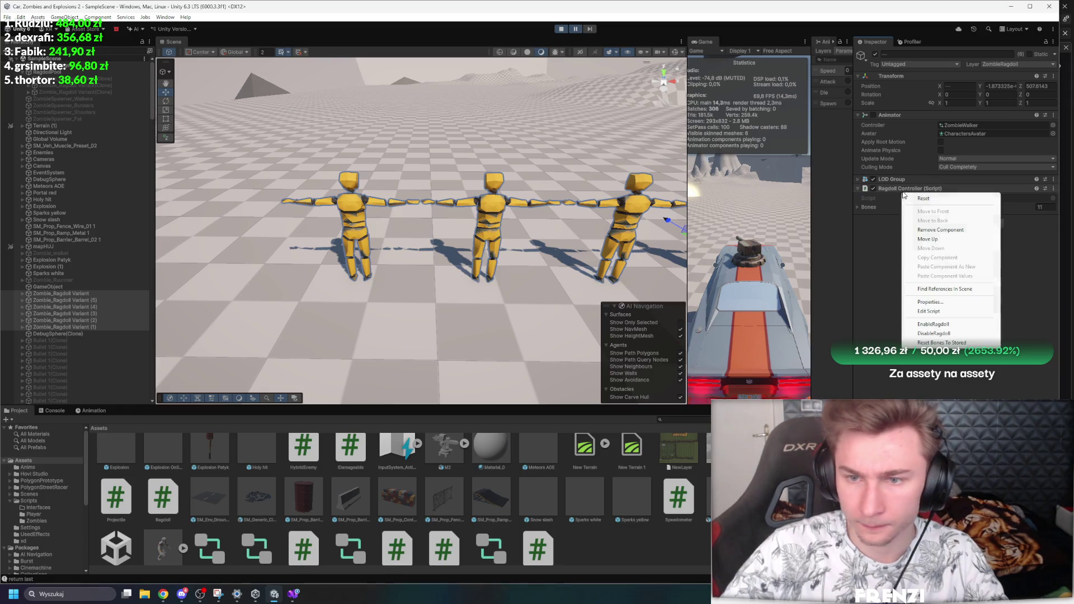
click(924, 324)
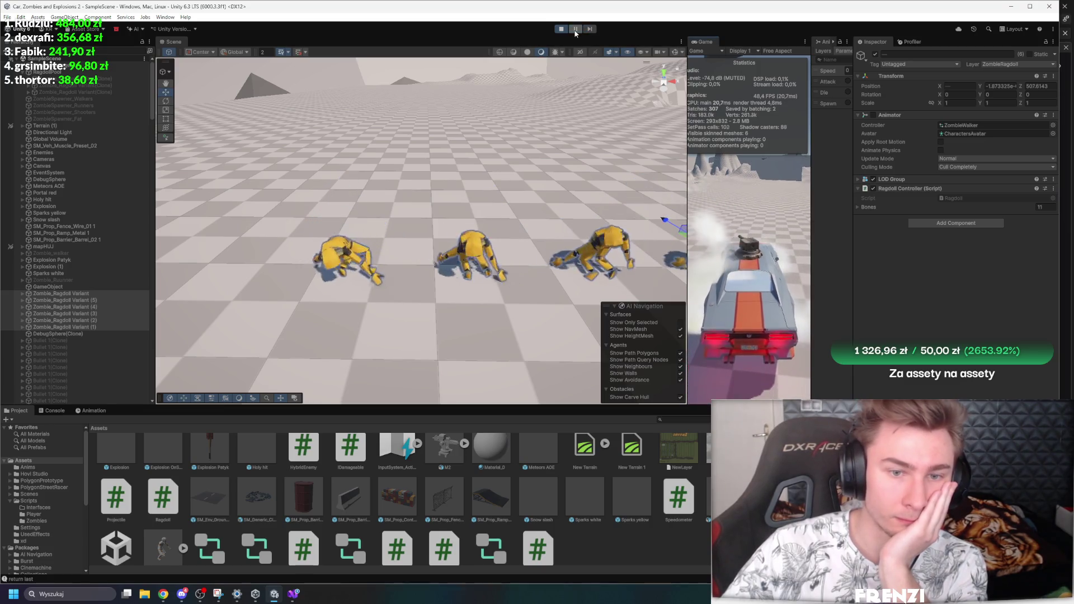
mouse_move(476, 185)
mouse_down()
mouse_move(494, 189)
mouse_move(491, 180)
mouse_up()
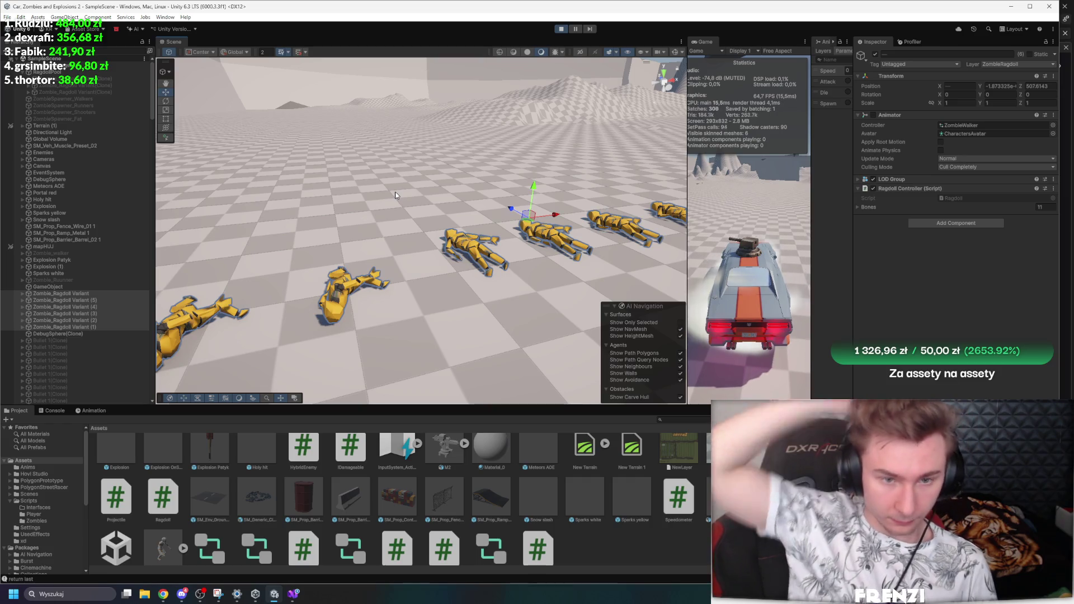
key(ctrl+p)
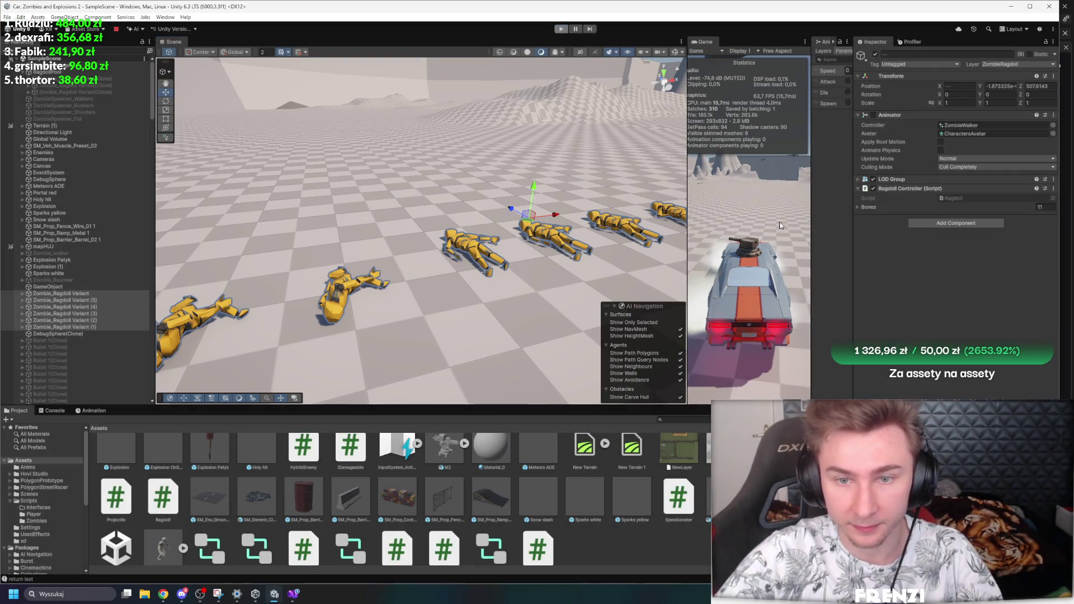
key(ctrl+p)
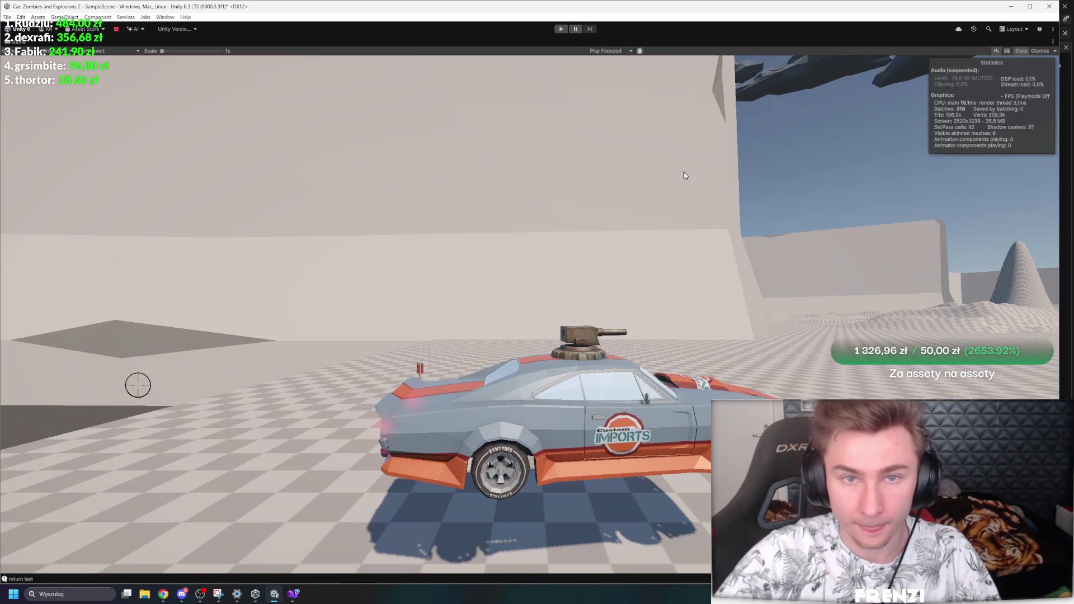
click(567, 30)
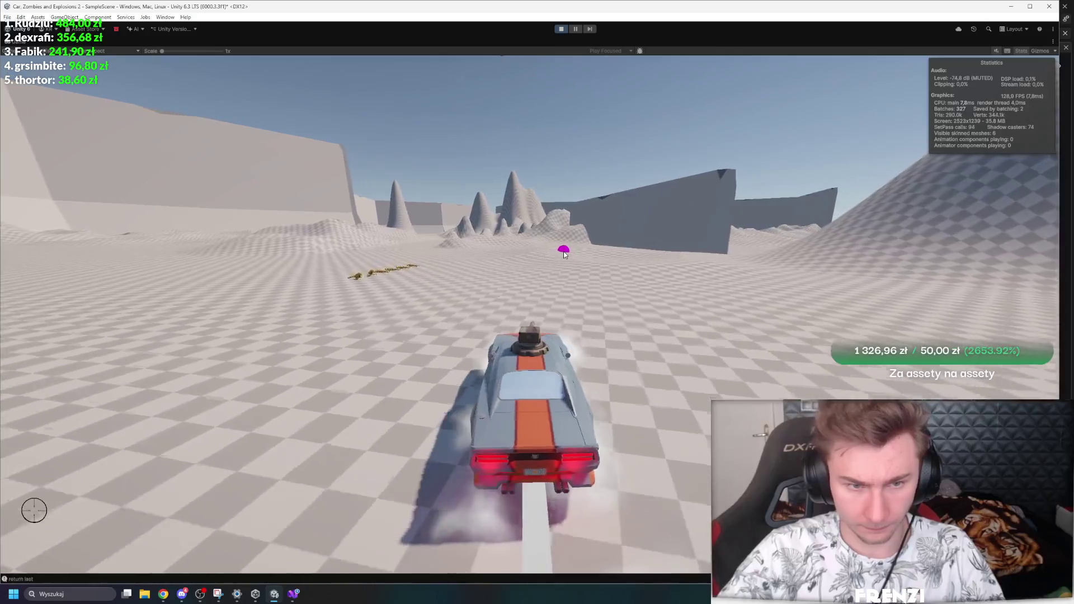
key(ctrl+p)
key(ctrl+p)
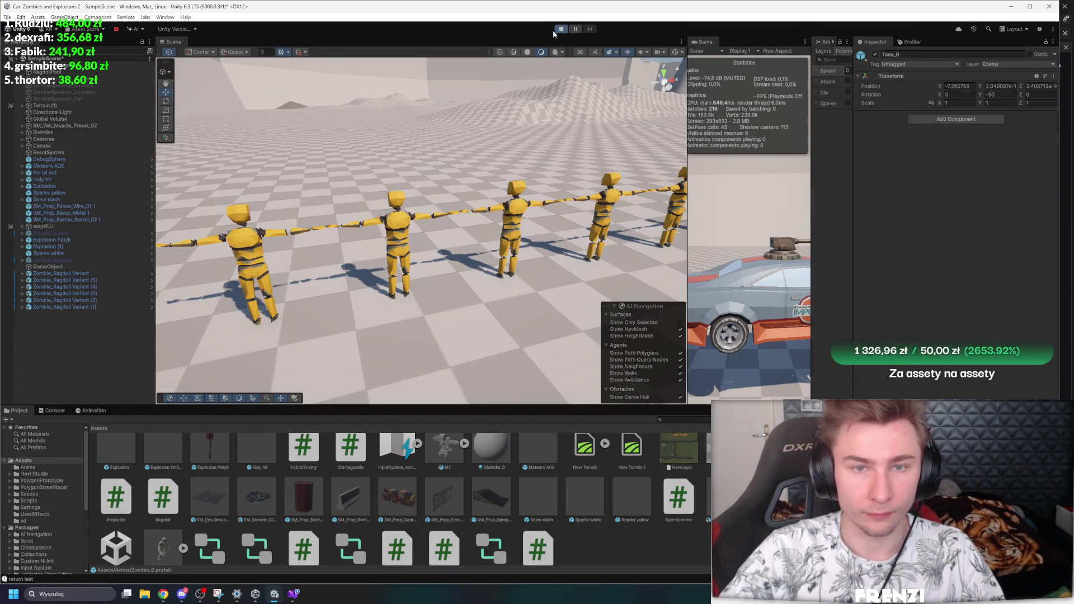
Step: Leave play mode and review the RagdollPool and ZombieSpawner_Walkers Inspector settings
click(561, 29)
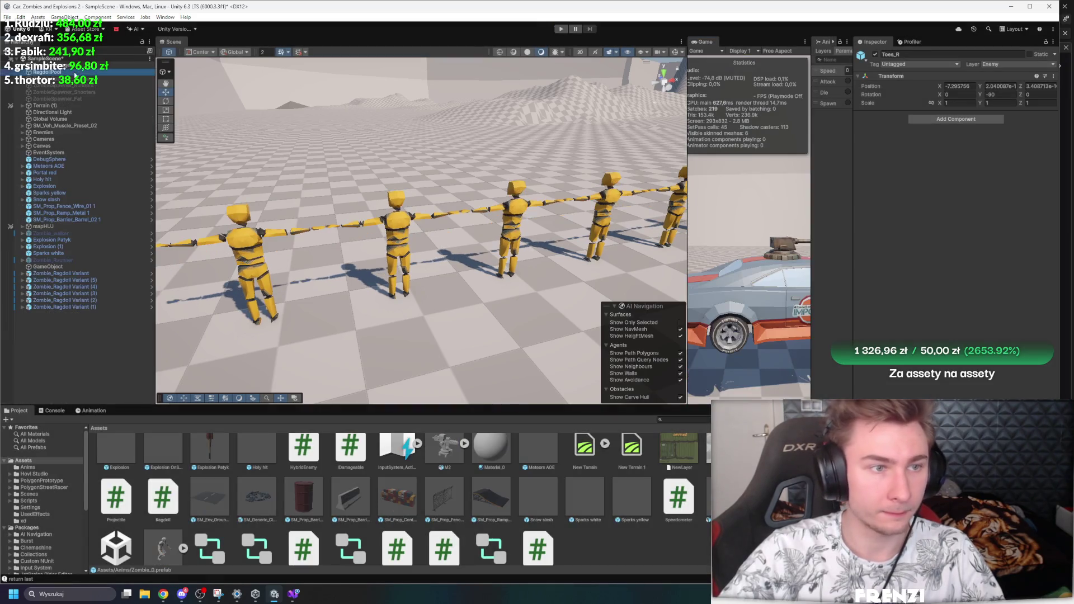
click(75, 73)
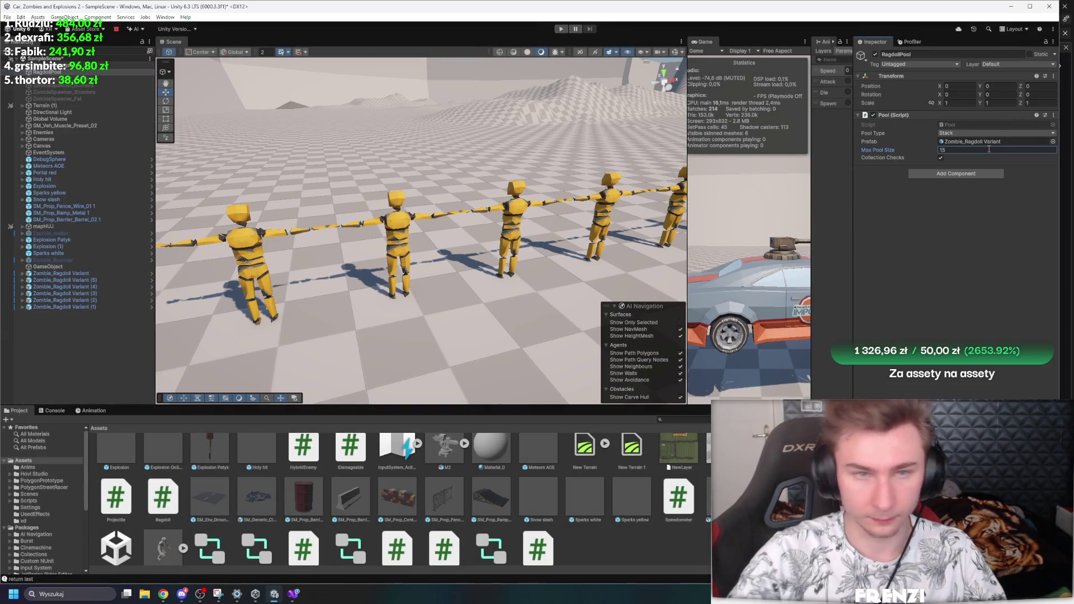
click(75, 84)
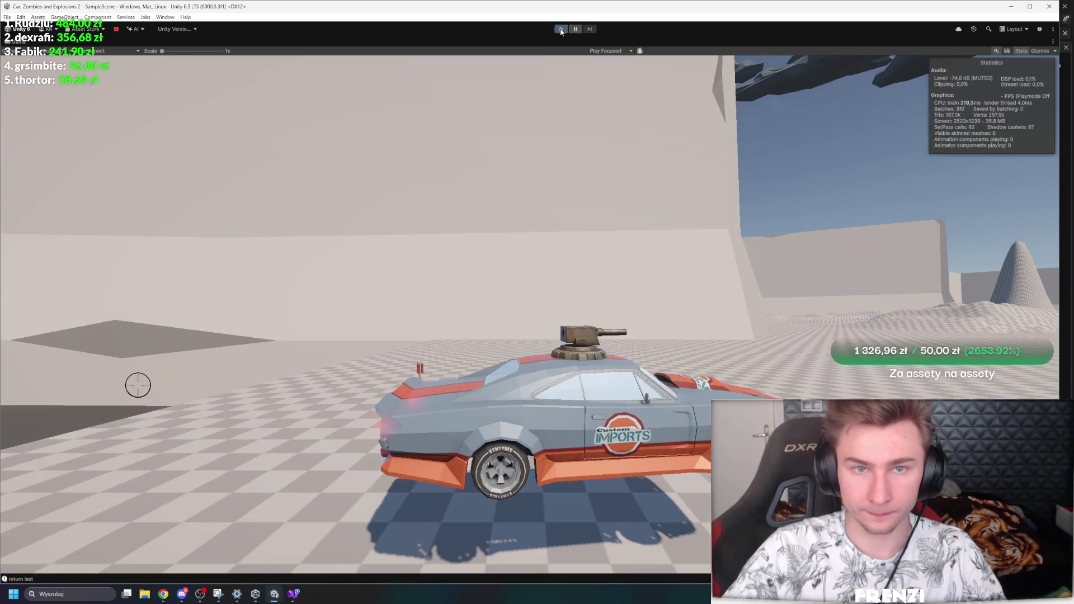
Step: Play the game and drive the car forward into the distant zombie horde
click(561, 29)
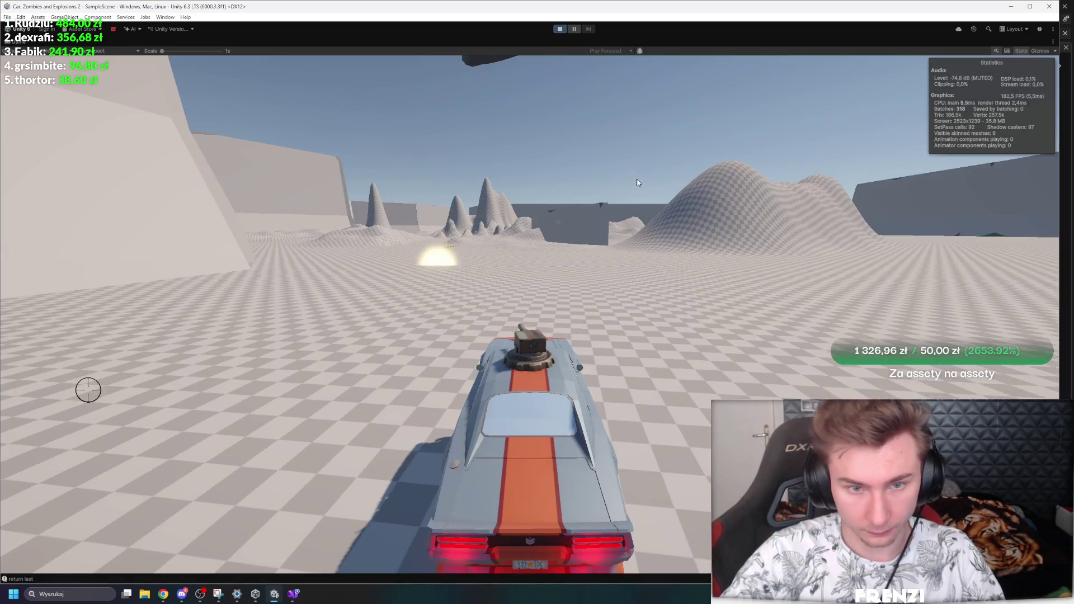
key(w)
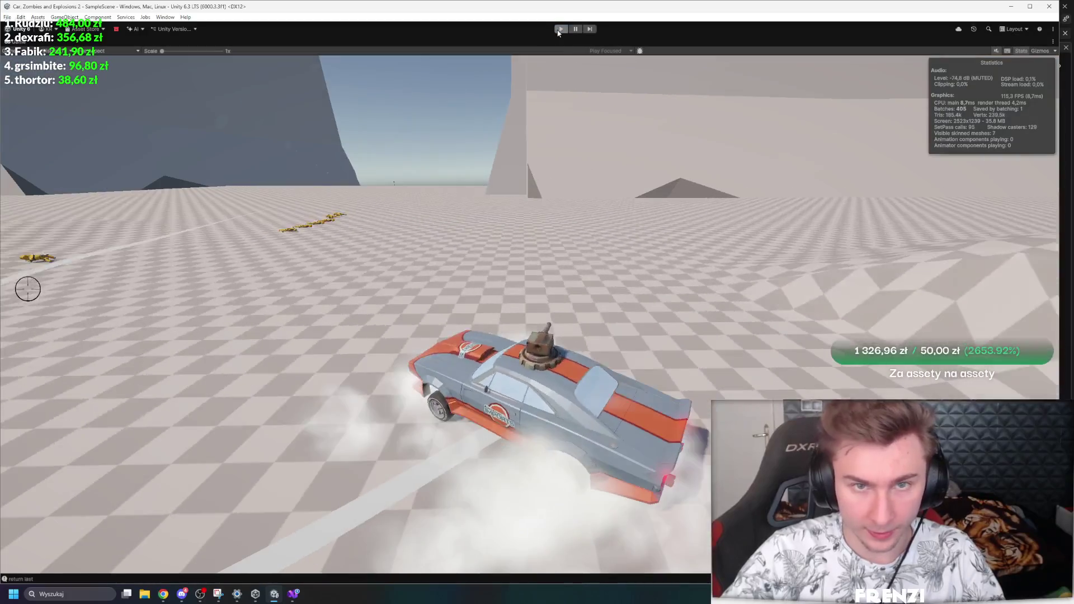
click(559, 30)
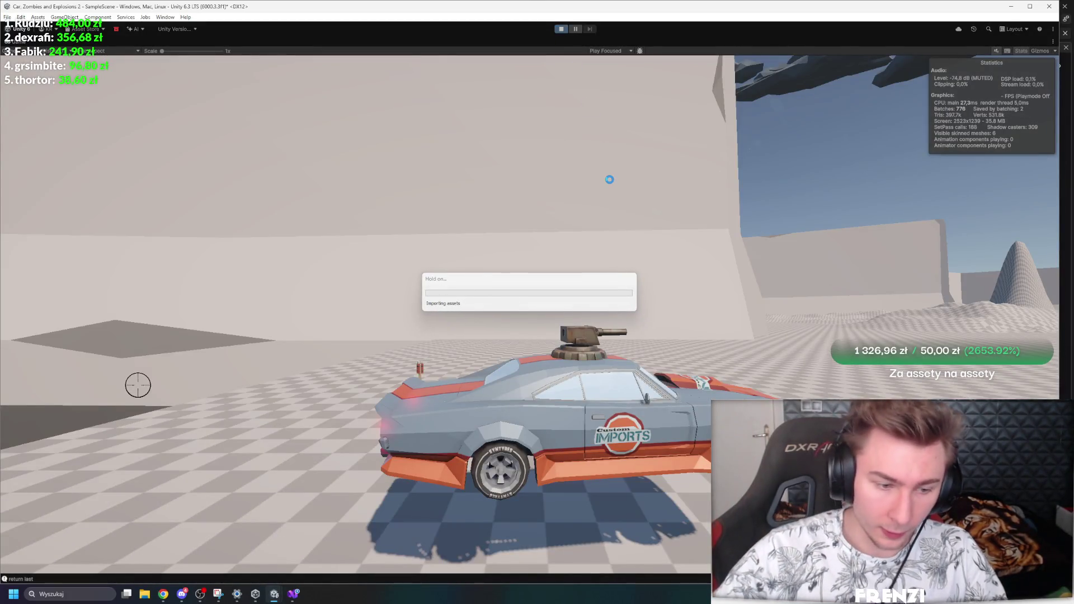
key(ctrl+p)
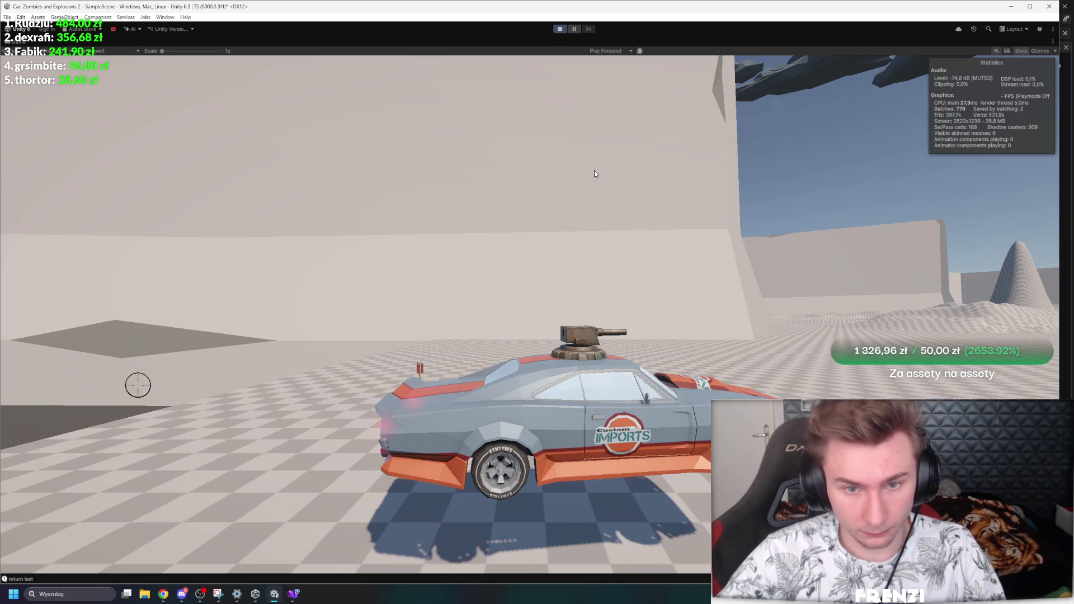
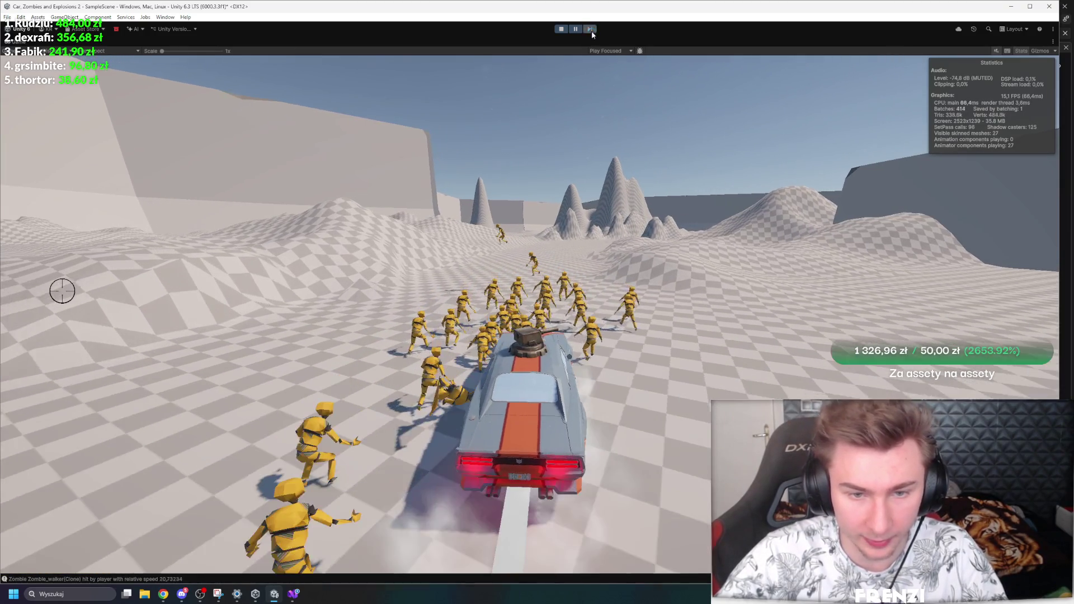
Step: Finish watching the car drive through the zombies, exit Play mode and return to the code editor
click(592, 32)
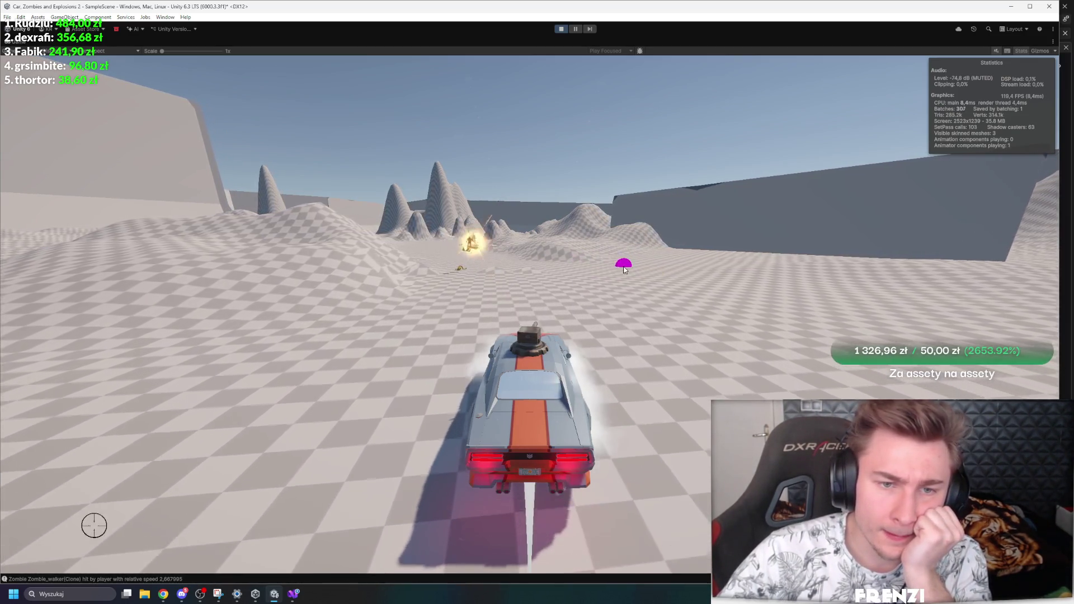
key(ctrl+p)
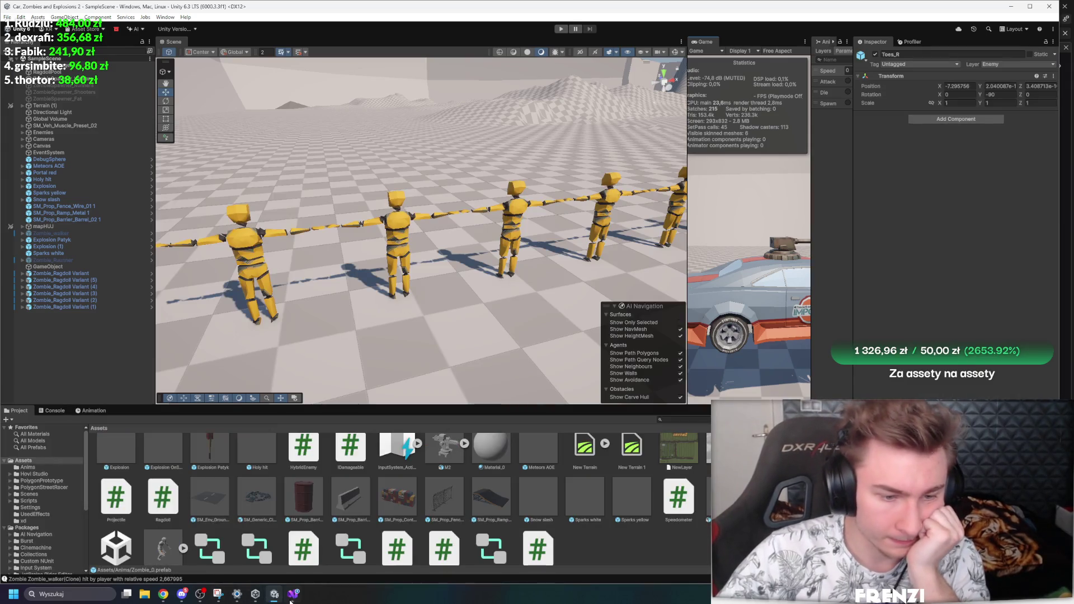
click(292, 597)
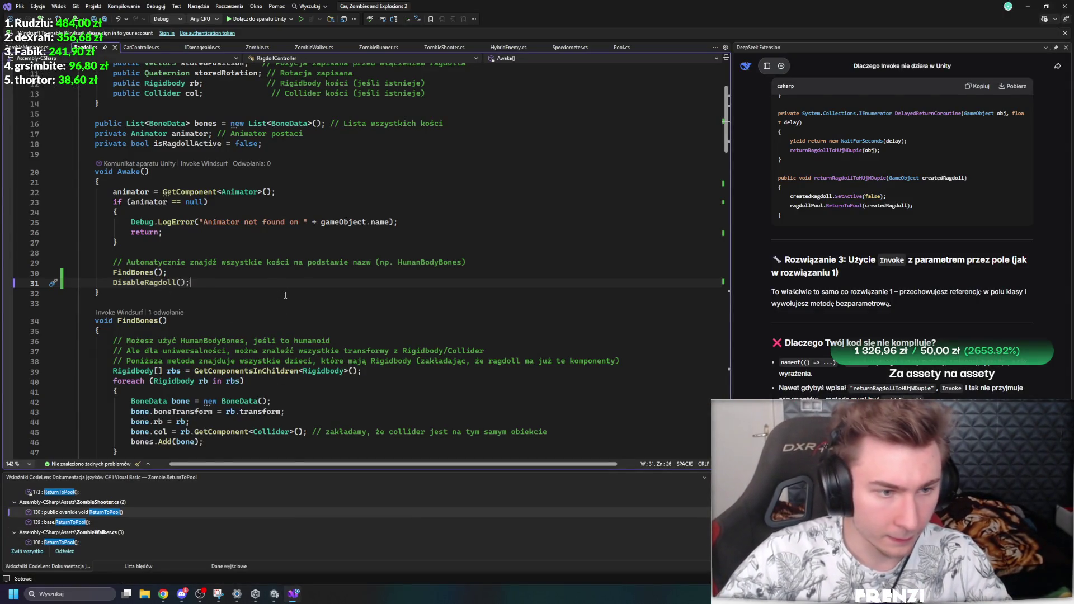
Step: Add a public void CopyBonesFrom(GameObject …) stub at the end of RagdollController.cs
scroll(288, 305, down, 20)
scroll(240, 290, up, 15)
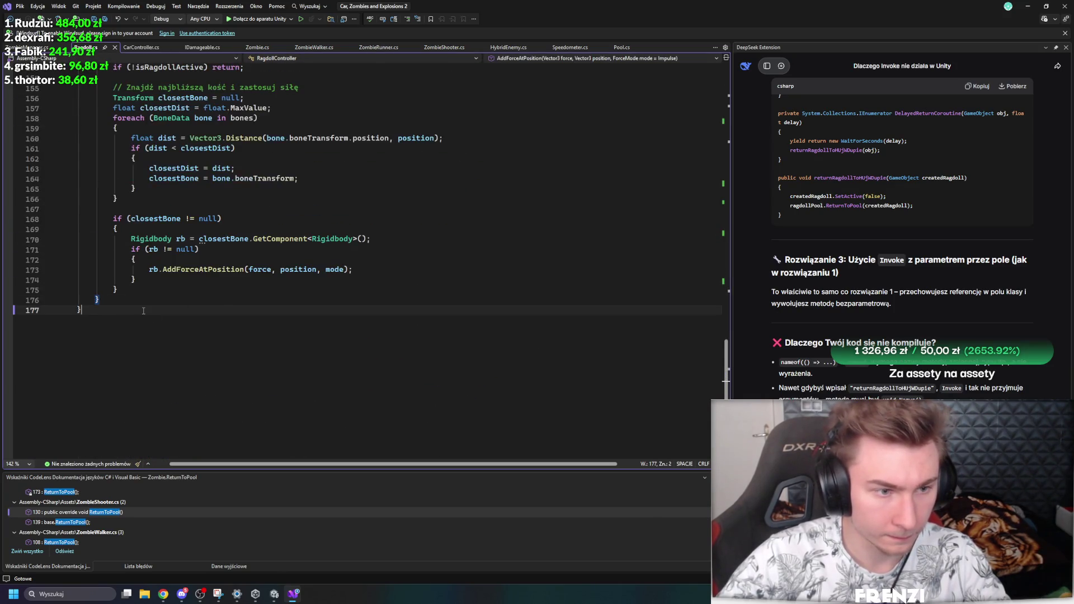
text(public )
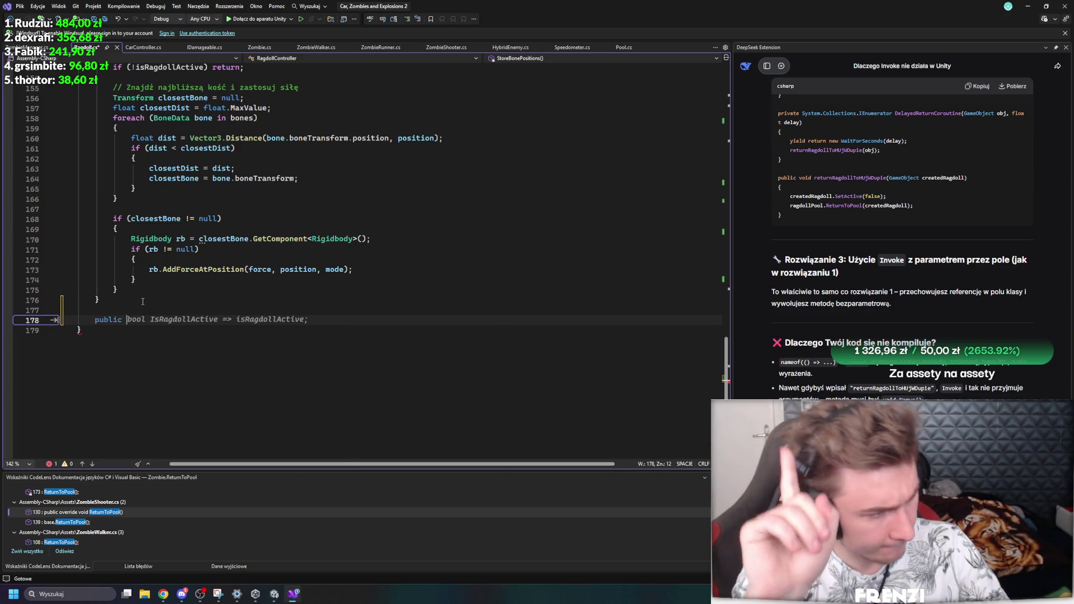
text(void )
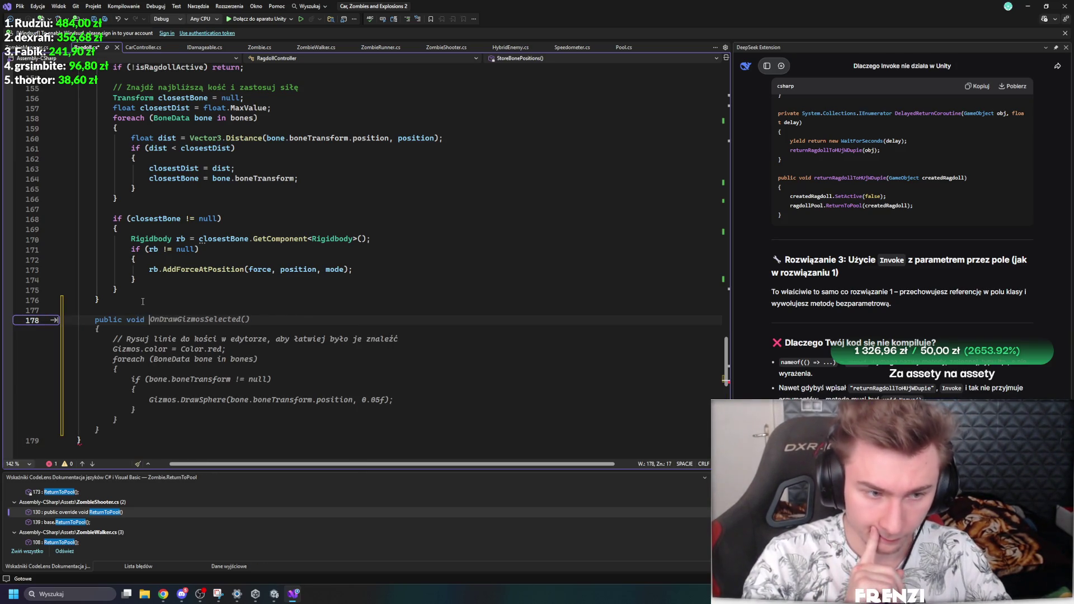
text(CopyBonesF)
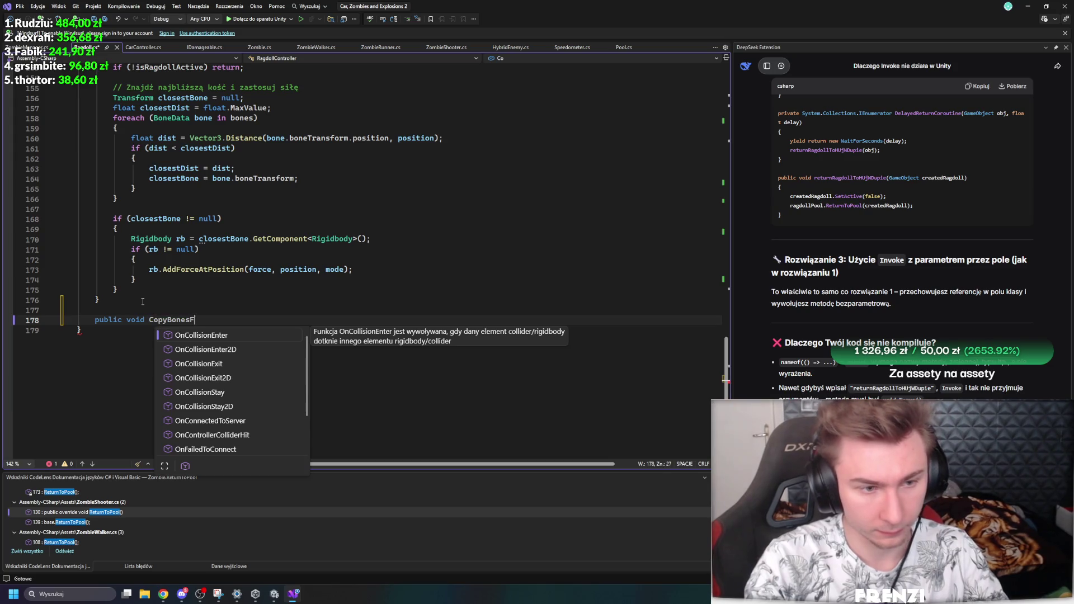
text(rom(Game)
key(Tab)
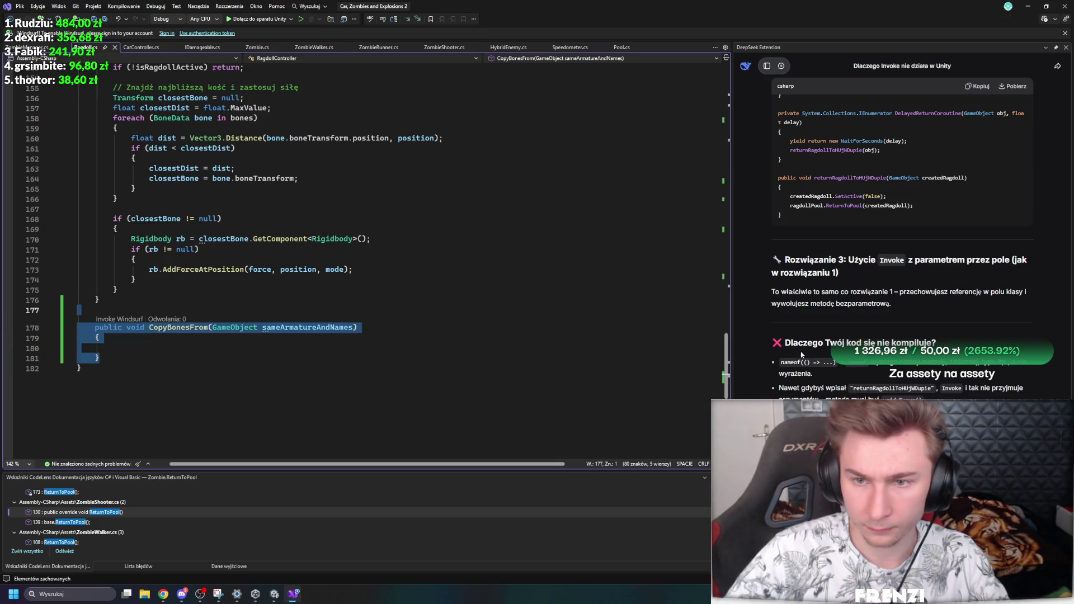
click(766, 66)
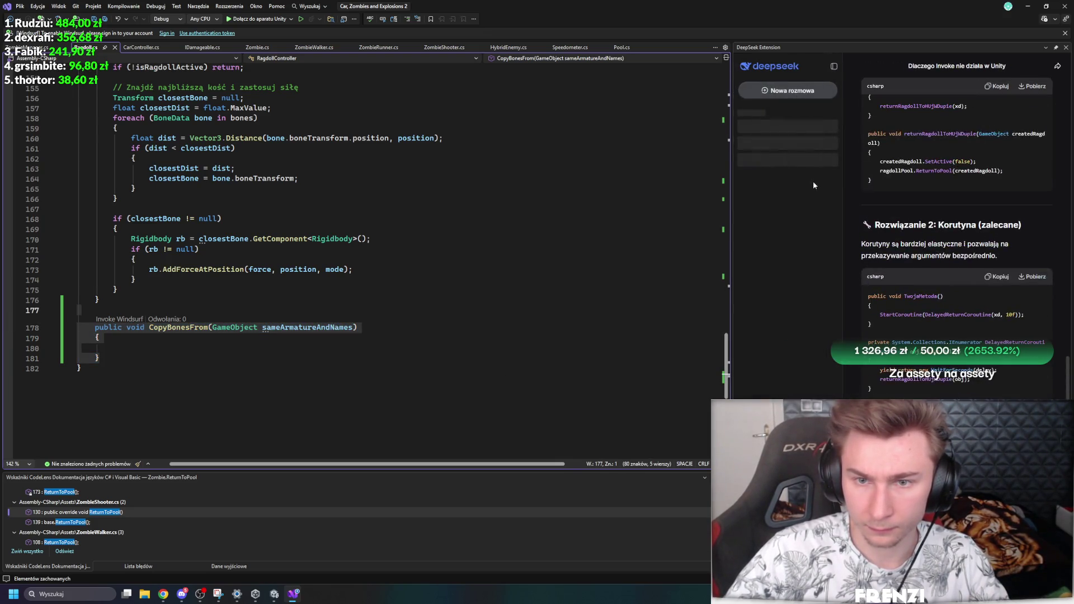
Step: In the 'Skrypty do ragdoll w Unity' DeepSeek chat, request an implementation of the CopyBonesFrom stub
click(806, 141)
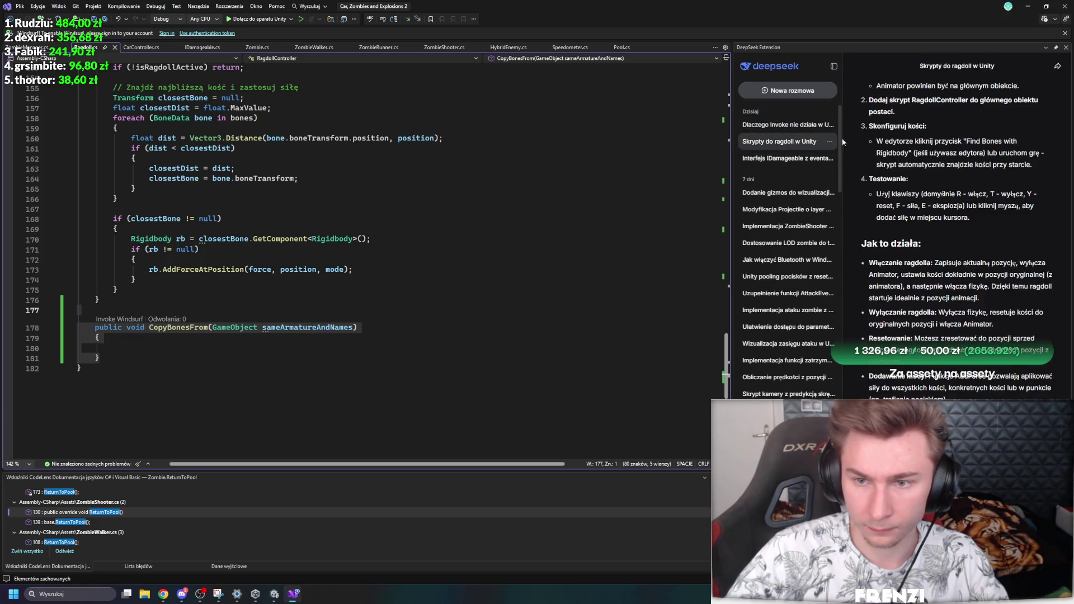
click(834, 66)
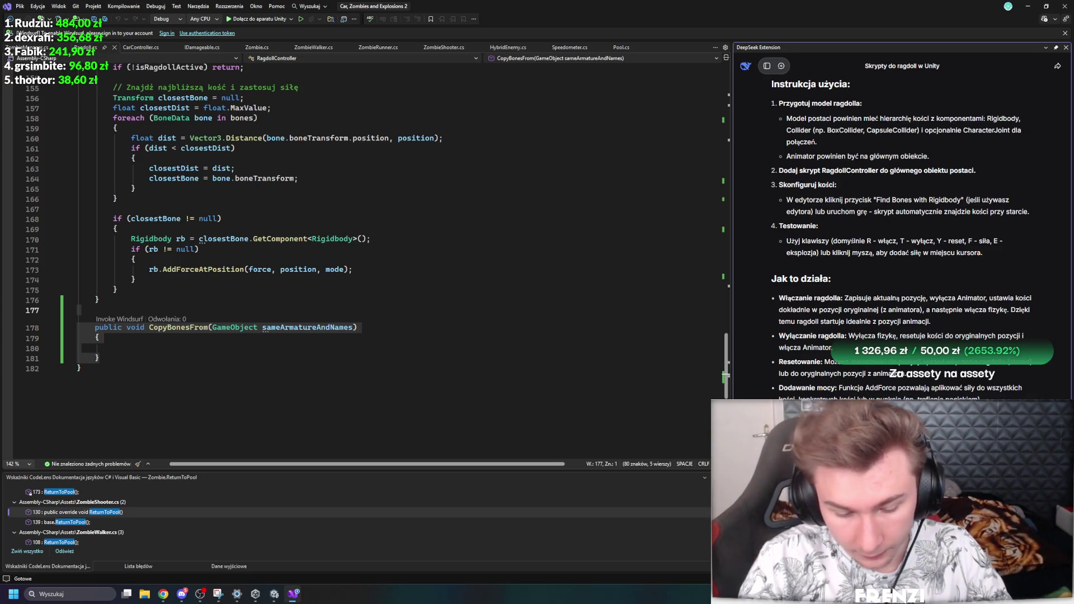
key(Return)
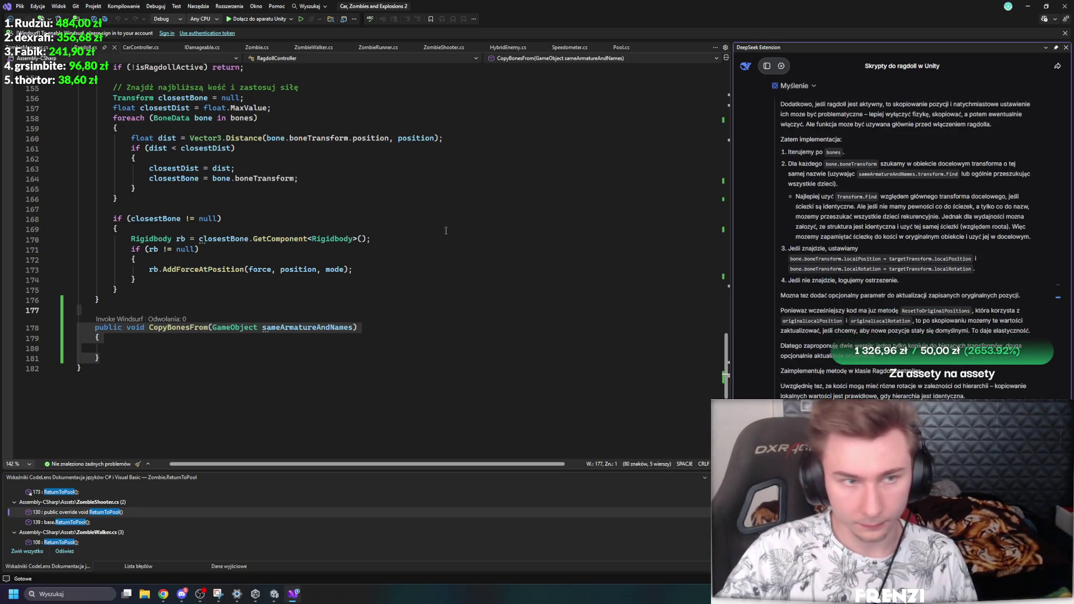
Step: In Zombie.cs, add a direct ReturnToPool(); call below the delayed Invoke(nameof(ReturnToPool)) line
click(256, 49)
scroll(179, 277, down, 10)
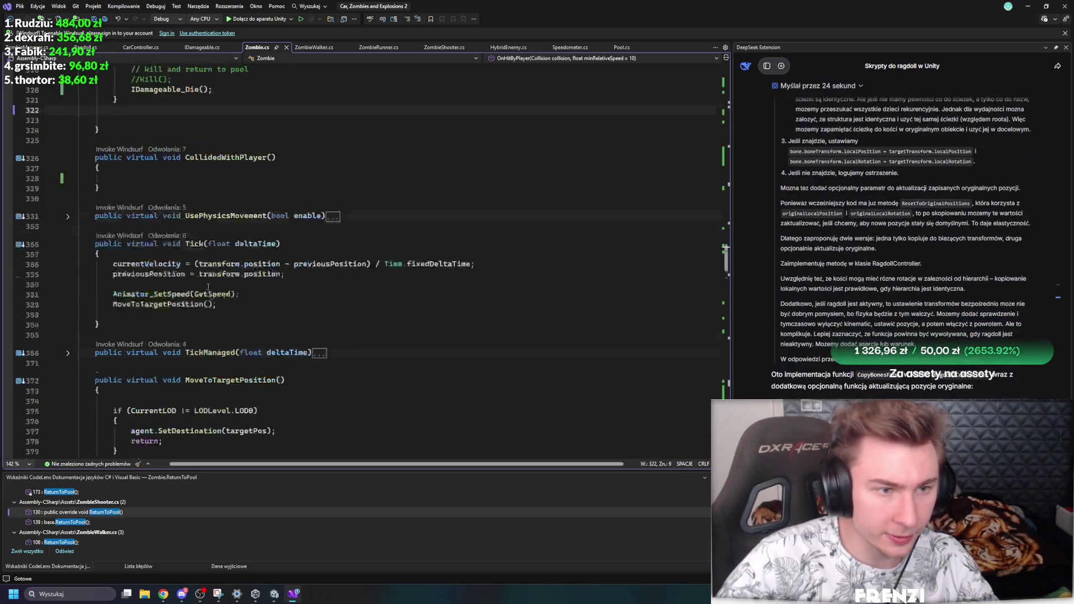
scroll(228, 280, up, 10)
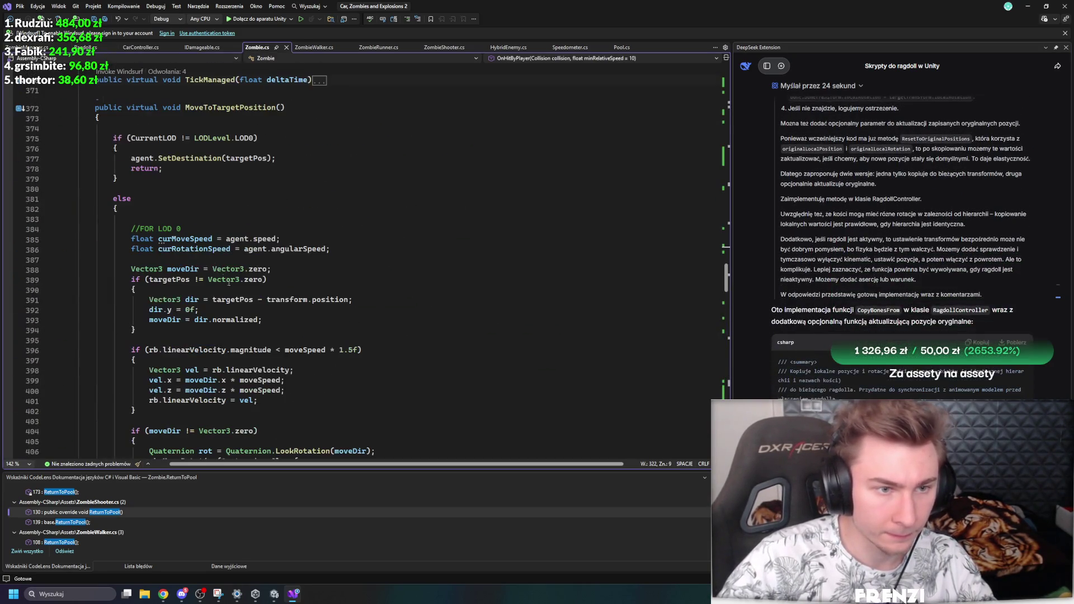
scroll(235, 224, down, 20)
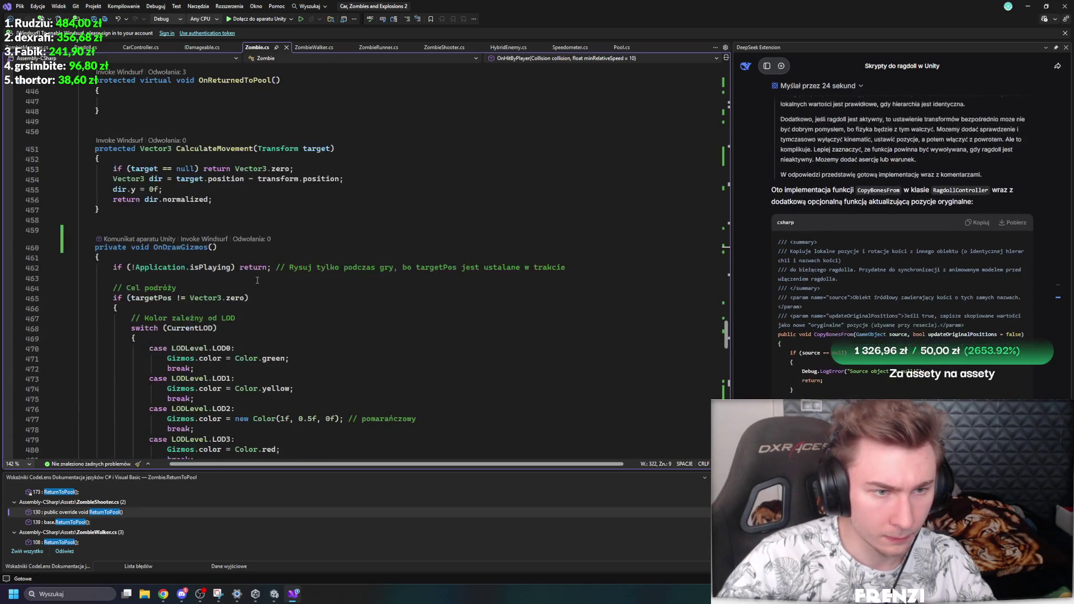
scroll(258, 277, down, 20)
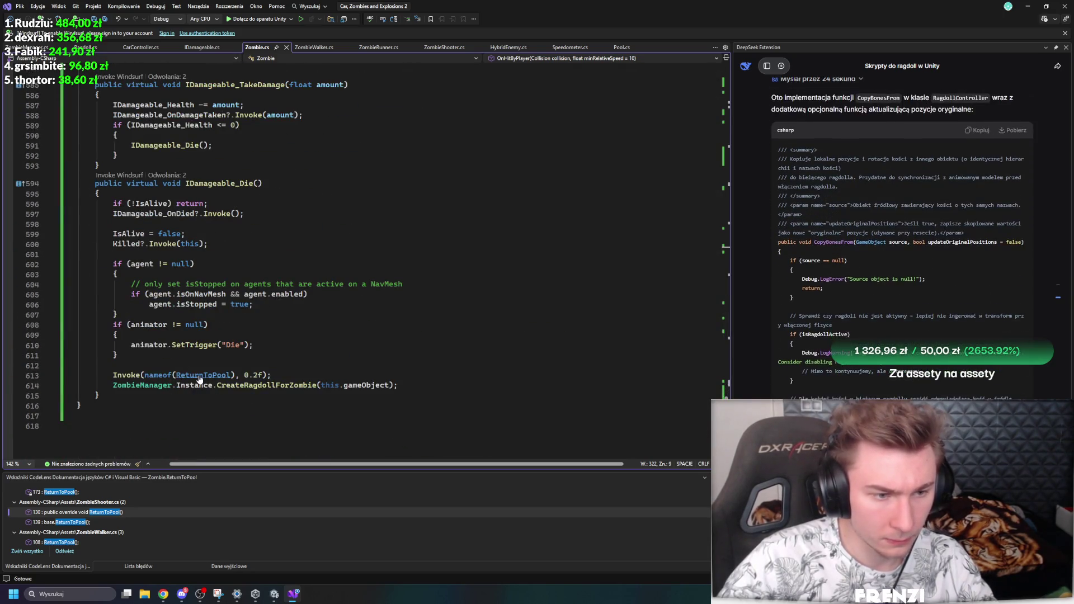
click(269, 374)
key(ctrl+d)
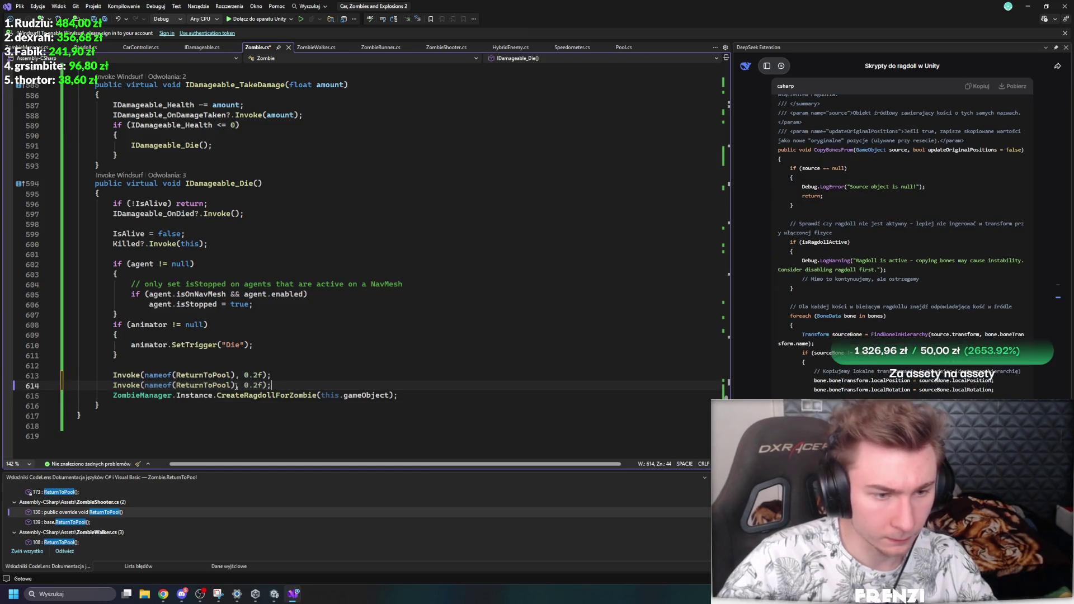
key(BackSpace)
key(BackSpace)
key(BackSpace)
mouse_move(172, 385)
mouse_down()
mouse_move(180, 391)
mouse_move(145, 387)
mouse_up()
key(BackSpace)
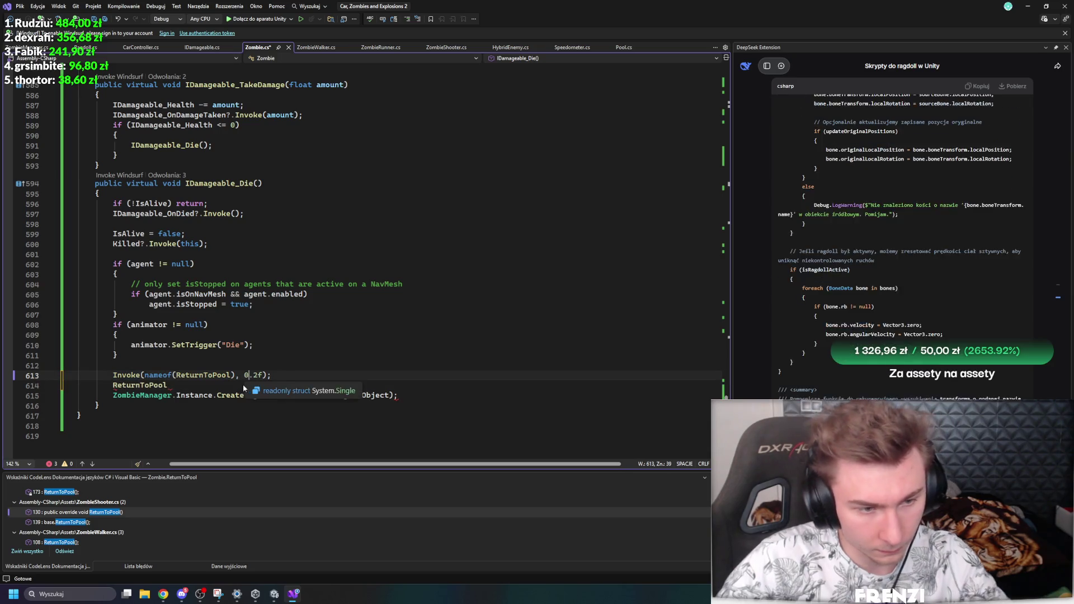
text(();)
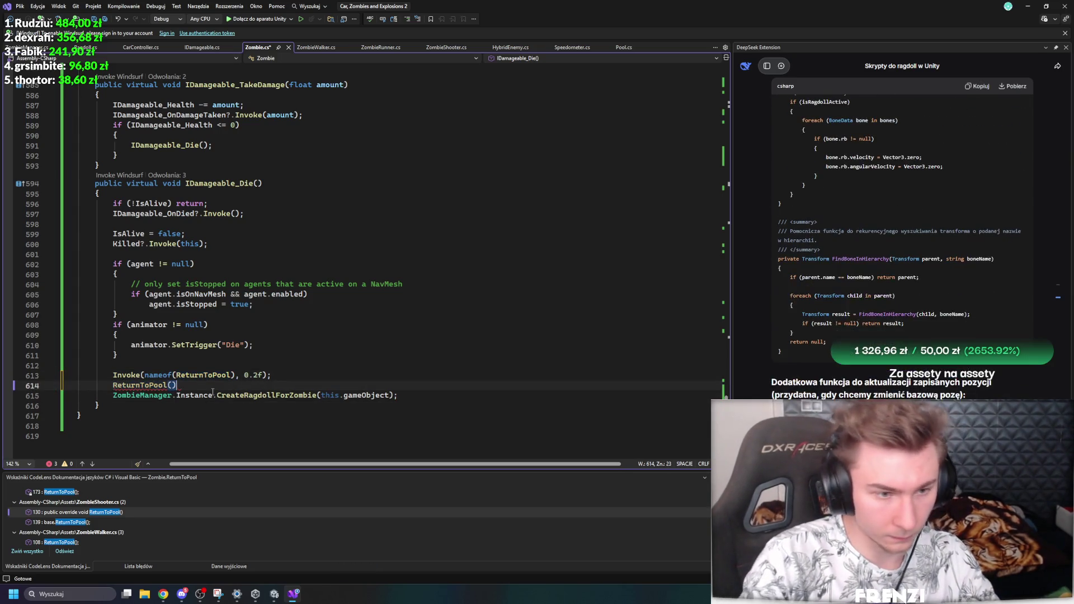
Step: Jump to the CreateRagdollForZombie definition, then go back to the CopyBonesFrom stub
double_click(250, 395)
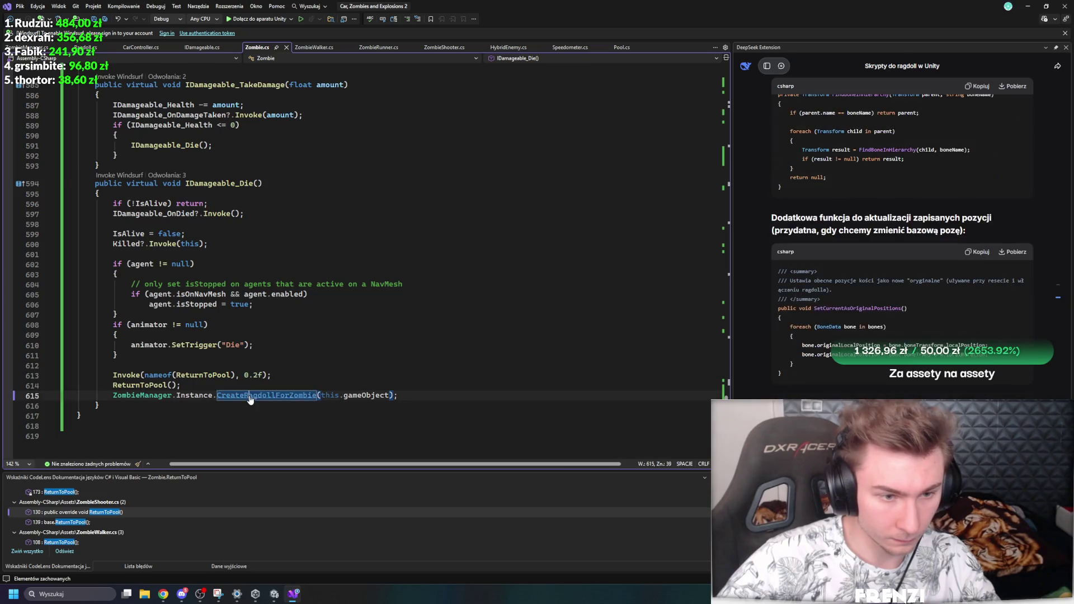
key(F12)
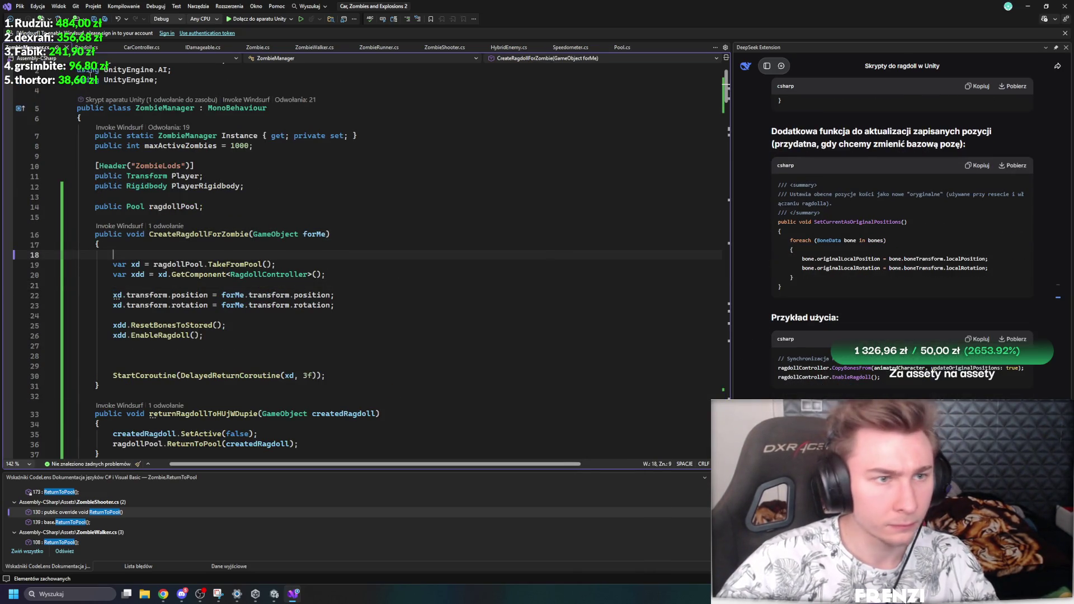
key(ctrl+Tab)
scroll(820, 331, up, 5)
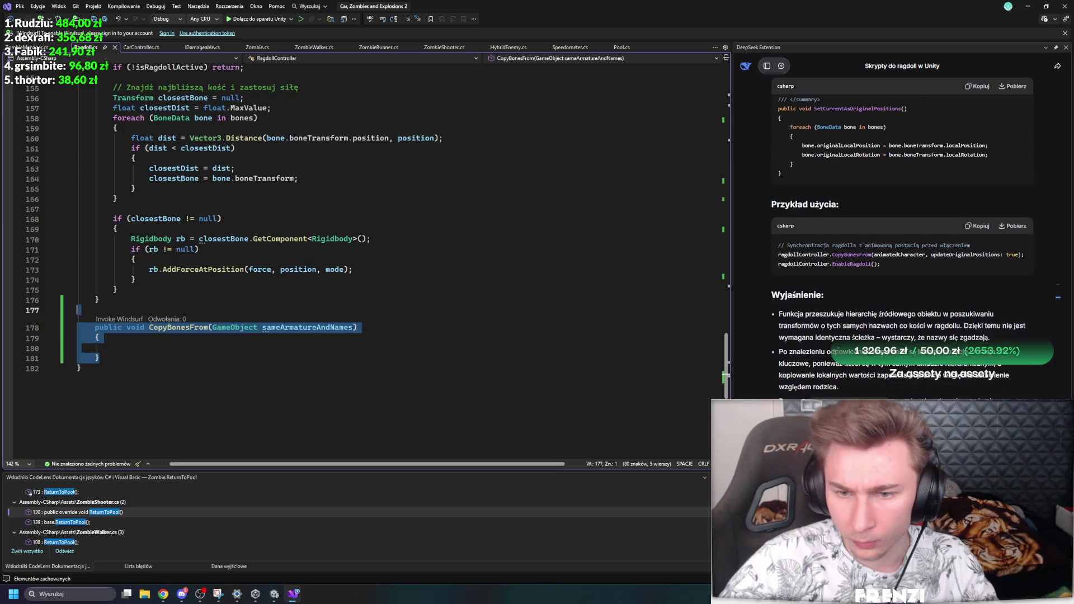
Step: Replace the CopyBonesFrom stub with DeepSeek's implementation and comment out the original-position update
scroll(826, 334, up, 6)
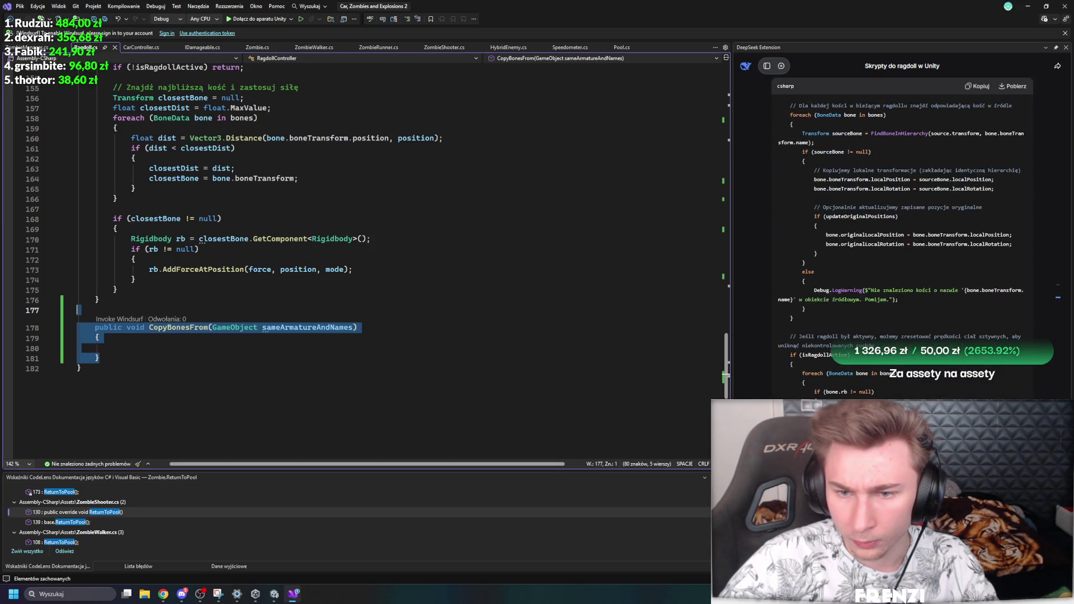
drag(779, 166, 783, 414)
drag(79, 367, 94, 325)
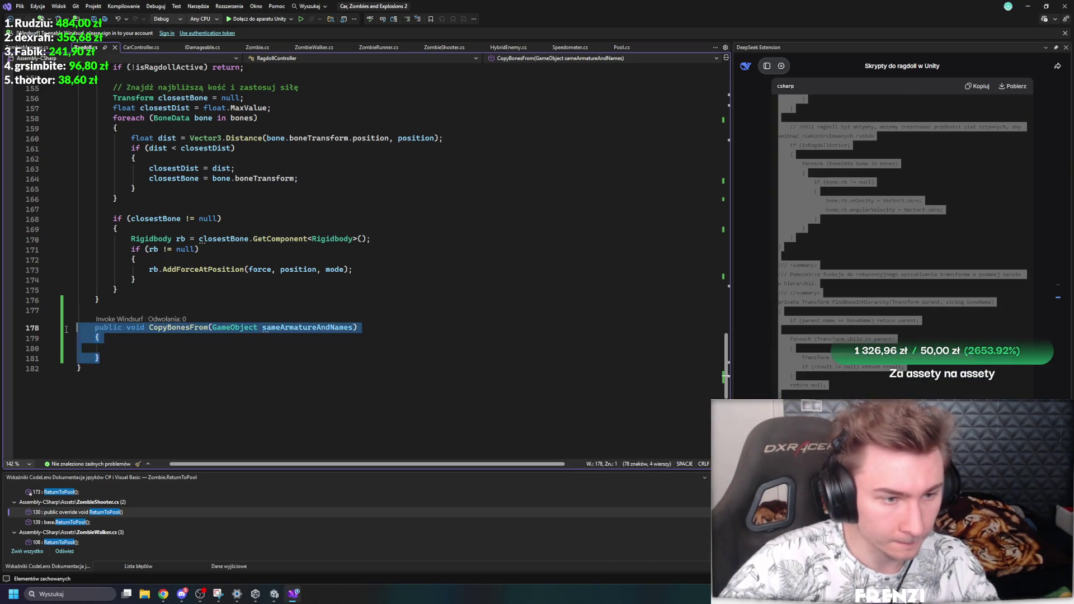
key(ctrl+v)
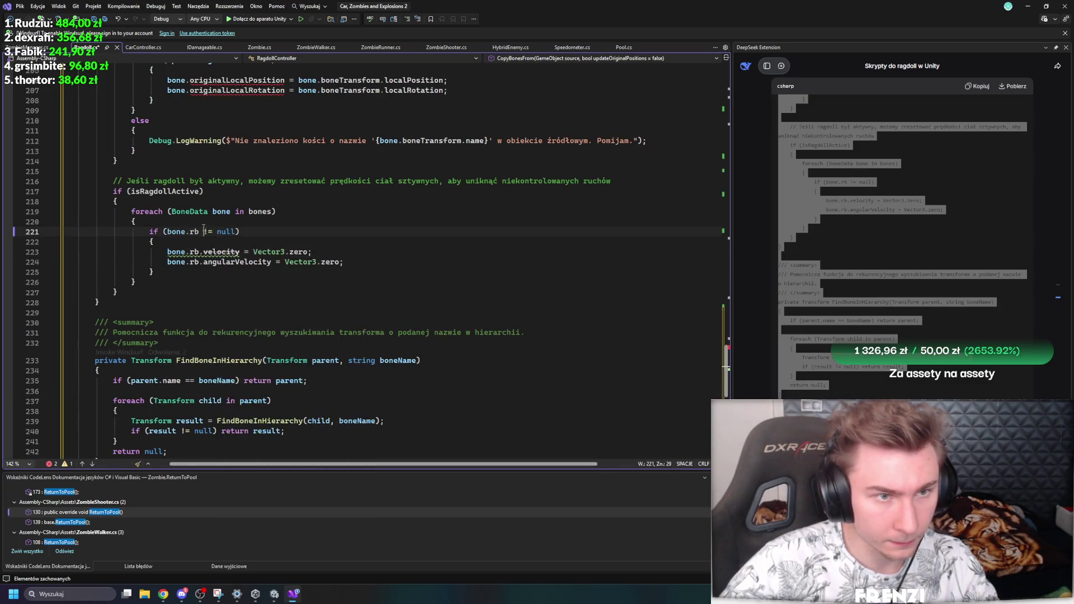
scroll(220, 252, up, 6)
click(226, 262)
scroll(237, 351, up, 5)
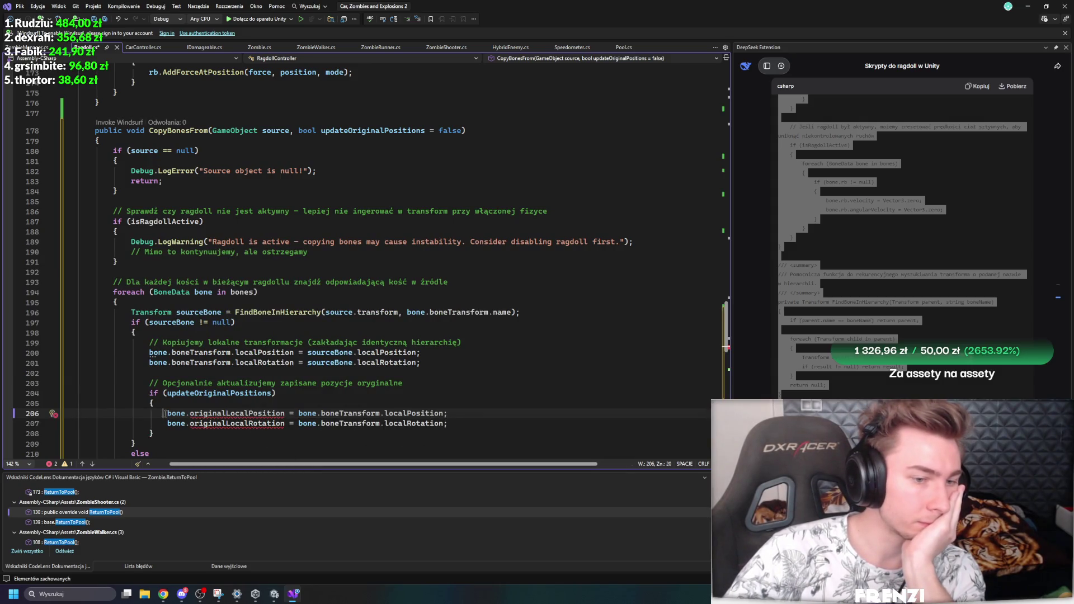
click(168, 413)
text(//)
text(//)
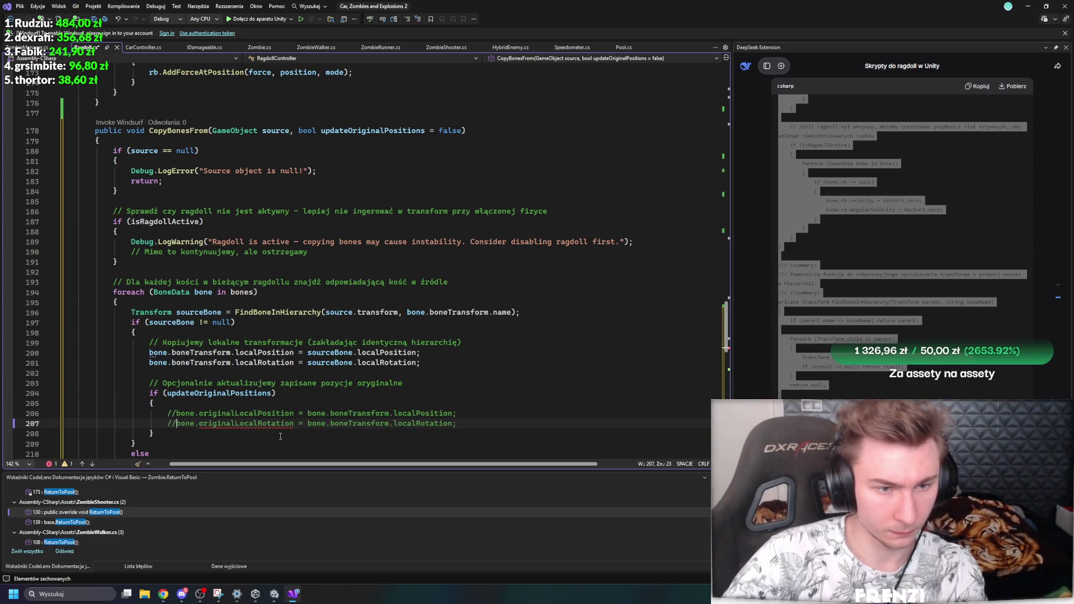
Step: Change the deprecated bone.rb.velocity reset to linearVelocity
scroll(282, 418, down, 5)
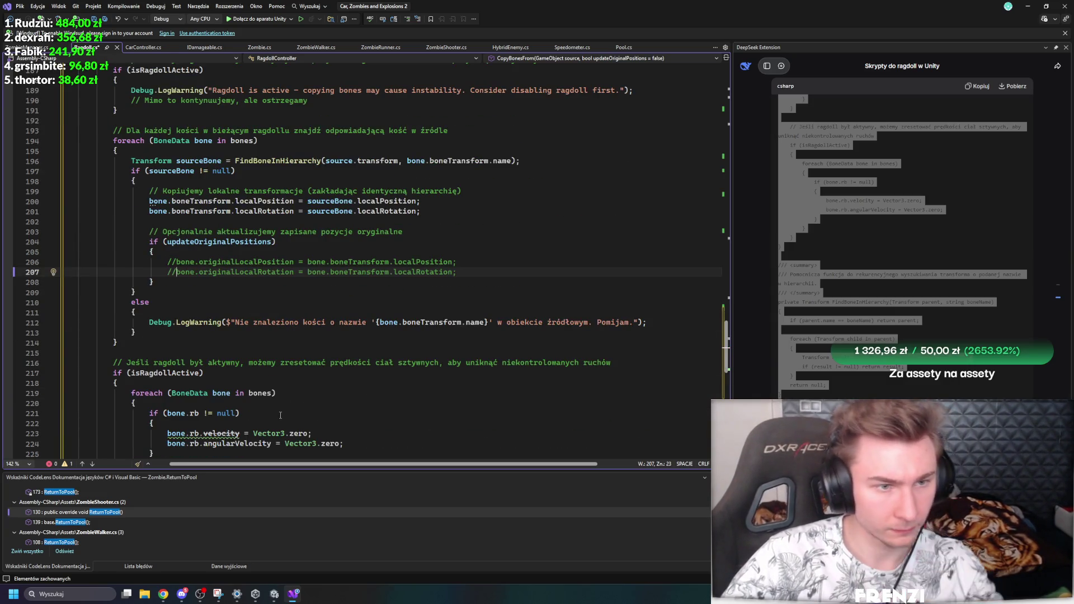
scroll(278, 411, down, 6)
scroll(278, 411, down, 2)
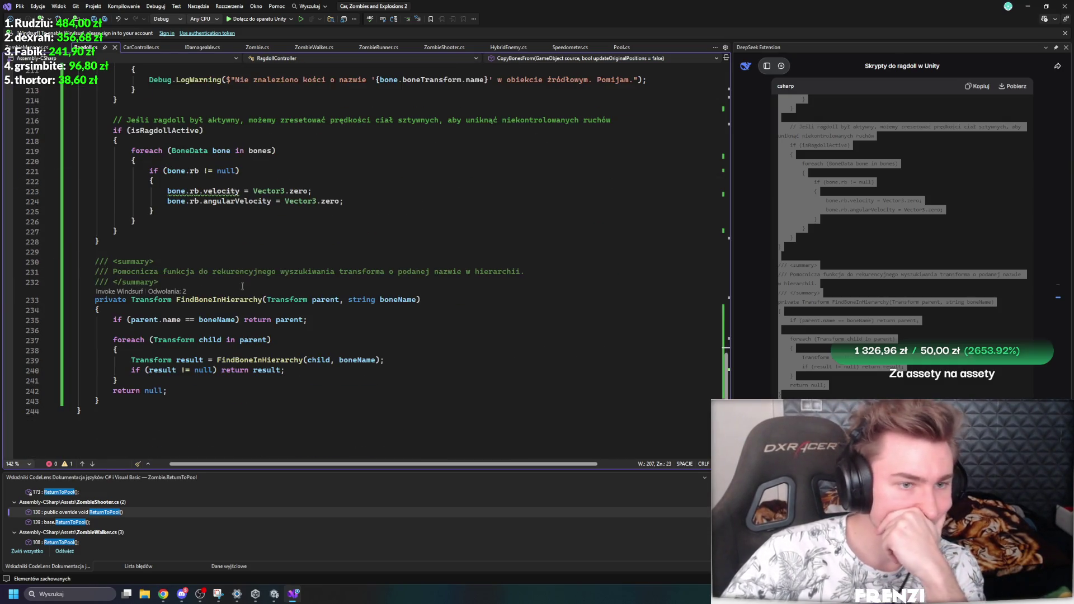
click(223, 191)
click(241, 191)
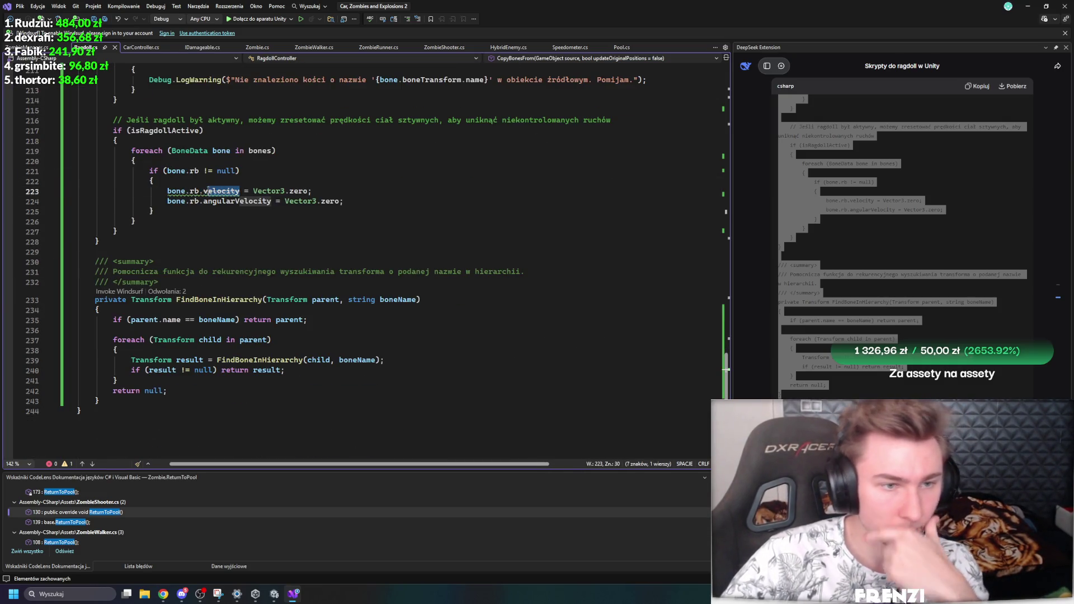
text(lin)
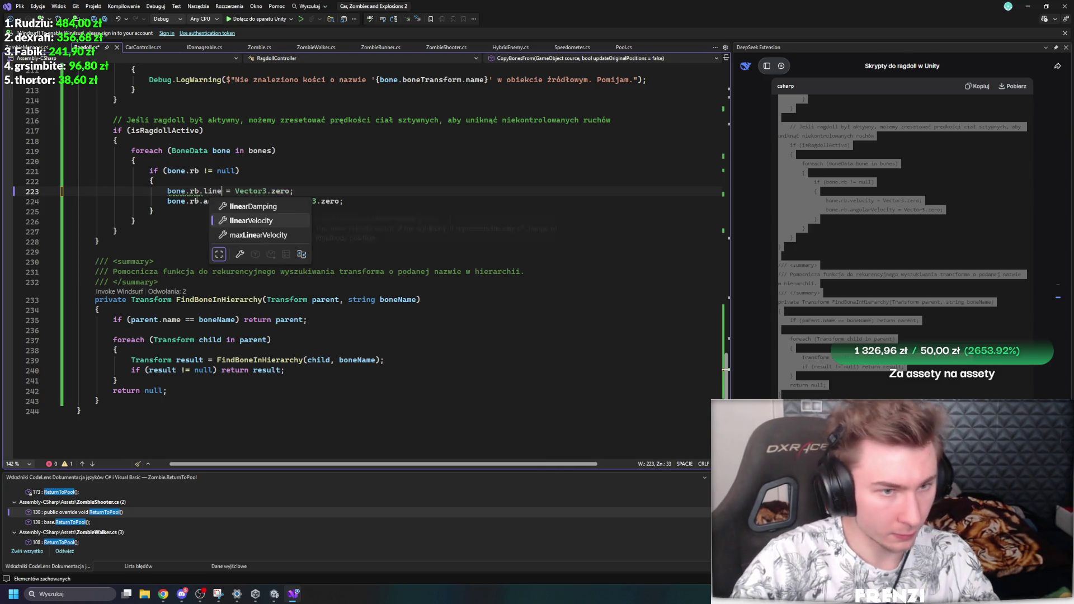
key(Tab)
click(295, 265)
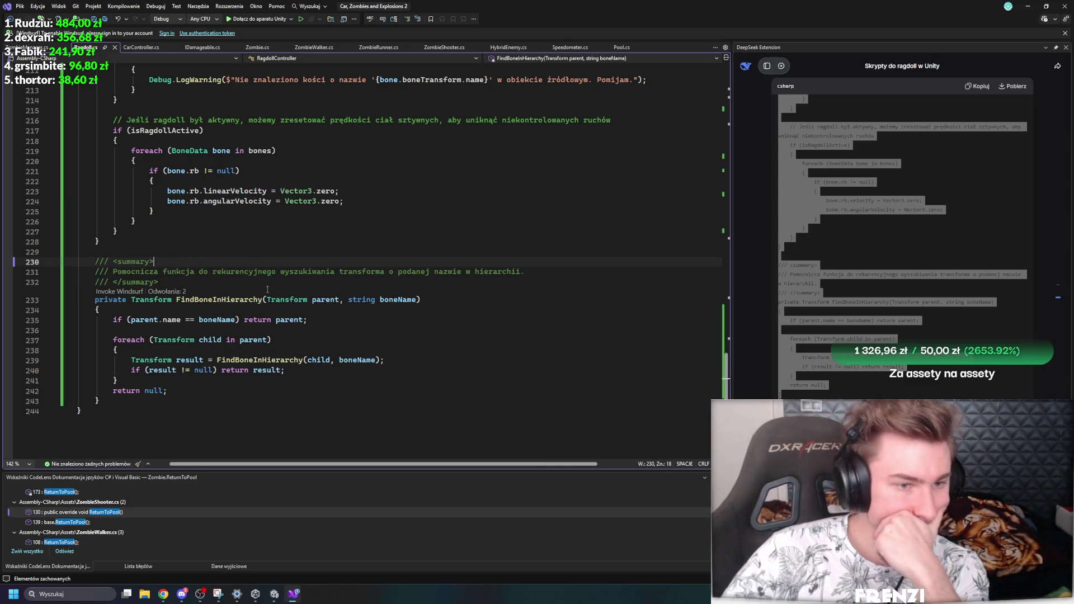
Step: Review the CopyBonesFrom code and its updateOriginalPositions parameter
scroll(265, 391, up, 20)
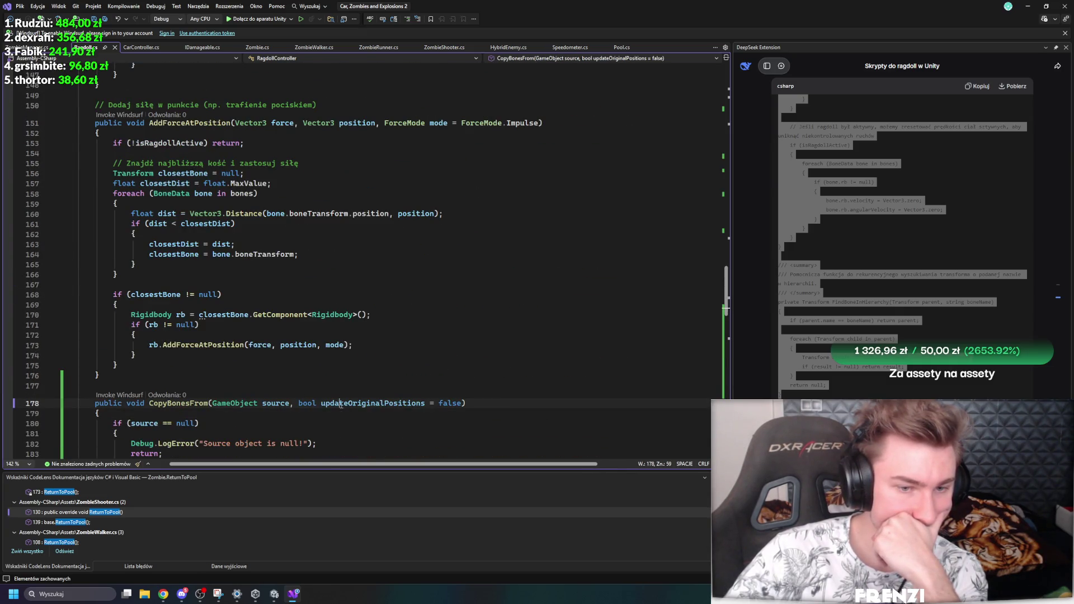
click(336, 403)
scroll(264, 415, down, 4)
scroll(213, 235, down, 7)
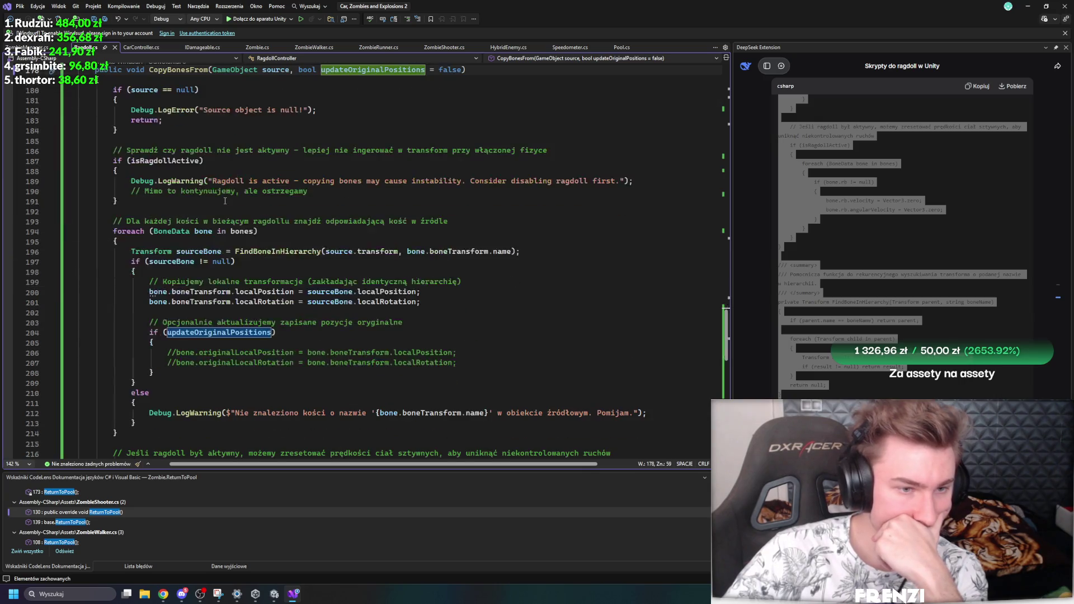
scroll(266, 239, up, 5)
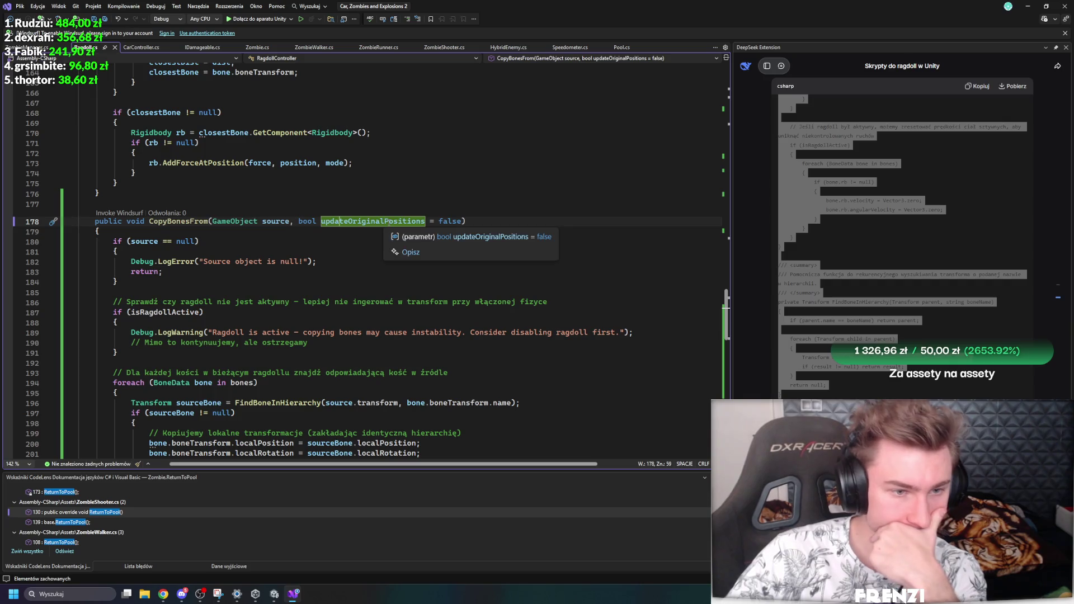
scroll(294, 256, down, 6)
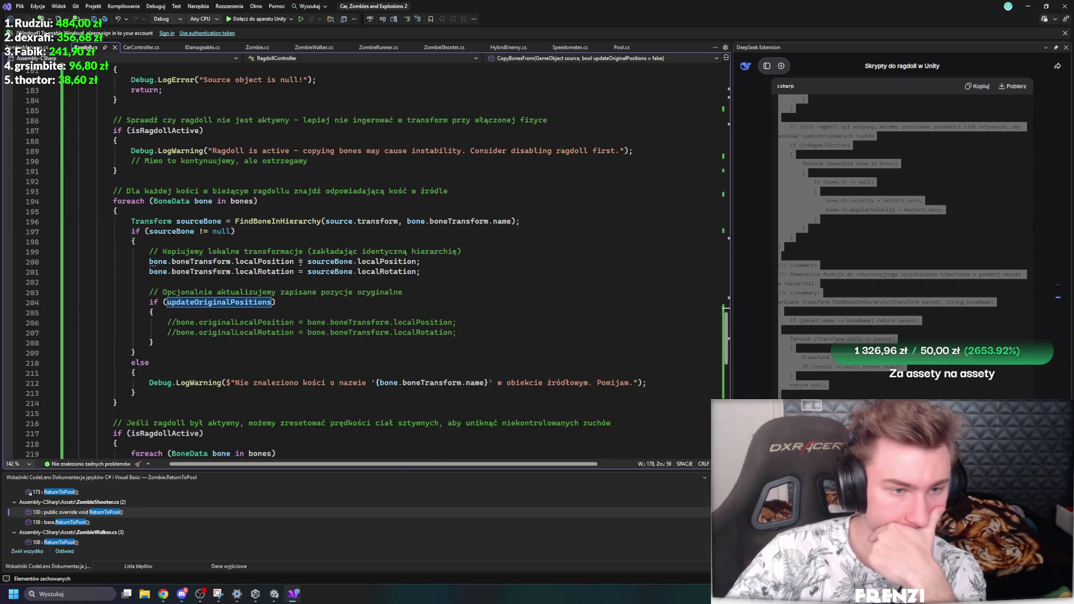
scroll(301, 261, up, 15)
scroll(300, 262, down, 19)
scroll(960, 305, up, 1)
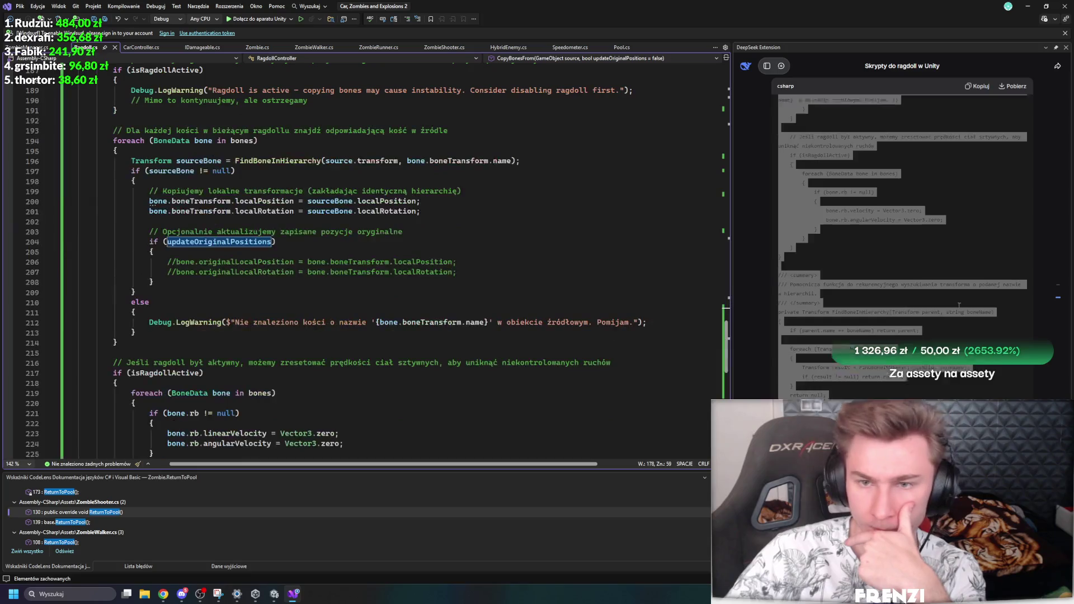
scroll(959, 305, up, 15)
scroll(901, 324, down, 4)
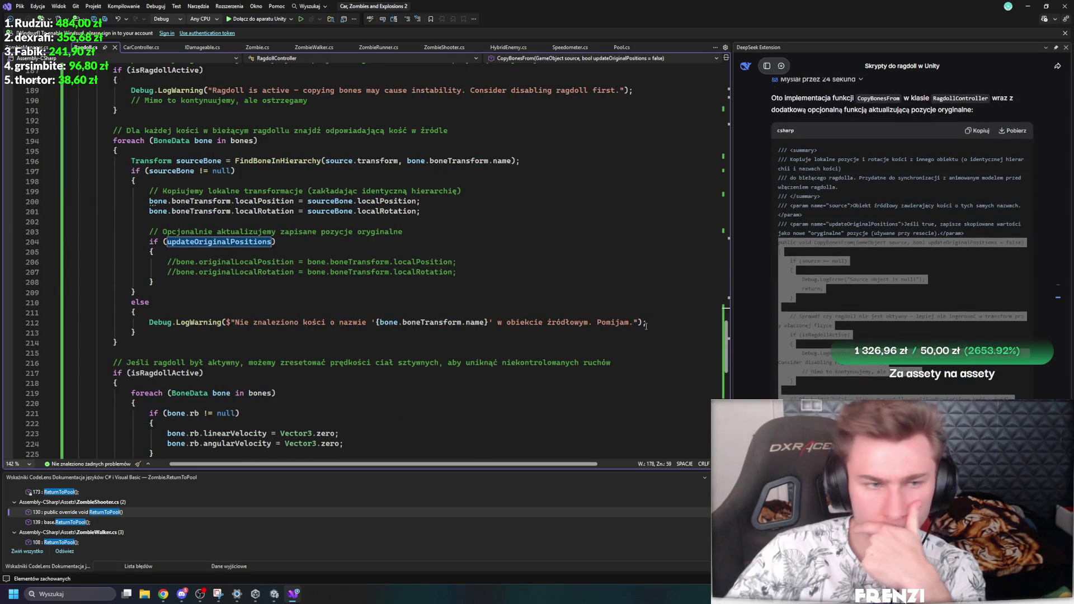
scroll(646, 326, up, 20)
scroll(332, 327, down, 20)
scroll(345, 355, up, 20)
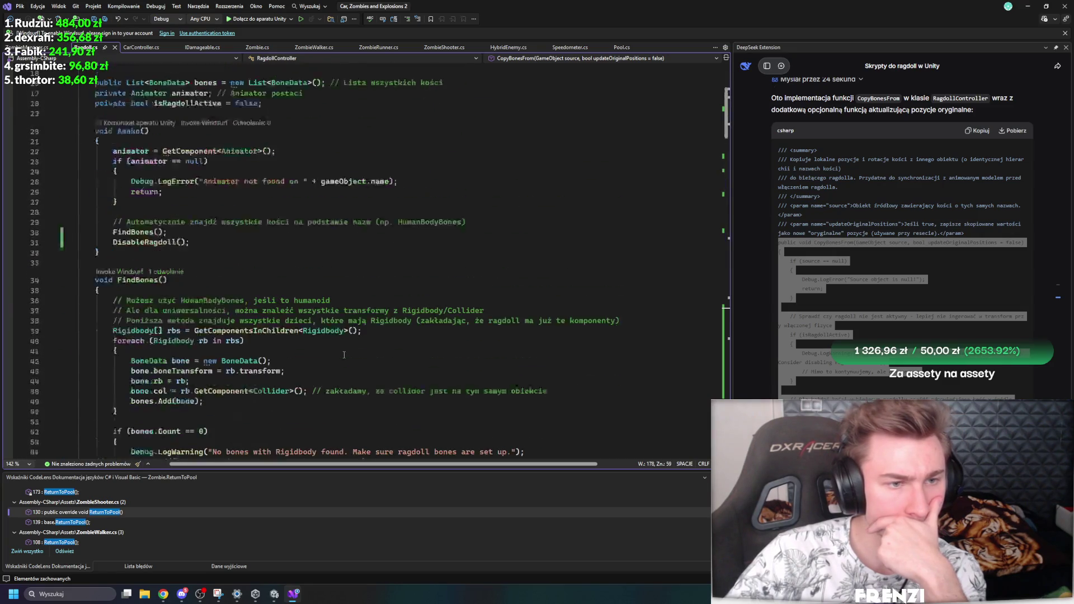
scroll(344, 354, up, 5)
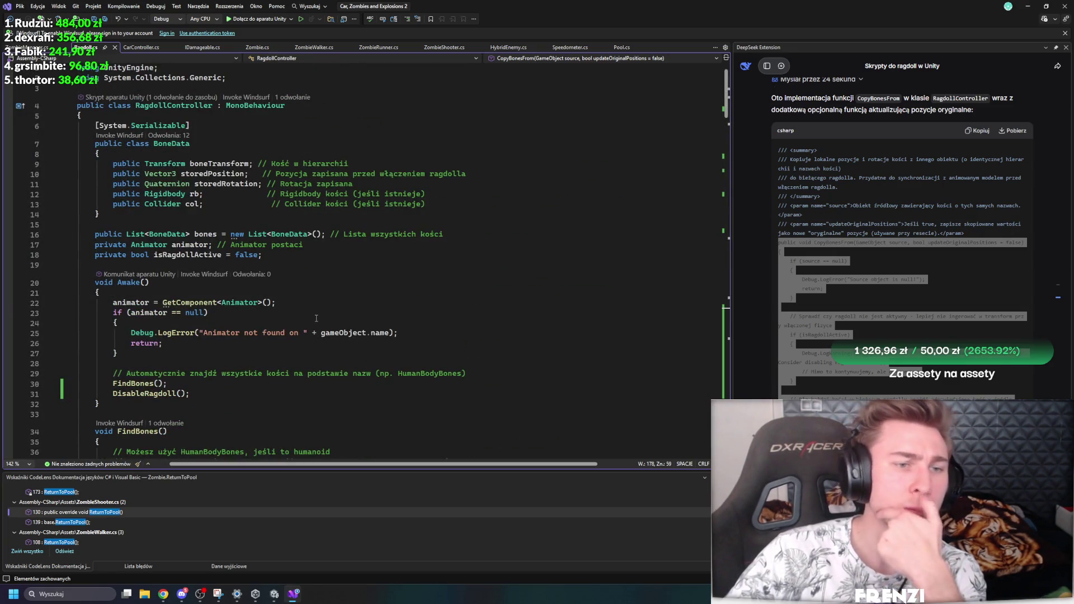
scroll(316, 319, down, 20)
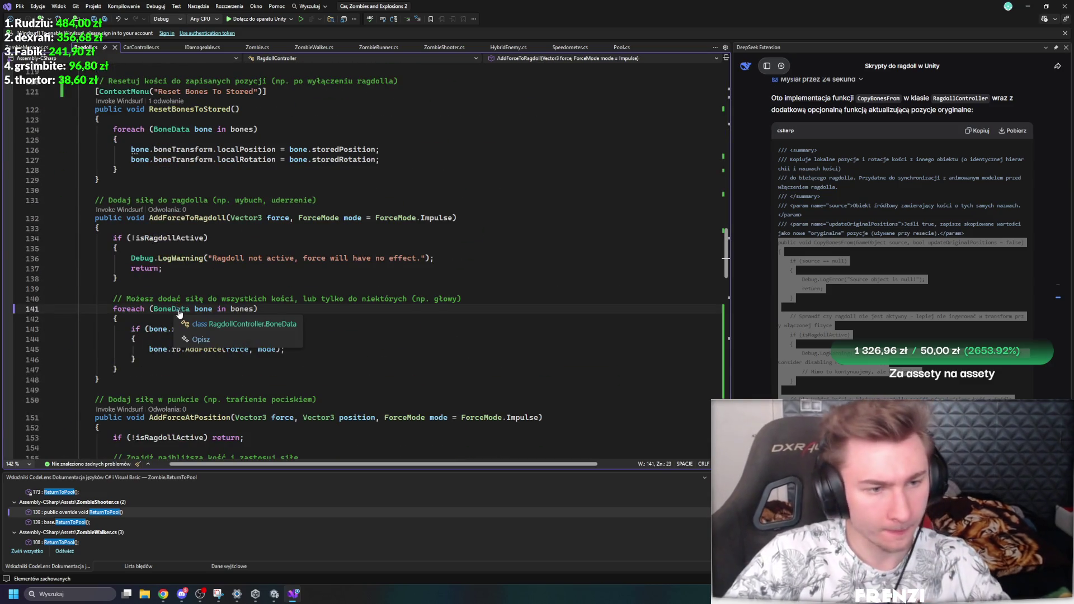
Step: Inspect the BoneData class definition and the CopyBonesFrom method, then return to ZombieManager.cs
key(F12)
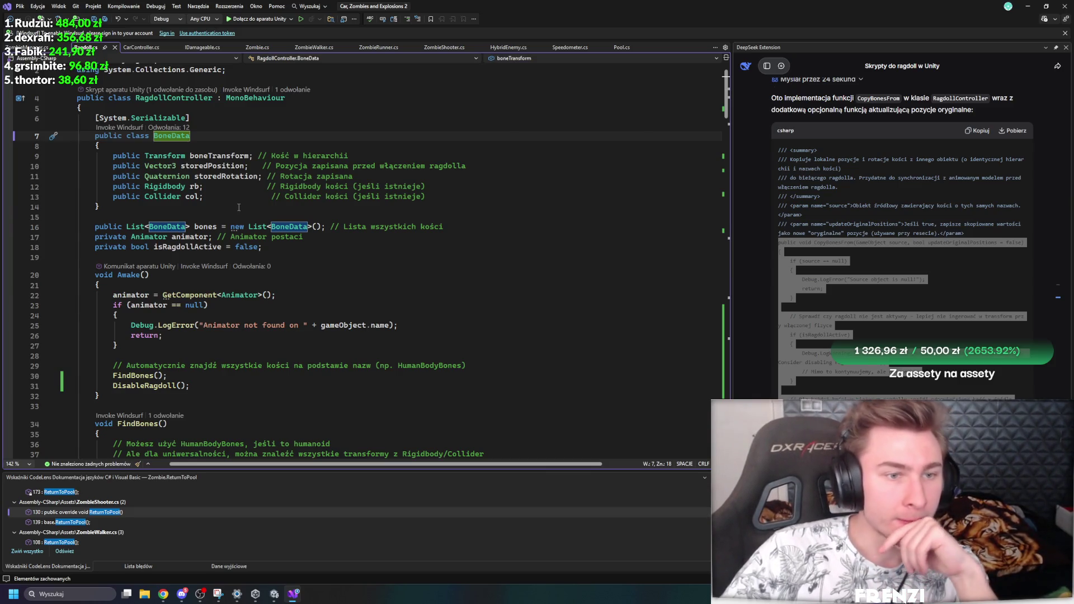
scroll(239, 190, down, 12)
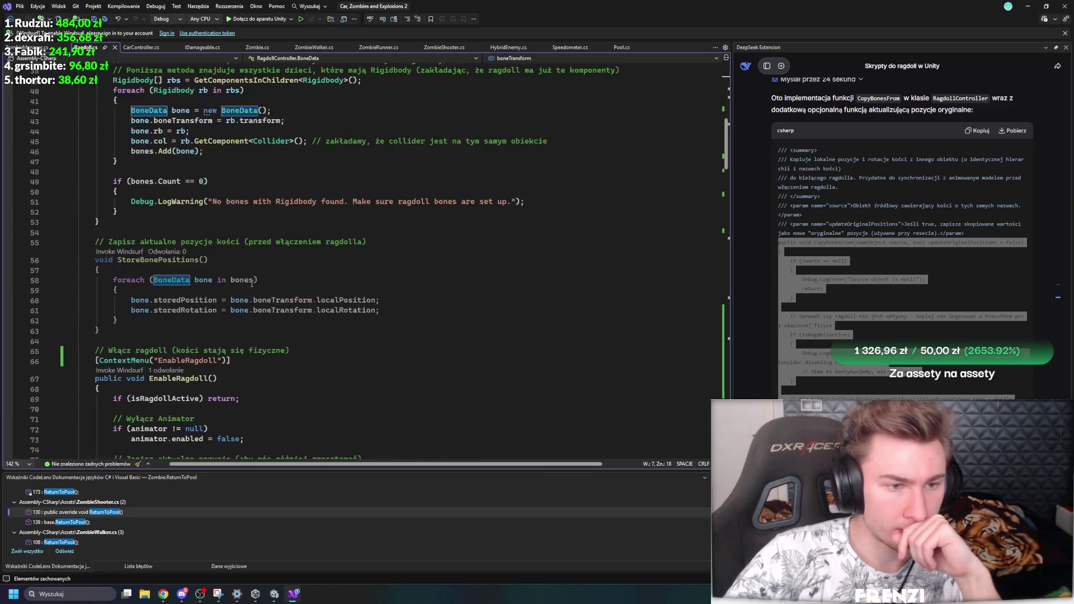
scroll(196, 252, down, 1)
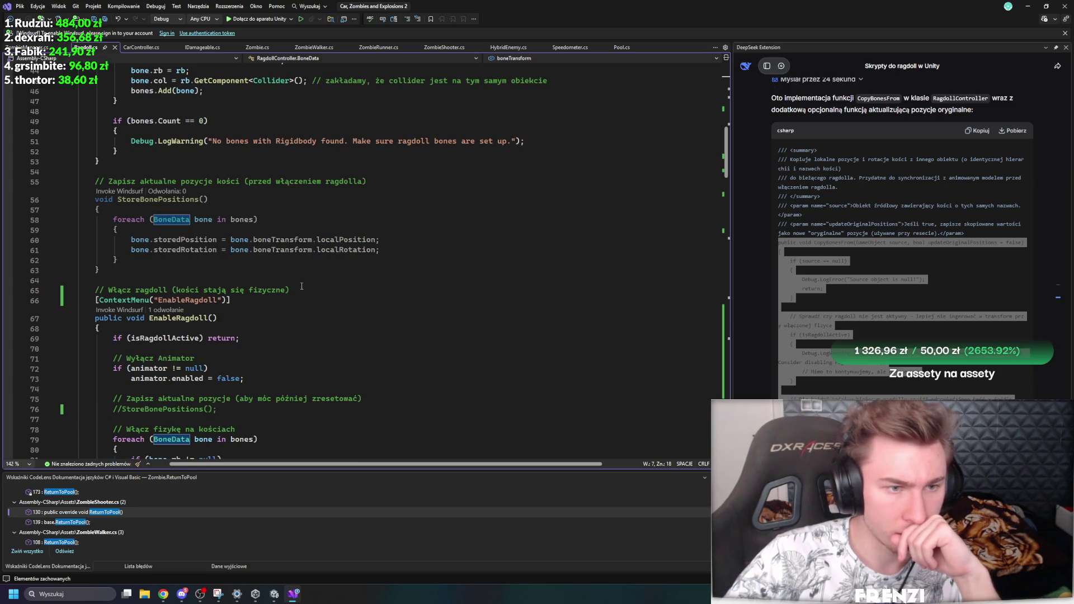
scroll(301, 287, down, 5)
scroll(296, 286, up, 14)
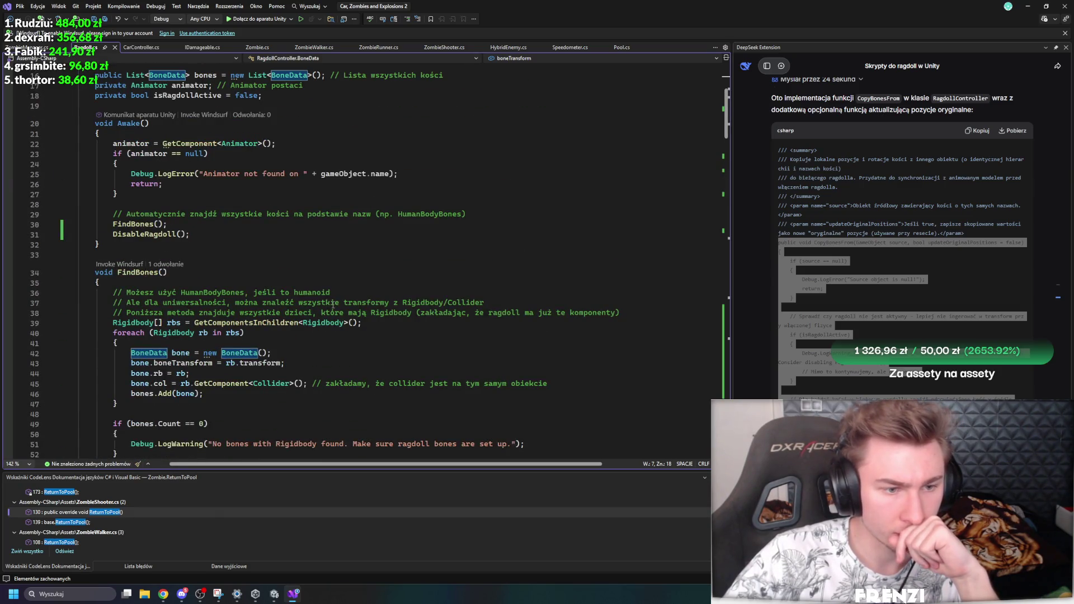
scroll(333, 305, down, 20)
scroll(330, 296, down, 16)
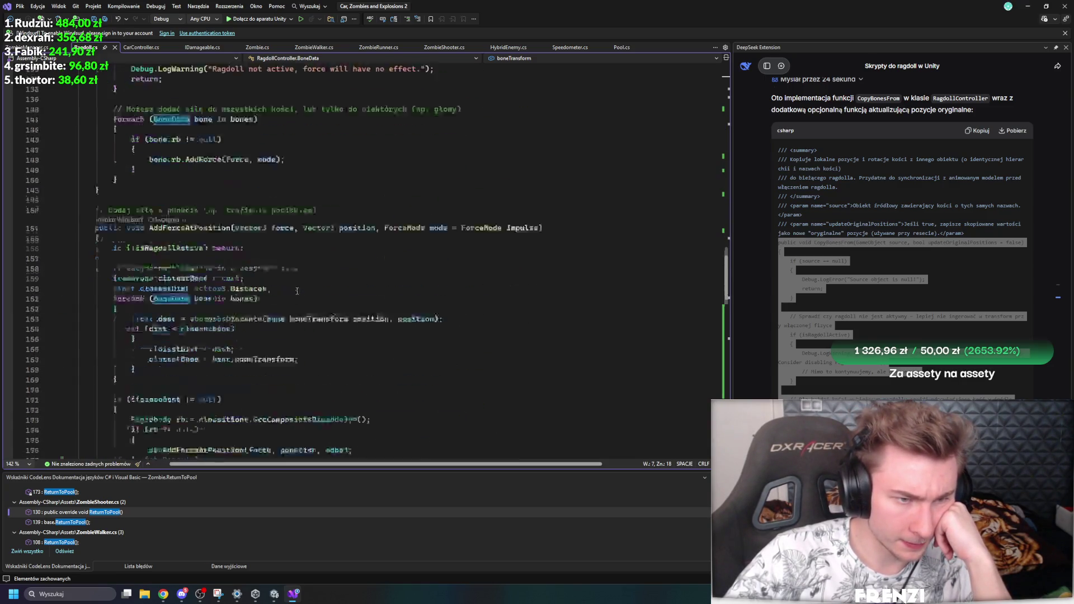
scroll(297, 291, down, 8)
click(282, 298)
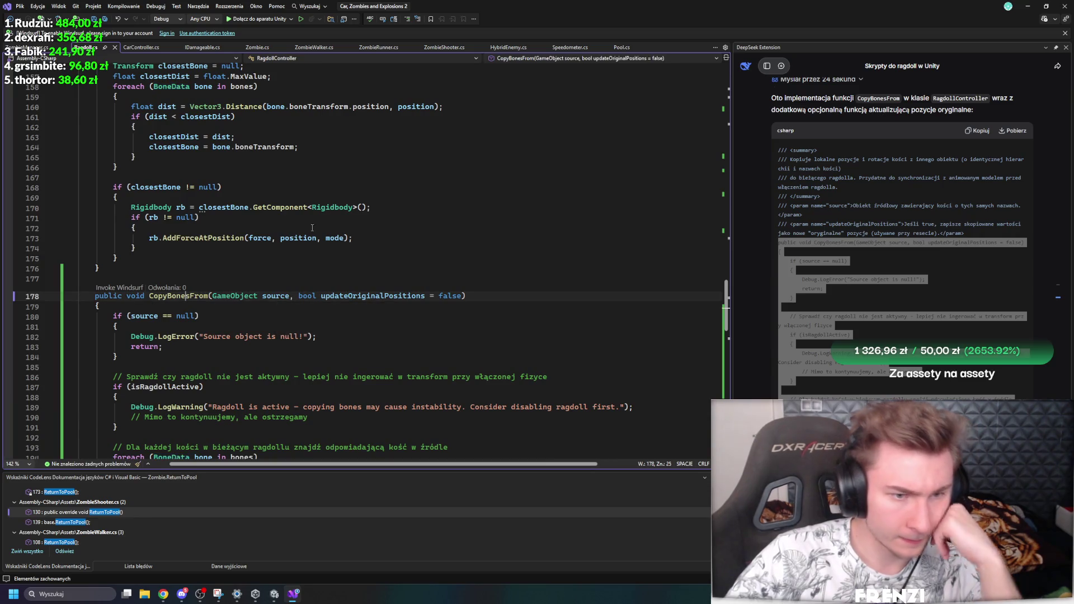
click(512, 187)
click(25, 47)
scroll(274, 283, down, 13)
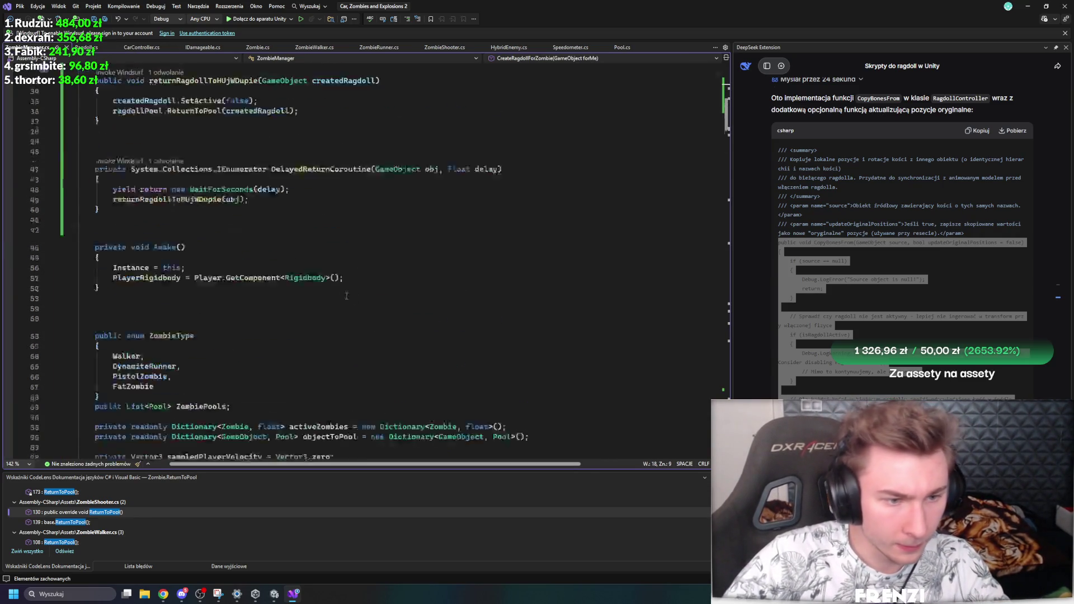
Step: In CreateRagdollForZombie, comment out xdd.ResetBonesToStored() and add an xdd.CopyBonesFrom(forMe) call
scroll(274, 282, up, 13)
click(245, 352)
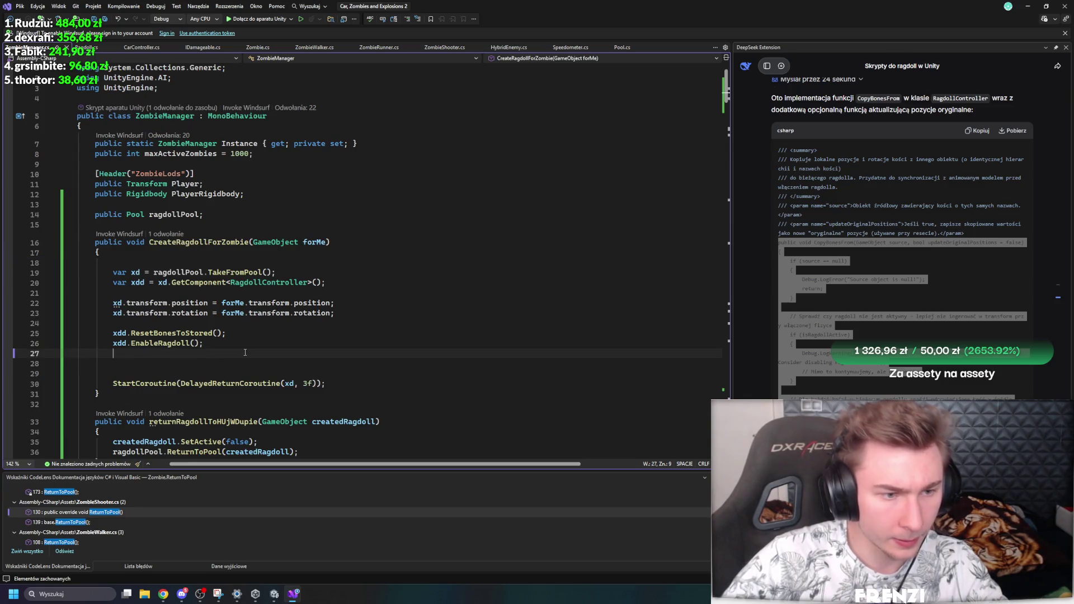
click(249, 332)
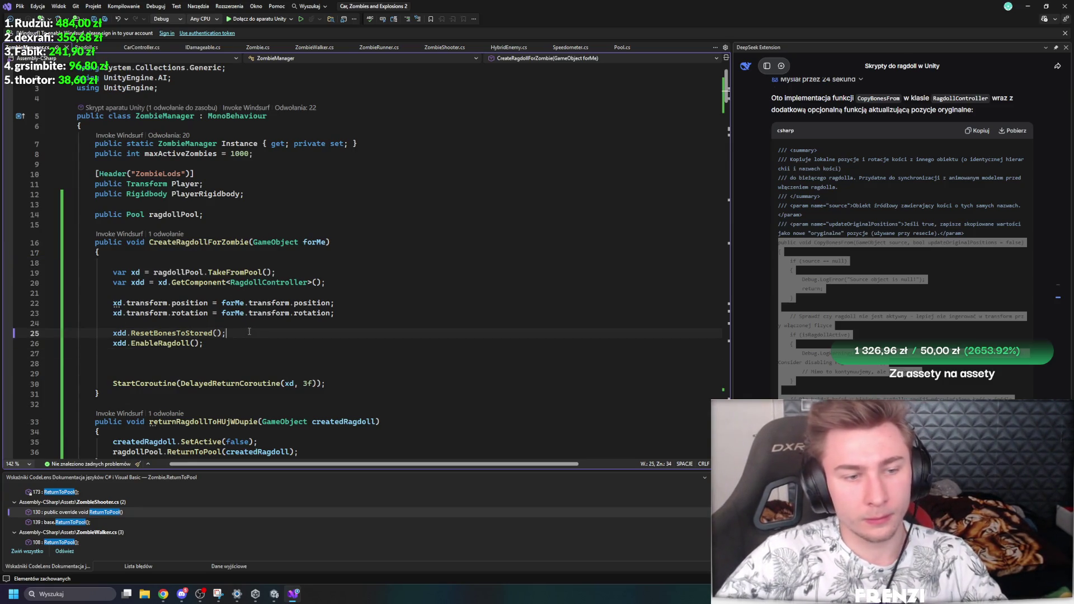
ctrl+click(201, 334)
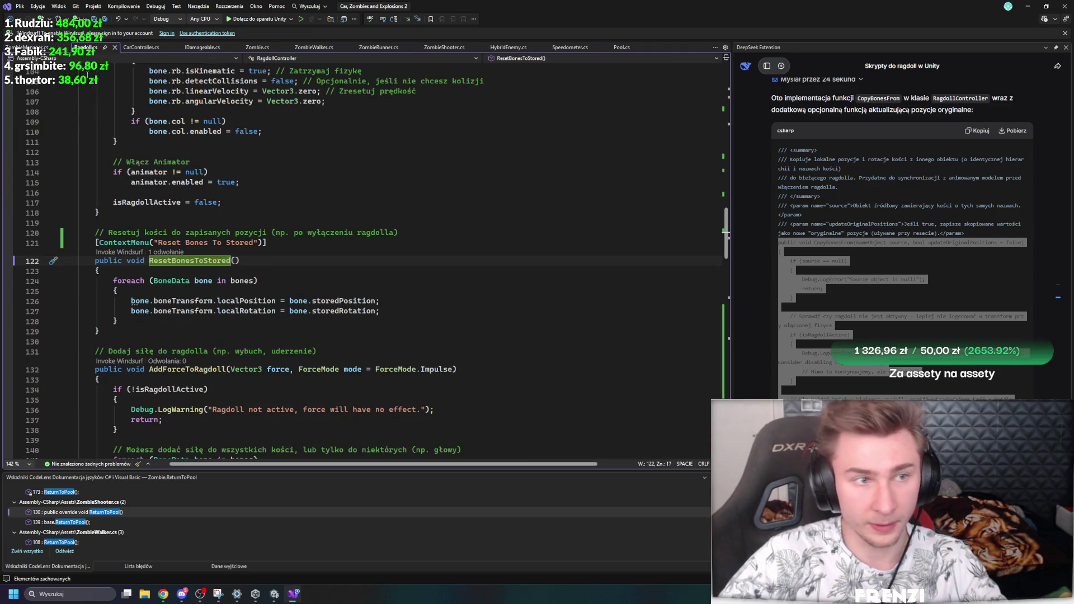
key(ctrl+minus)
text(/)
key(Return)
text(xdd.)
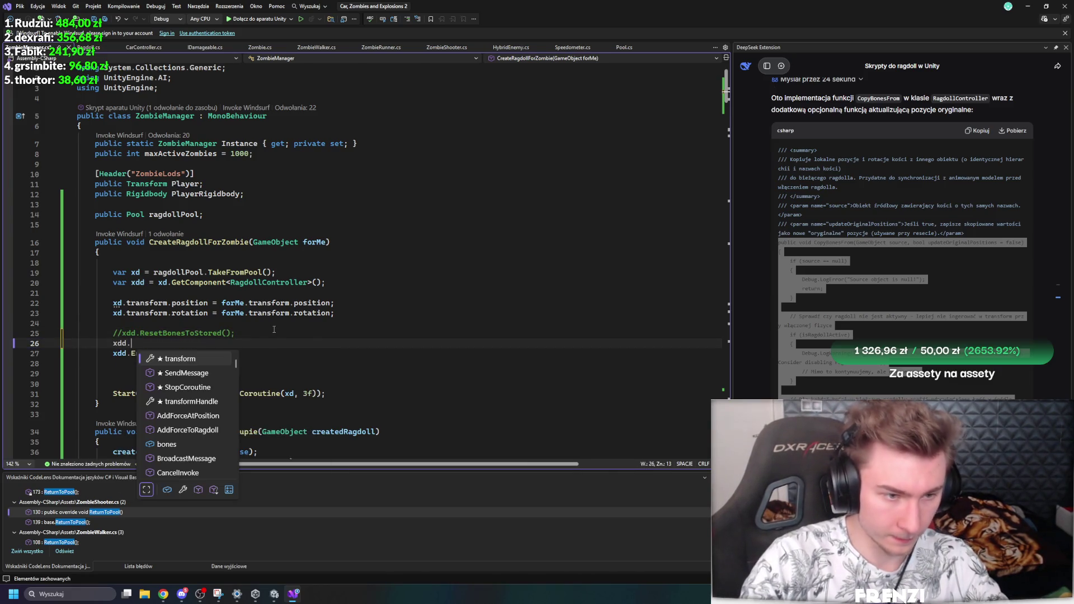
text(CopyBonesFrom(forMe);)
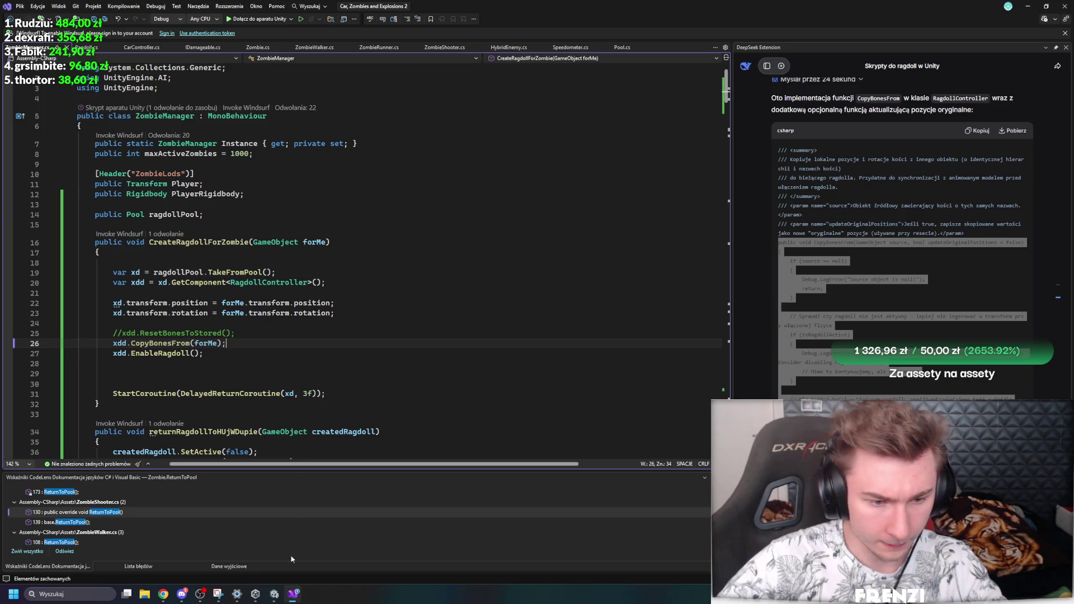
Step: Let Unity reload the updated scripts, glance at RagdollController.cs, and go back to Unity
click(275, 598)
click(507, 318)
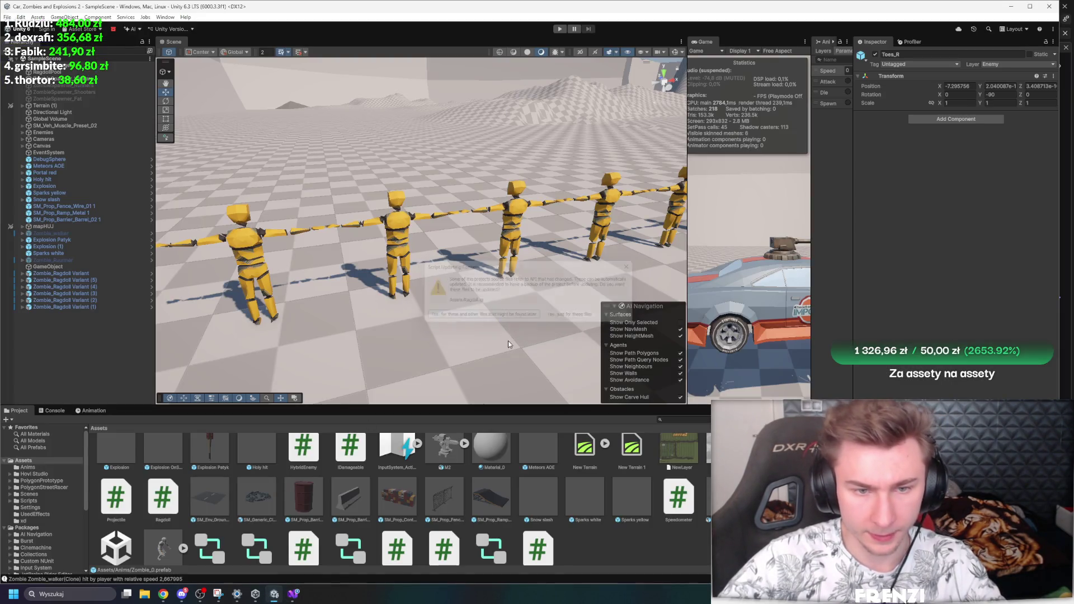
click(297, 579)
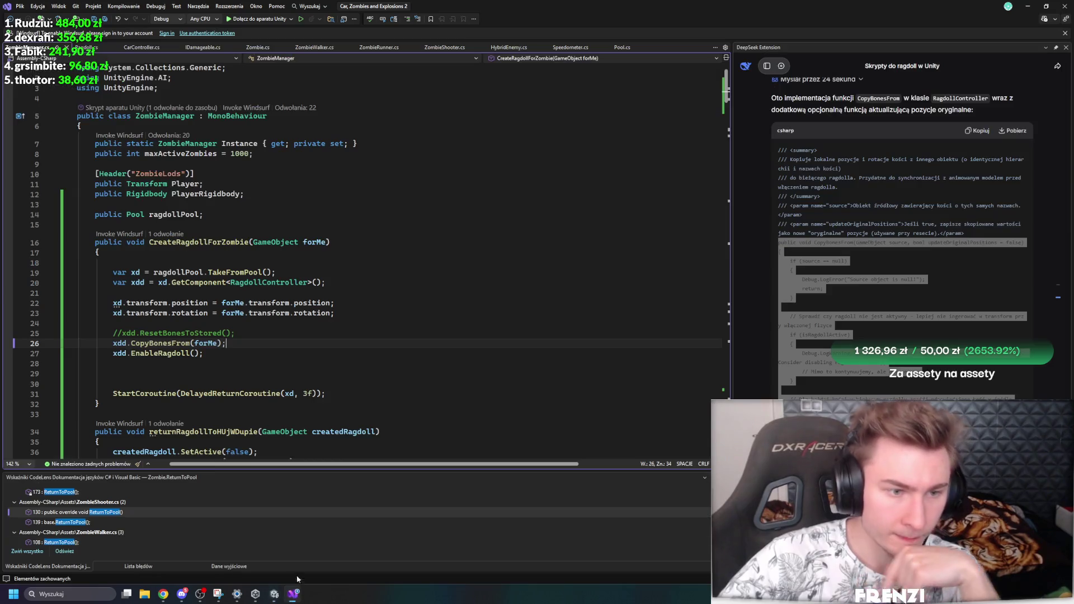
click(79, 47)
scroll(213, 153, down, 20)
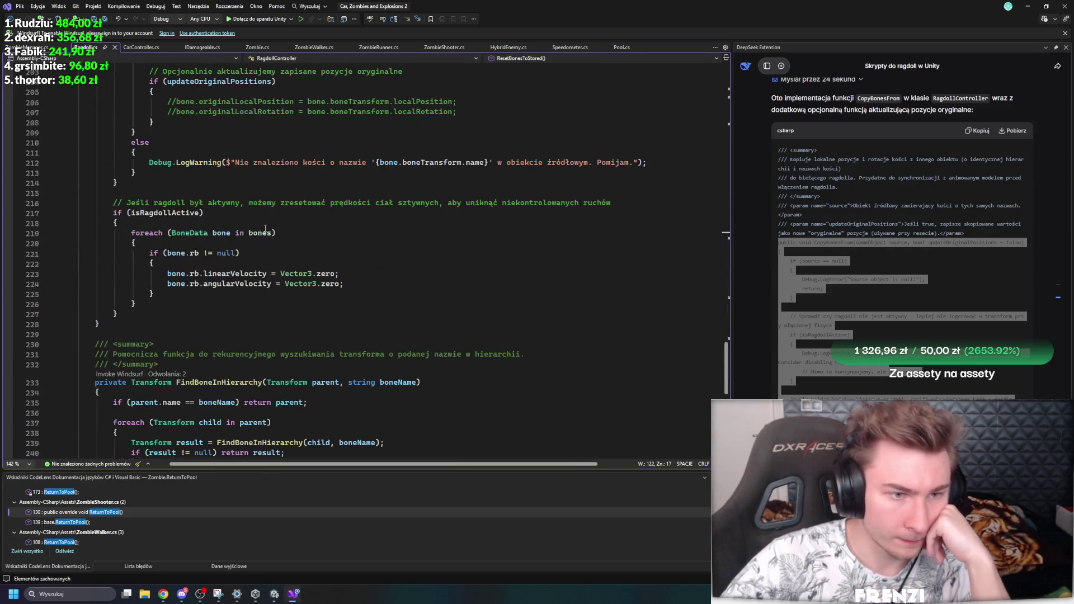
key(alt+Tab)
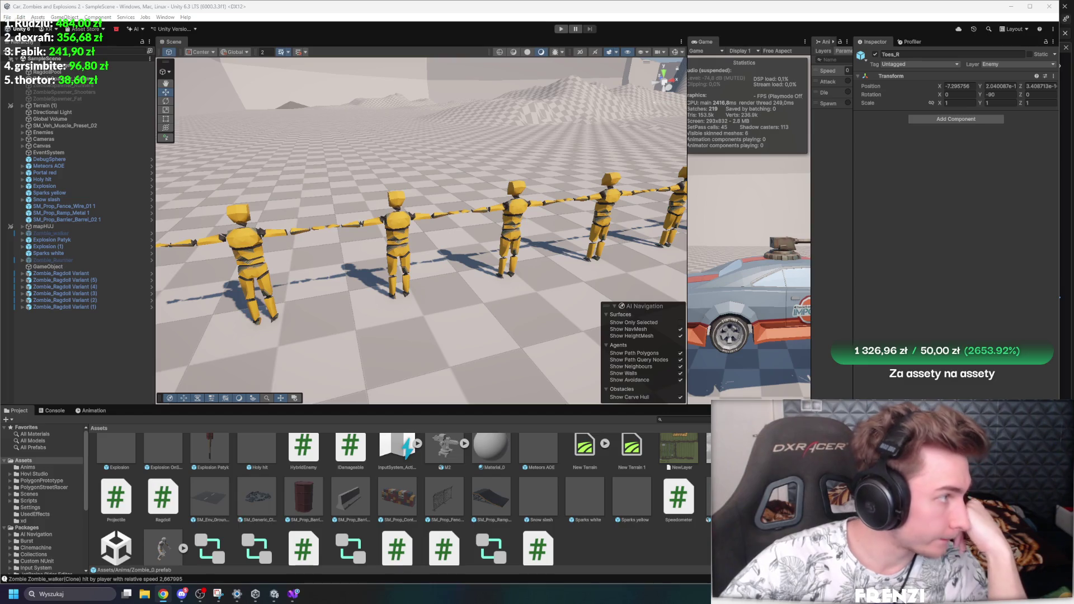
Step: Widen the Game view, enter Play mode and drive the car toward the zombies
click(516, 301)
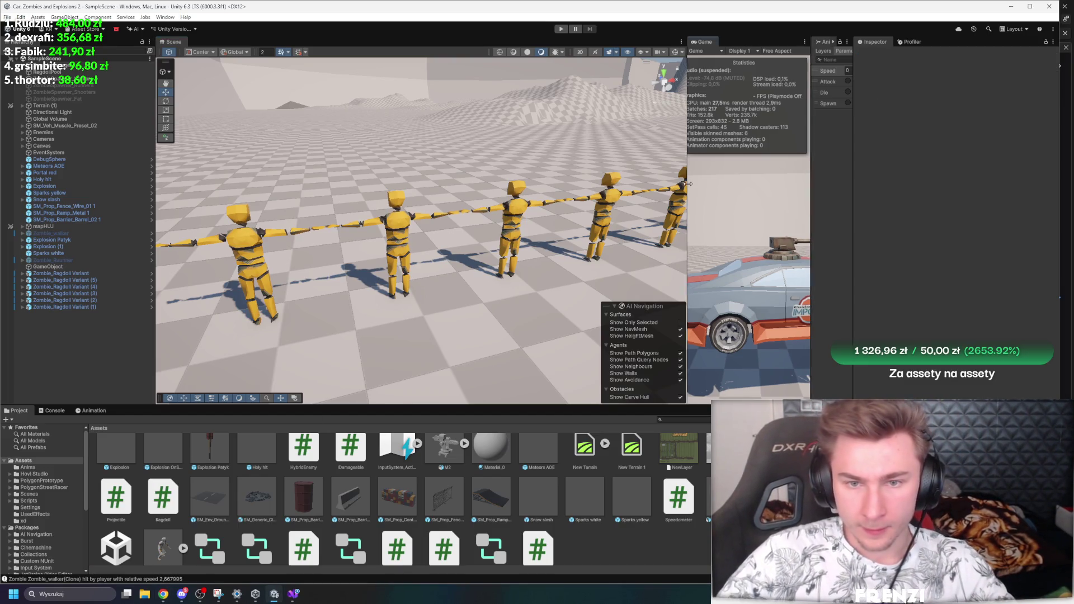
drag(687, 188, 393, 188)
click(562, 28)
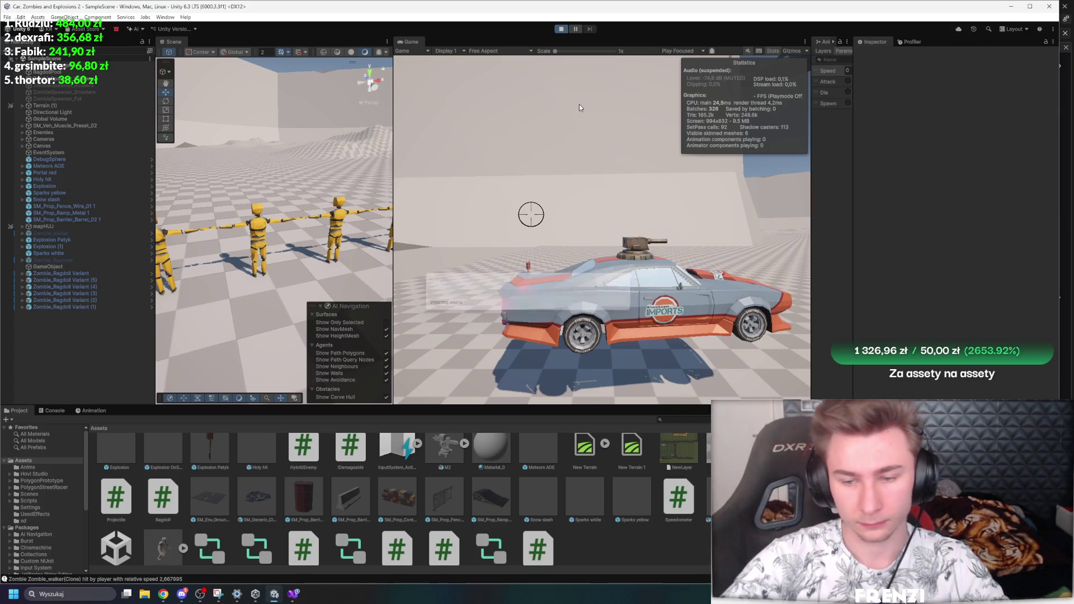
click(610, 151)
key(w)
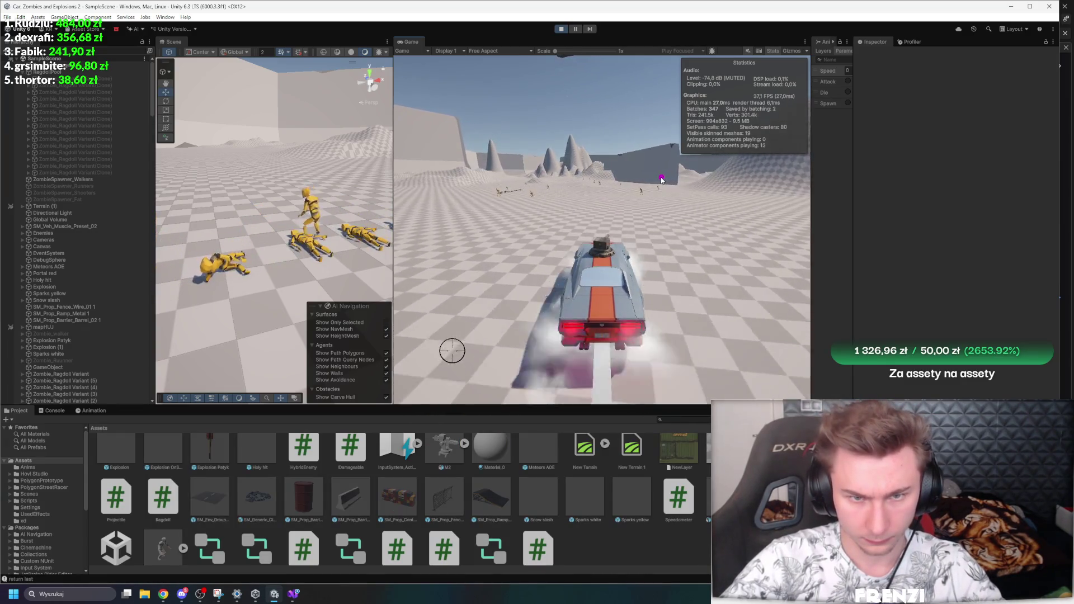
Step: Shoot into both sides of the zombie horde, drift right and left, then stop the game
click(602, 205)
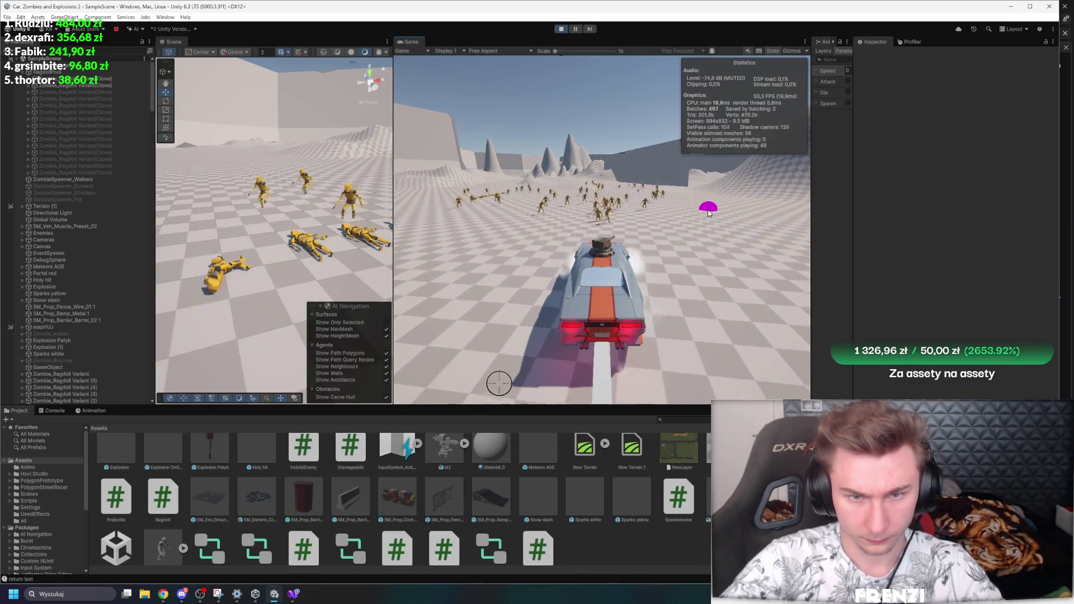
key(shift+space)
click(595, 233)
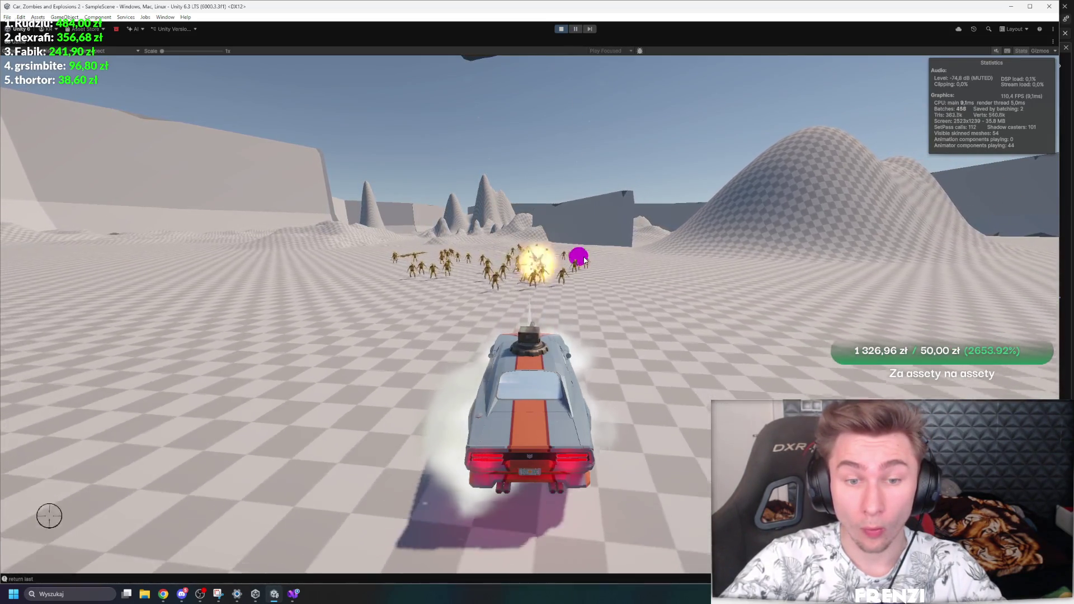
click(537, 275)
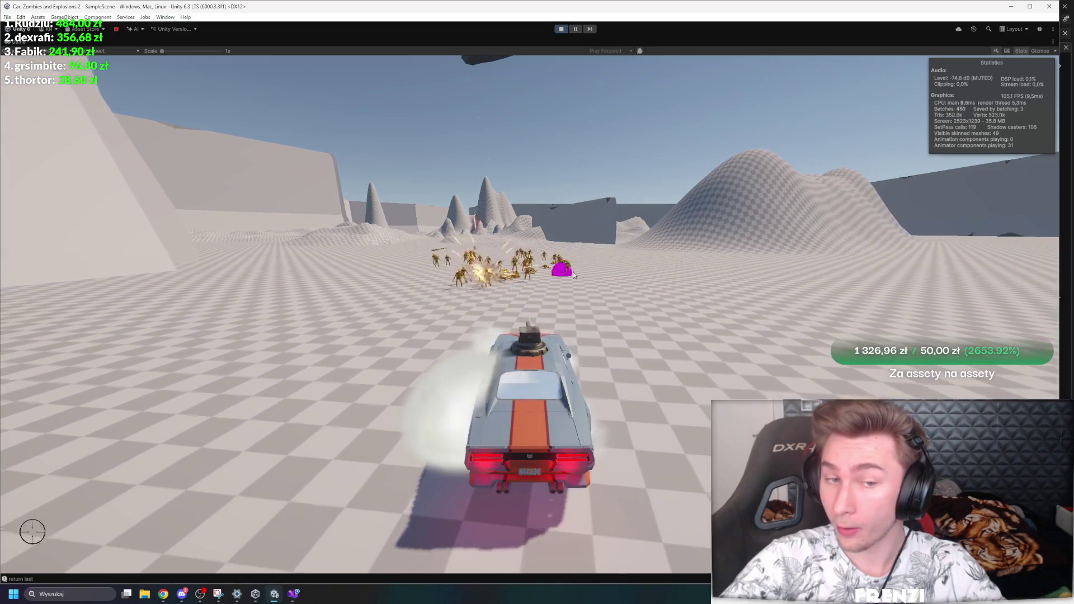
click(466, 284)
click(540, 269)
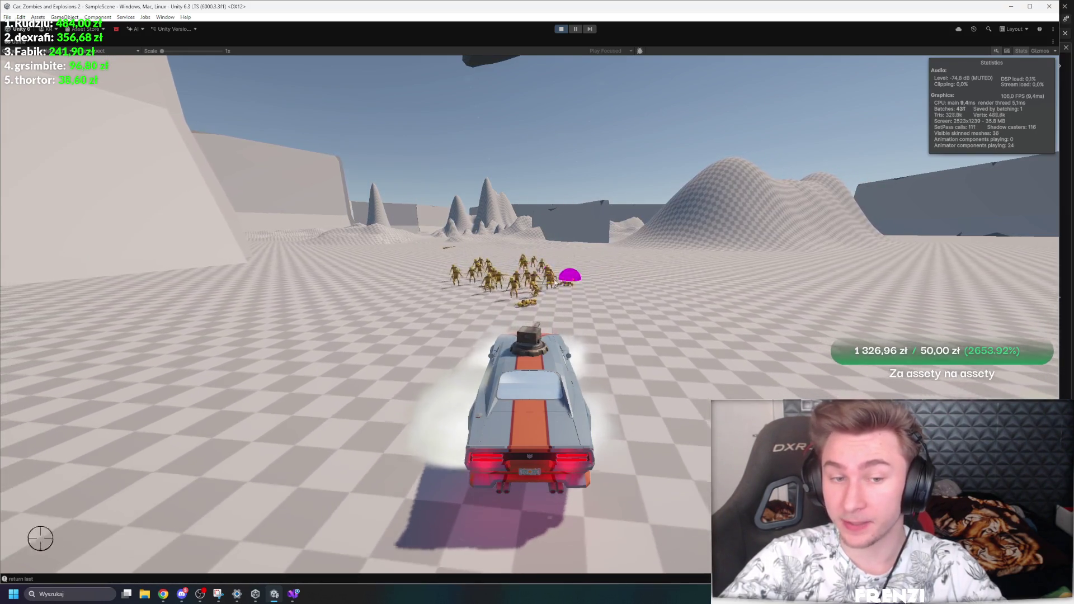
click(461, 280)
click(534, 280)
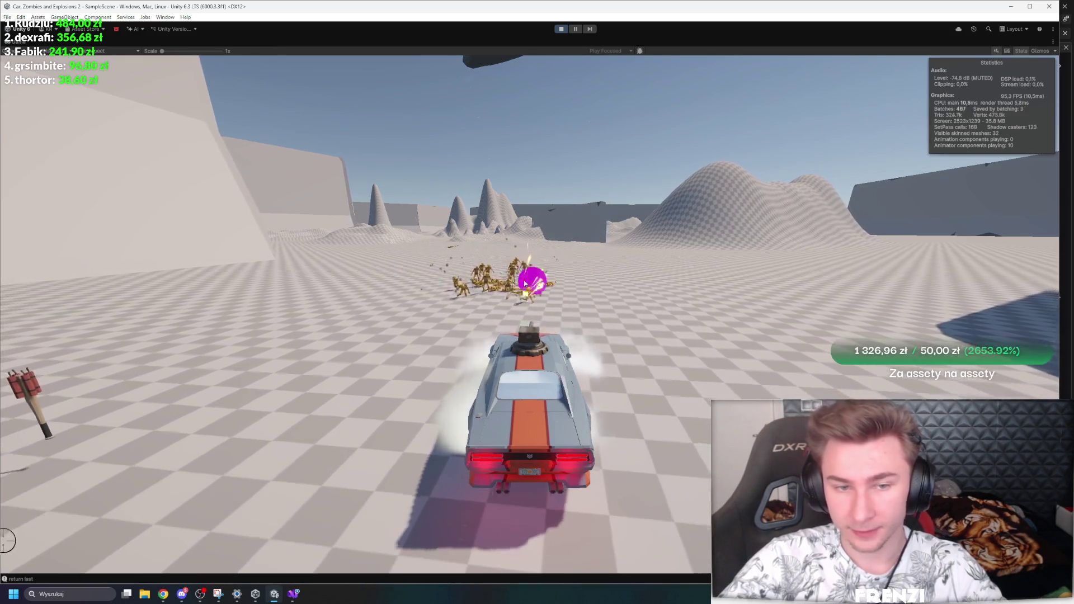
key(d)
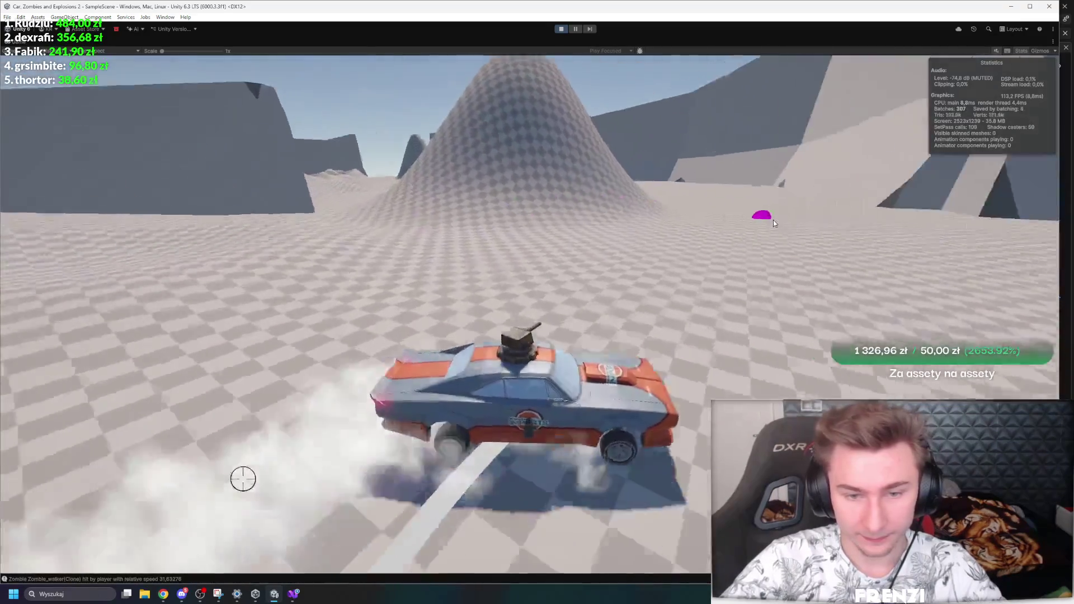
key(a)
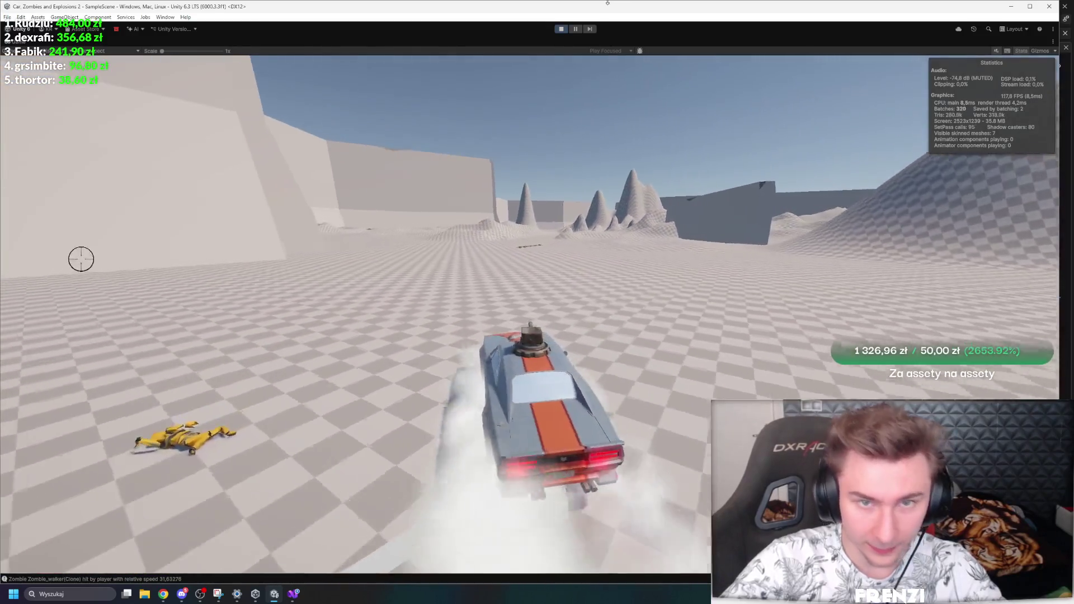
click(565, 29)
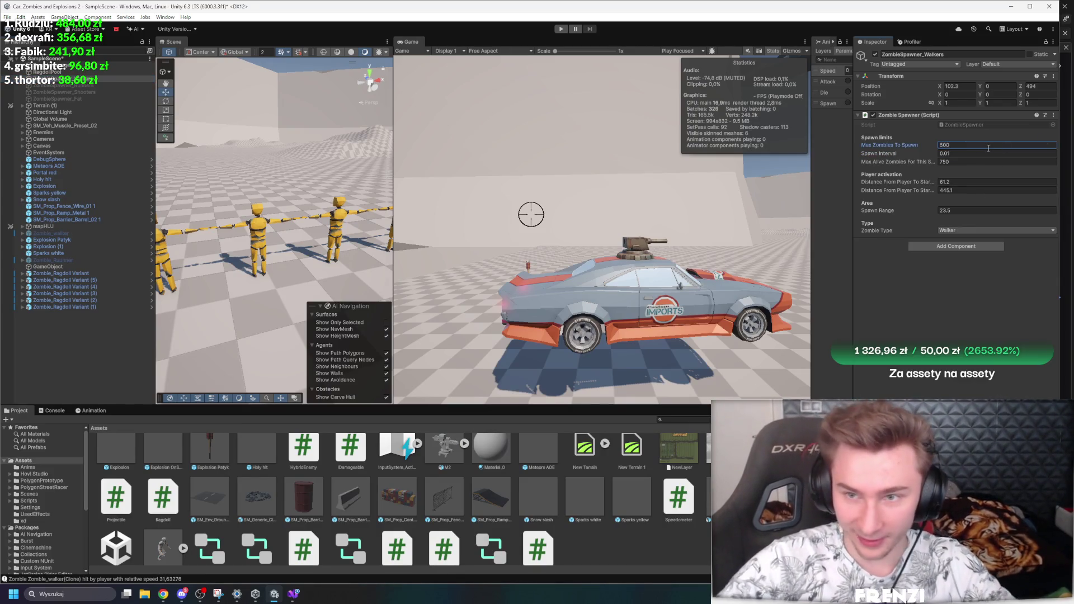
Step: Run a maximized test drive through the 500-zombie horde, attempt a save, and leave Play mode
key(shift+space)
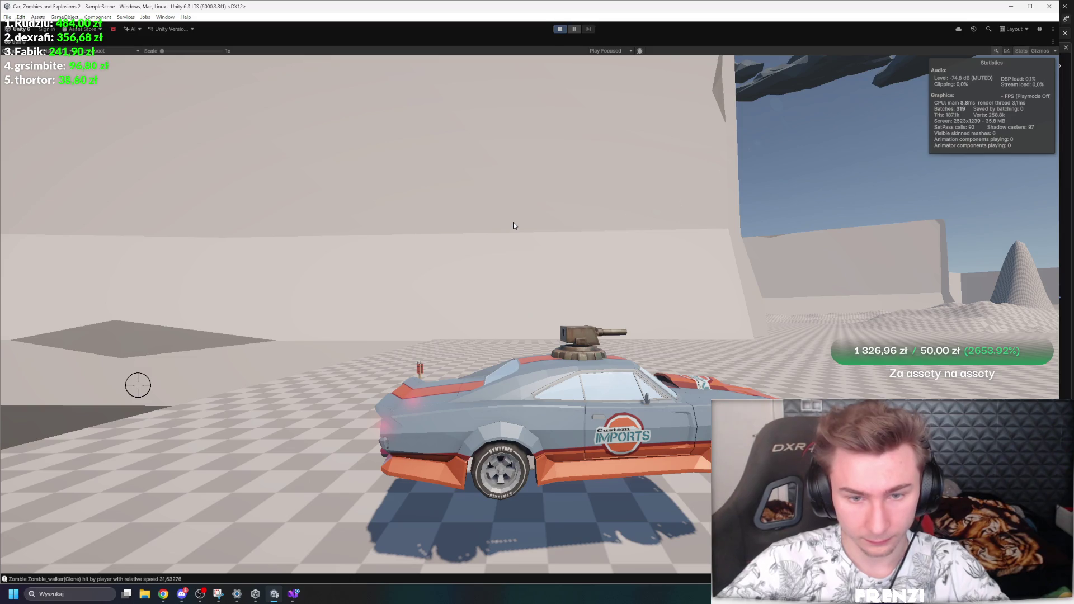
key(w)
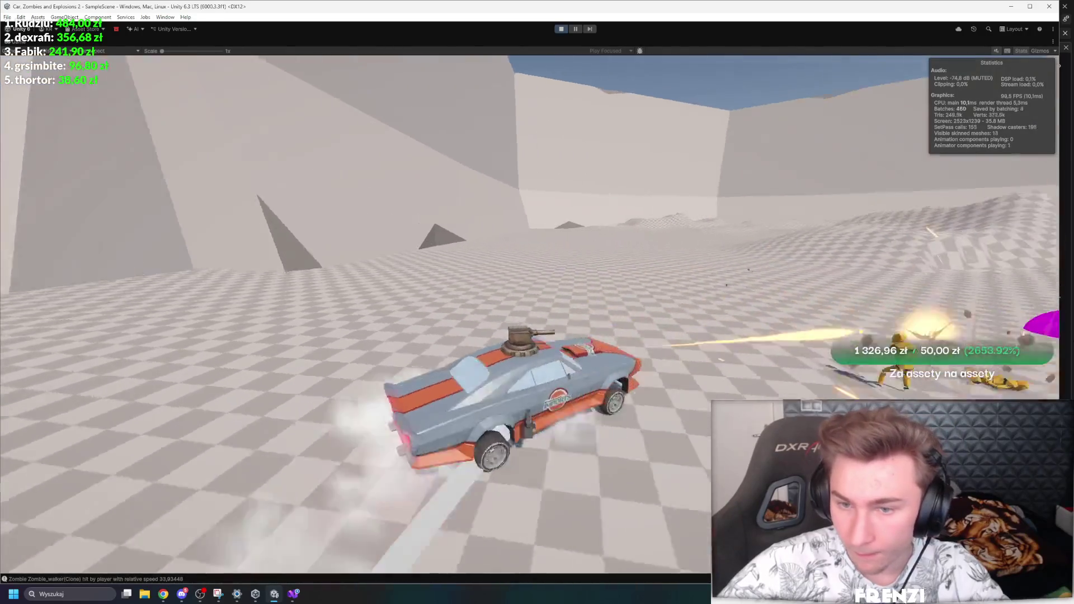
key(ctrl+s)
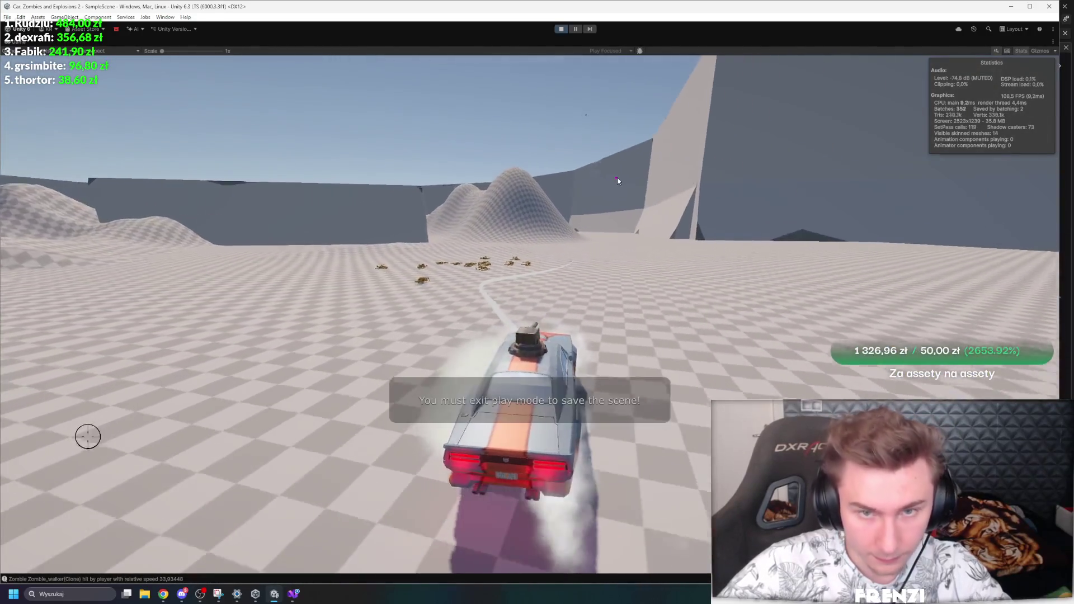
key(ctrl+p)
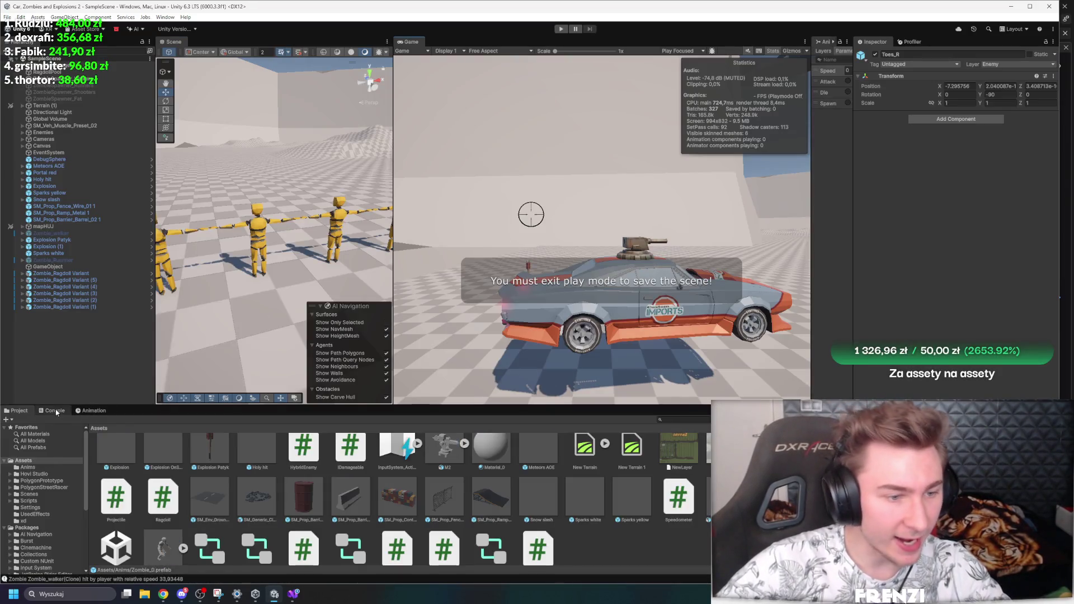
Step: Glance at the Console, run a short maximized test, restore the layout, and switch to Visual Studio
click(56, 412)
click(17, 411)
scroll(560, 460, up, 2)
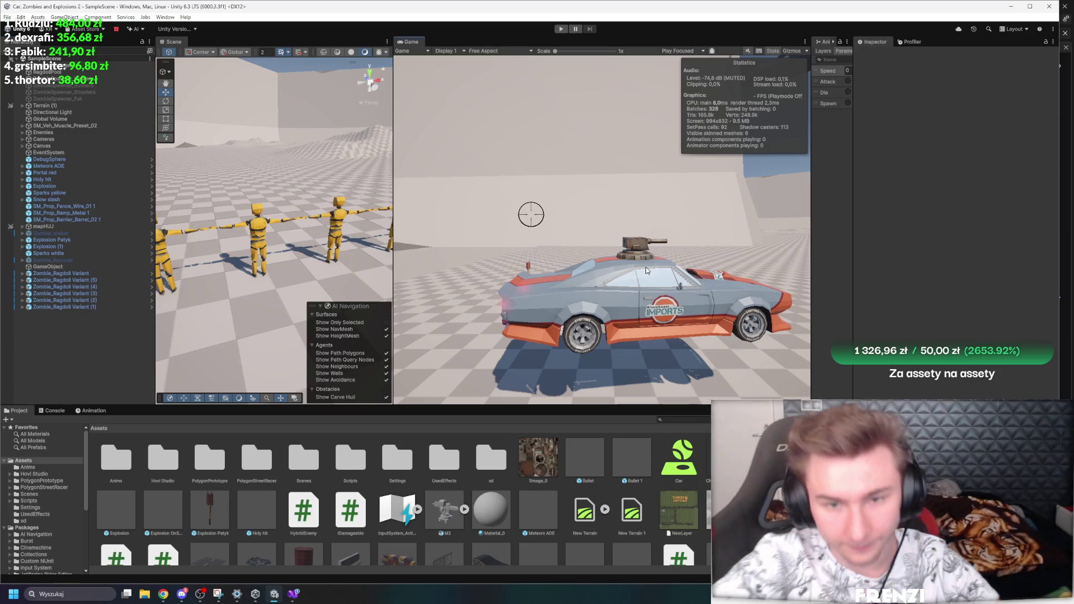
key(shift+space)
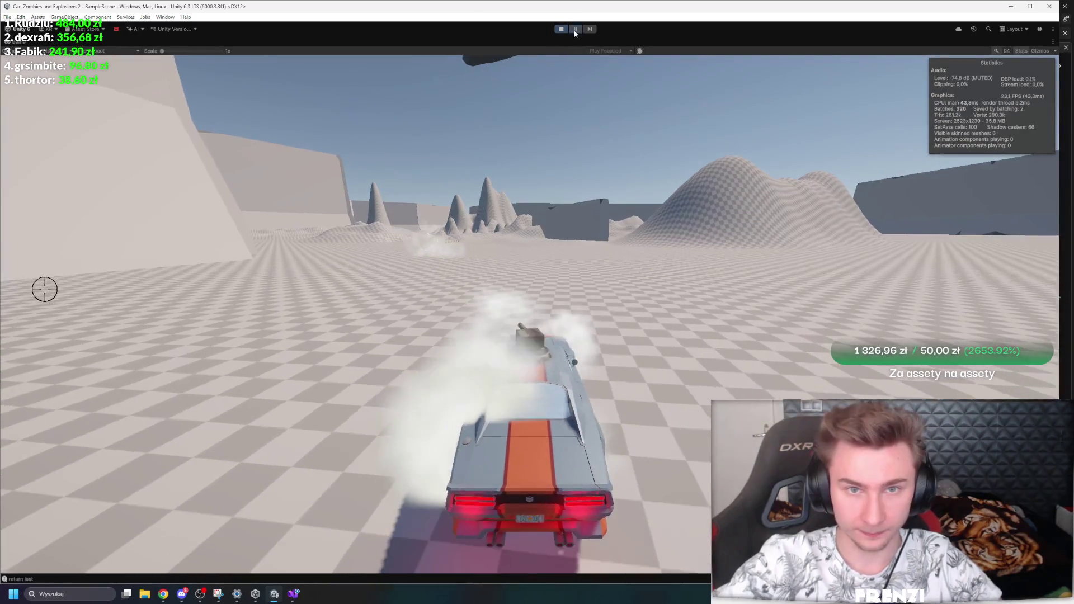
key(shift+space)
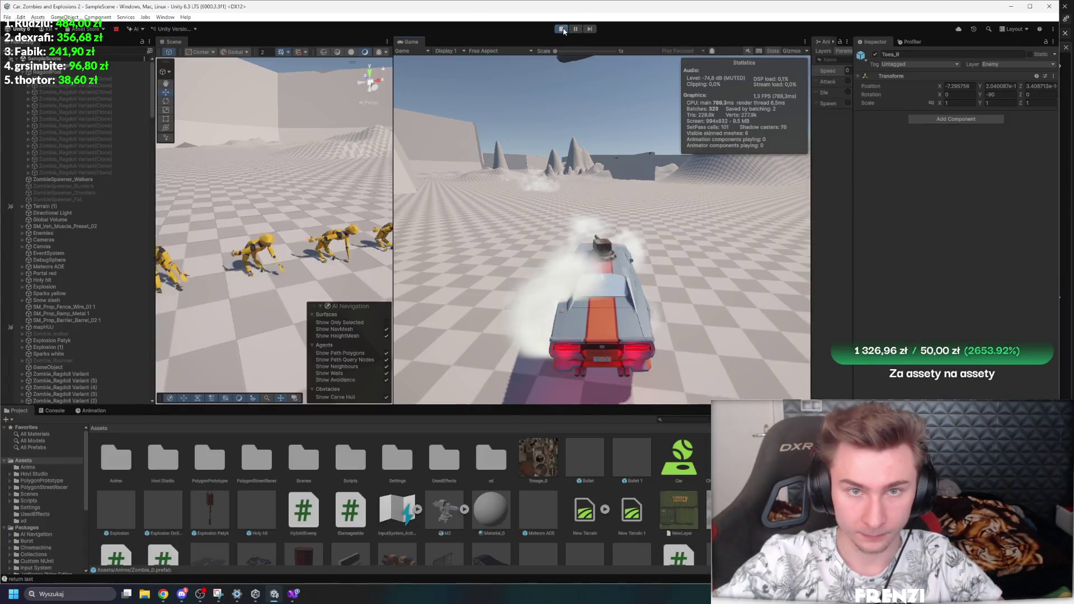
click(293, 594)
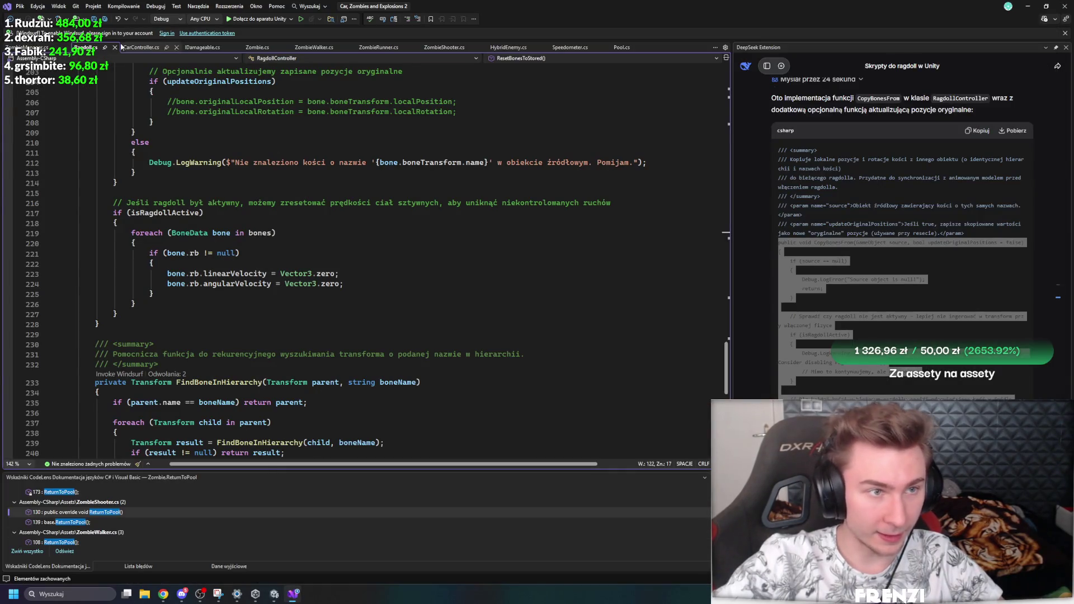
Step: Bring up ZombieRunner.cs, briefly checking Unity before returning to the editor
click(334, 49)
click(378, 47)
scroll(339, 226, down, 5)
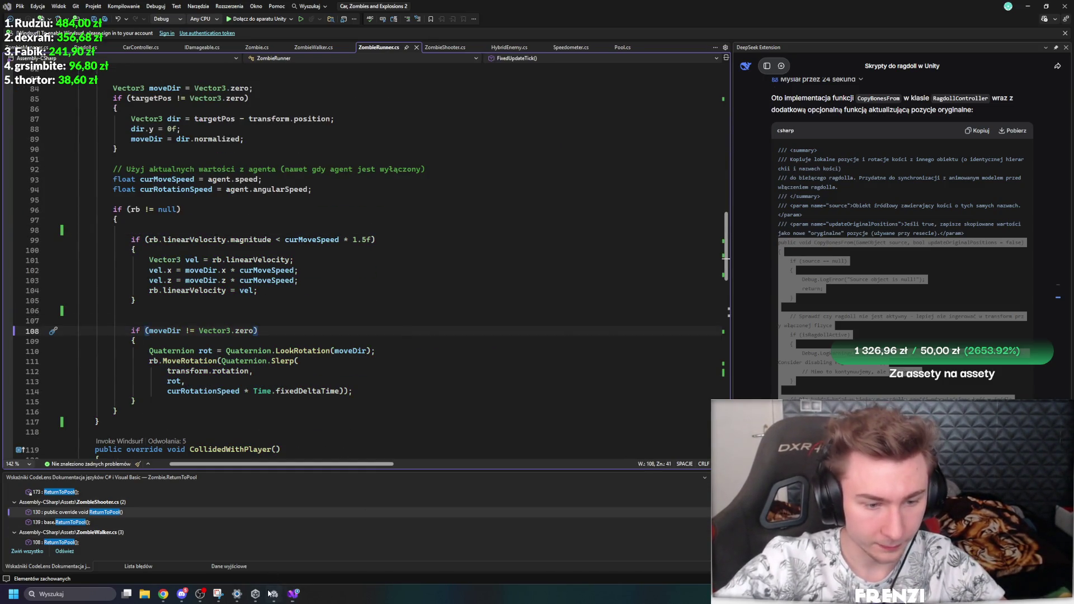
mouse_move(254, 574)
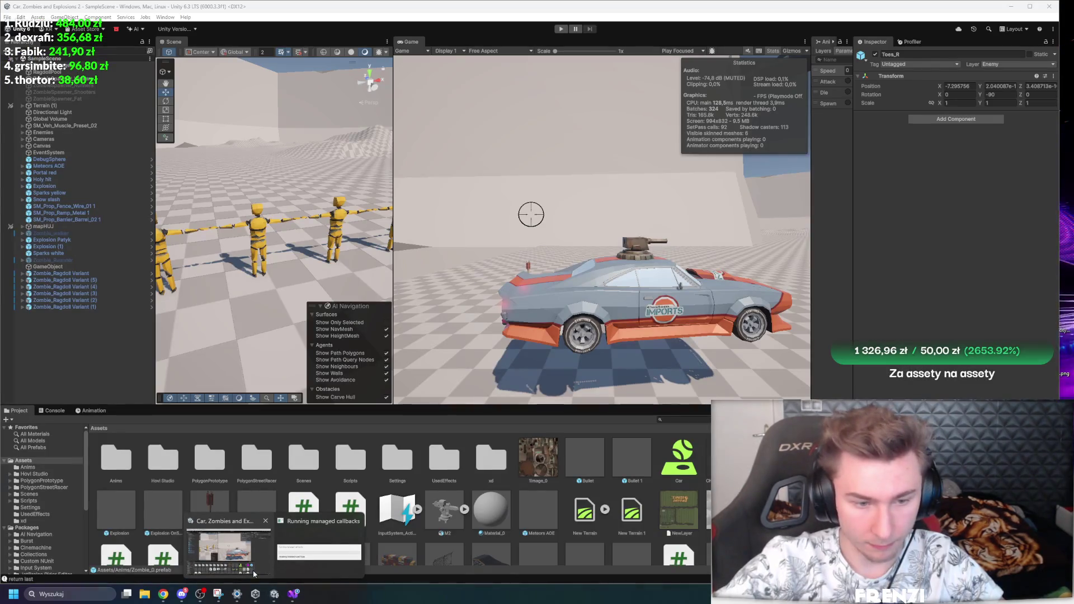
click(254, 574)
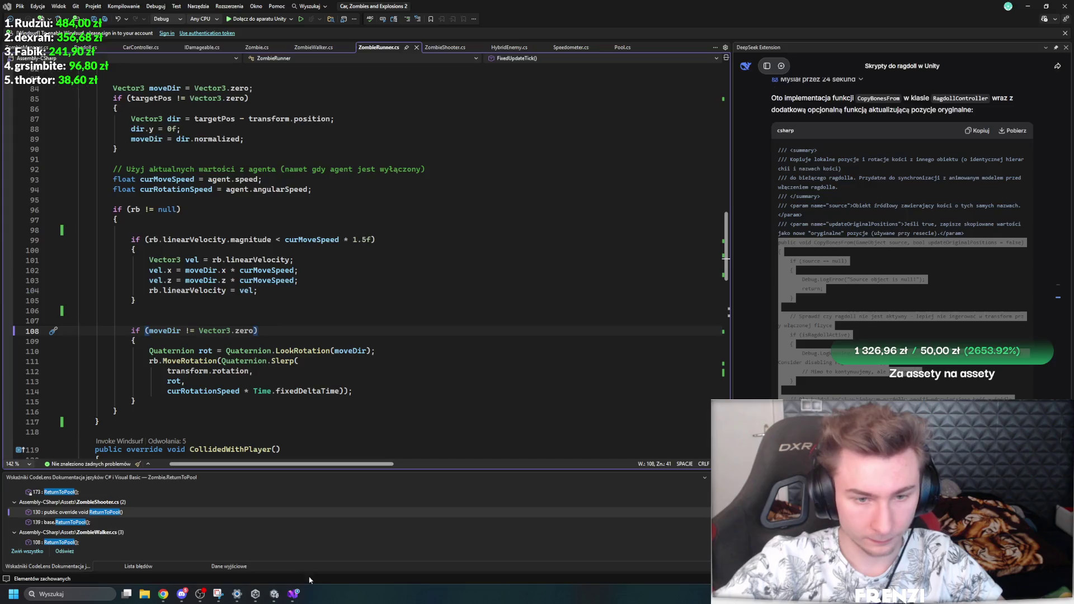
click(290, 600)
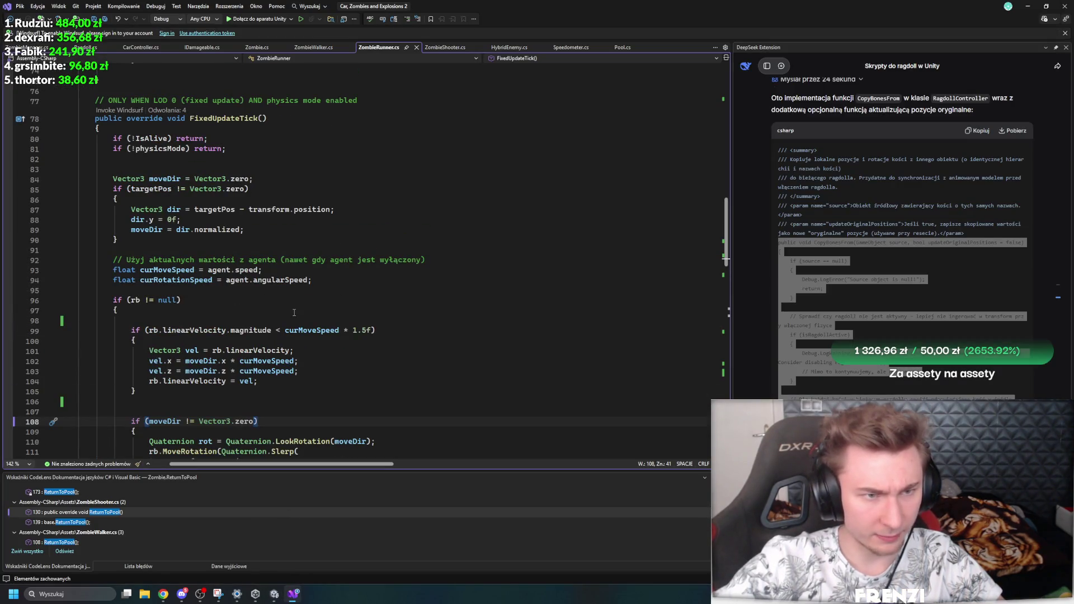
Step: Scroll through ZombieRunner's Tick, FixedUpdateTick and AttackEvent code, then return to Unity
scroll(308, 315, up, 14)
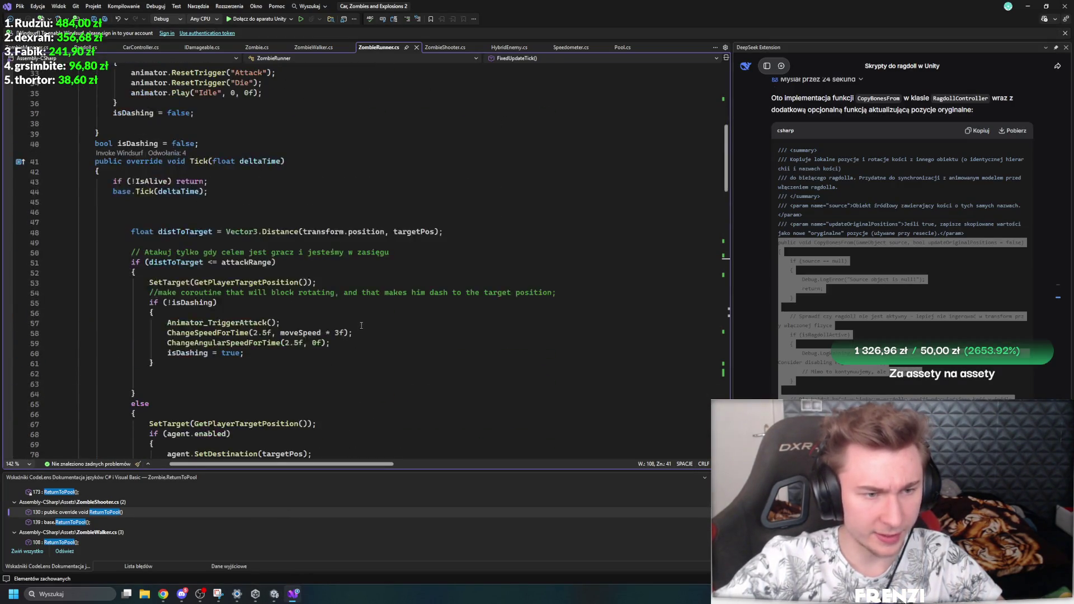
scroll(354, 324, down, 16)
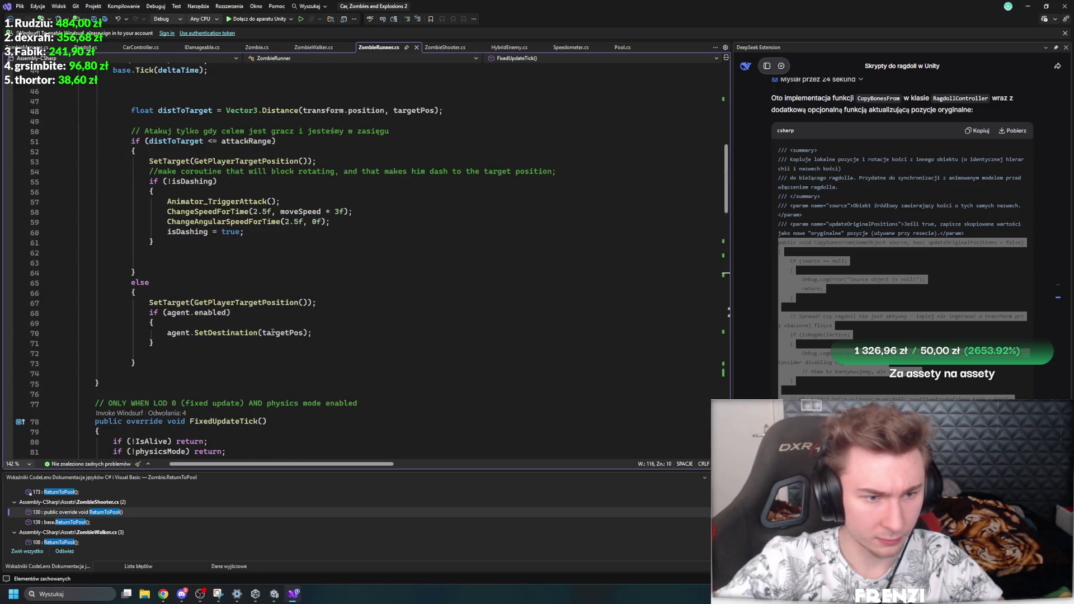
scroll(155, 323, up, 2)
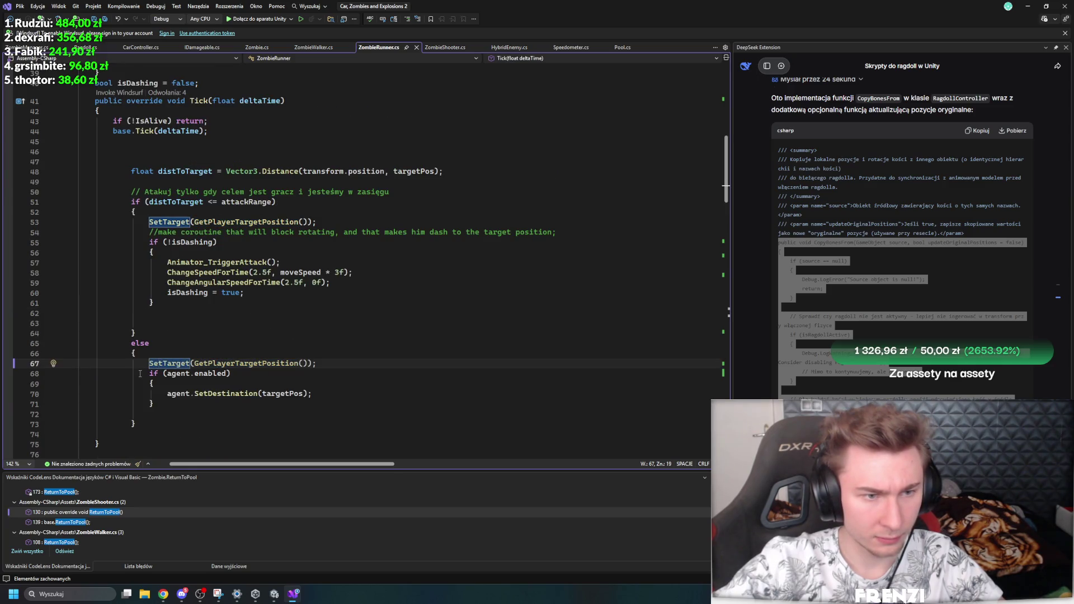
scroll(140, 374, down, 20)
scroll(168, 358, up, 7)
scroll(186, 352, down, 3)
scroll(186, 351, up, 4)
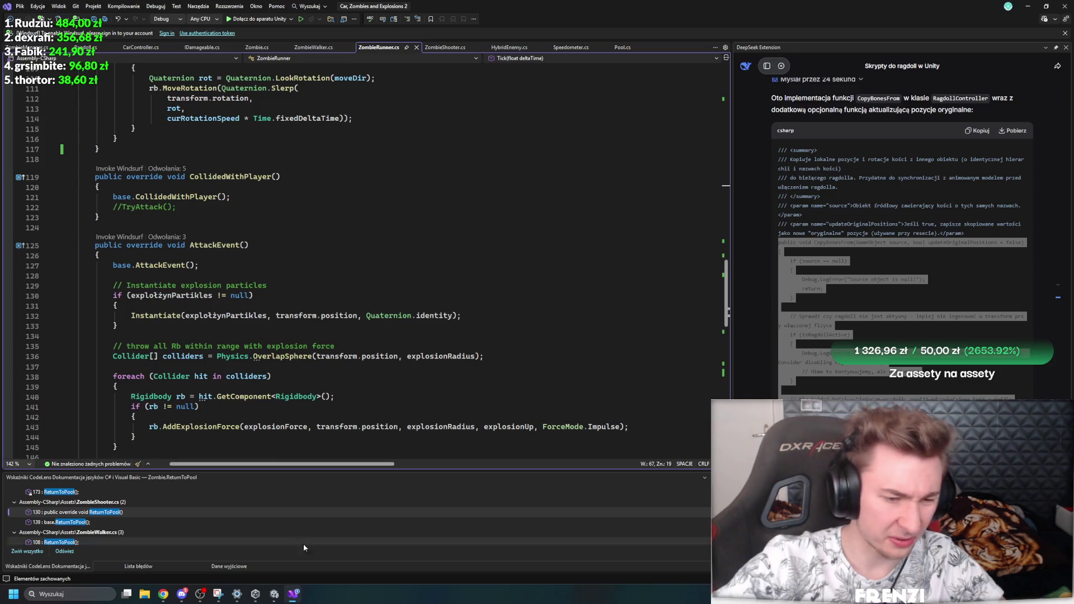
click(277, 596)
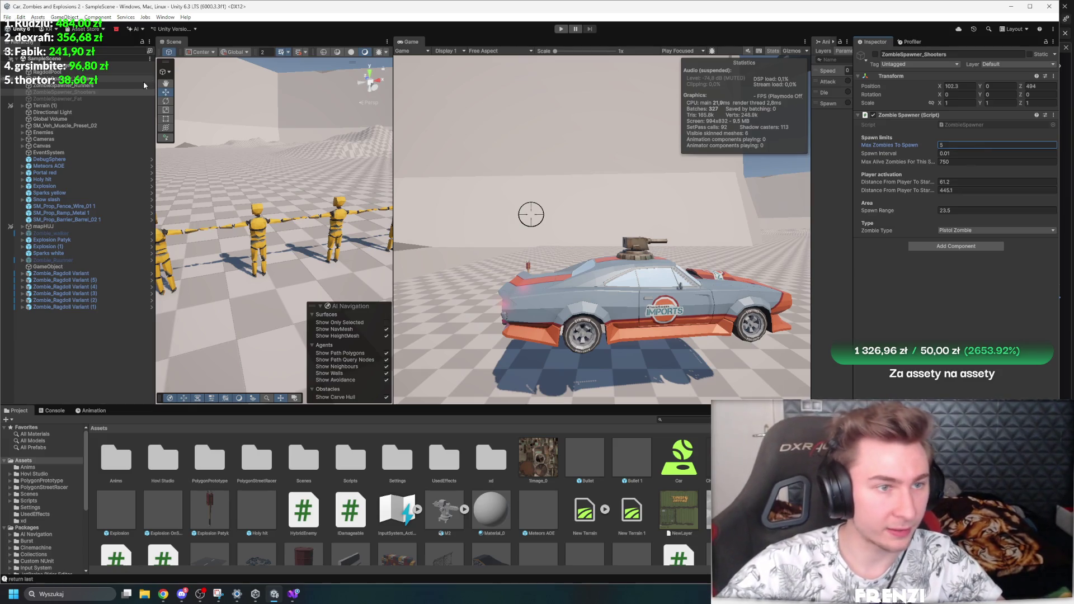
Step: Maximize the Game view and start a new test drive of the turret car
key(shift+space)
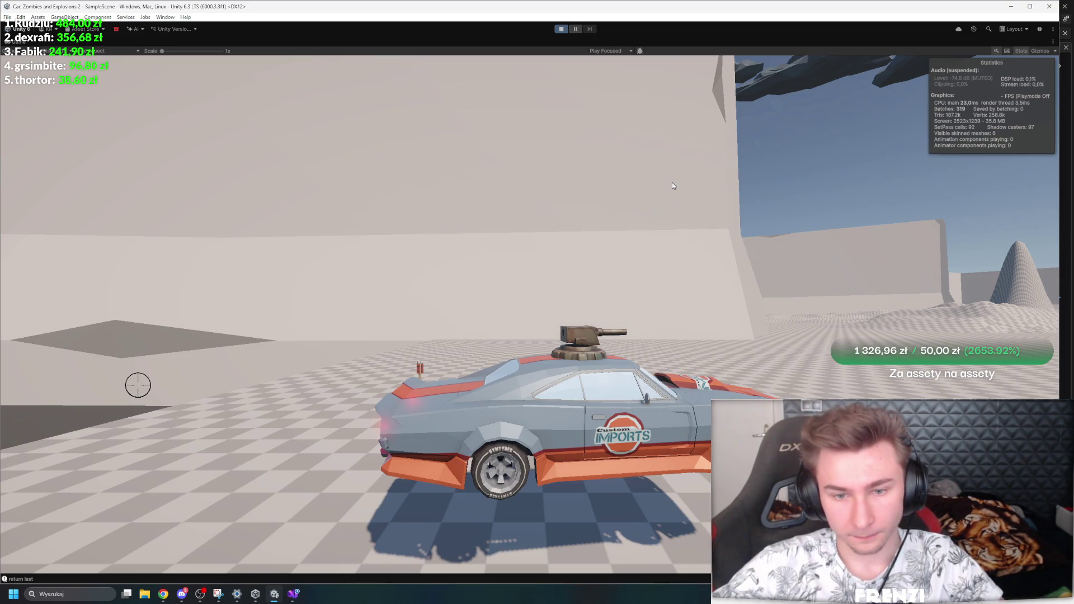
key(w)
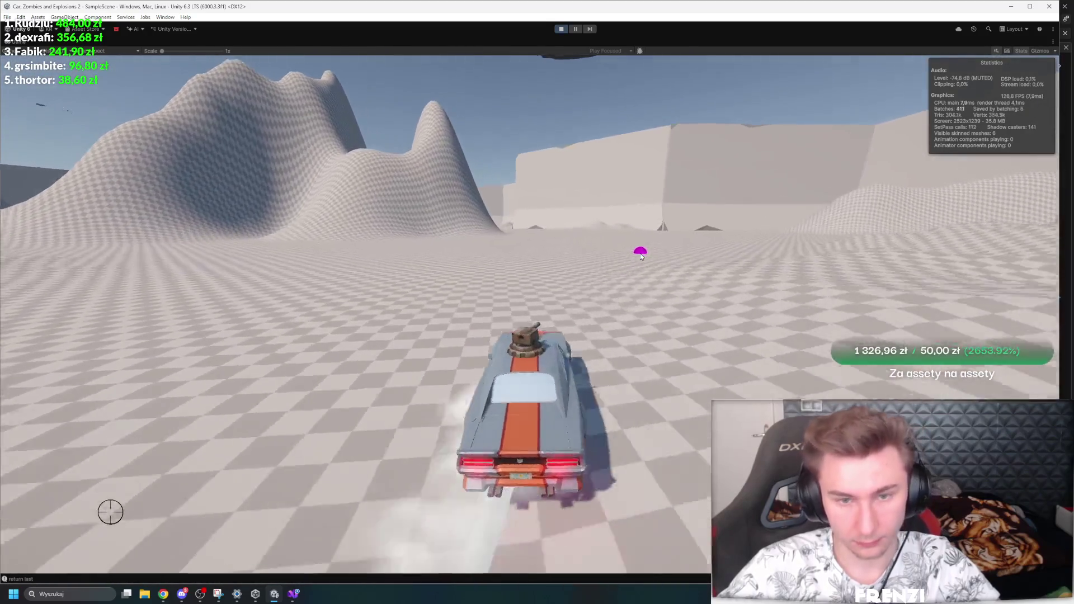
Step: Fire the turret, then restore the editor layout and attempt to save the scene
click(564, 255)
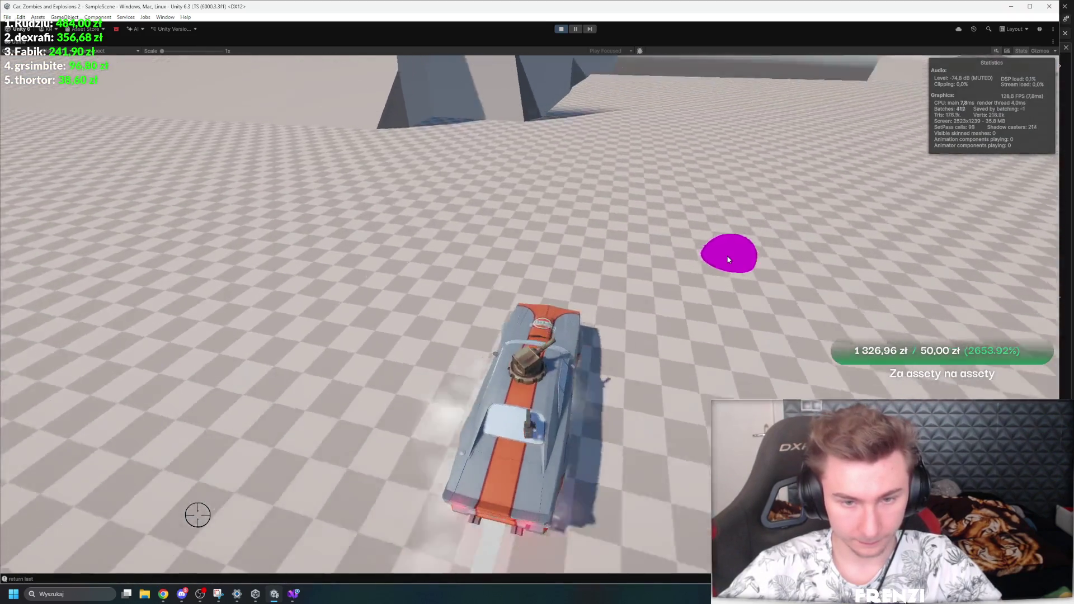
key(shift+space)
key(ctrl+s)
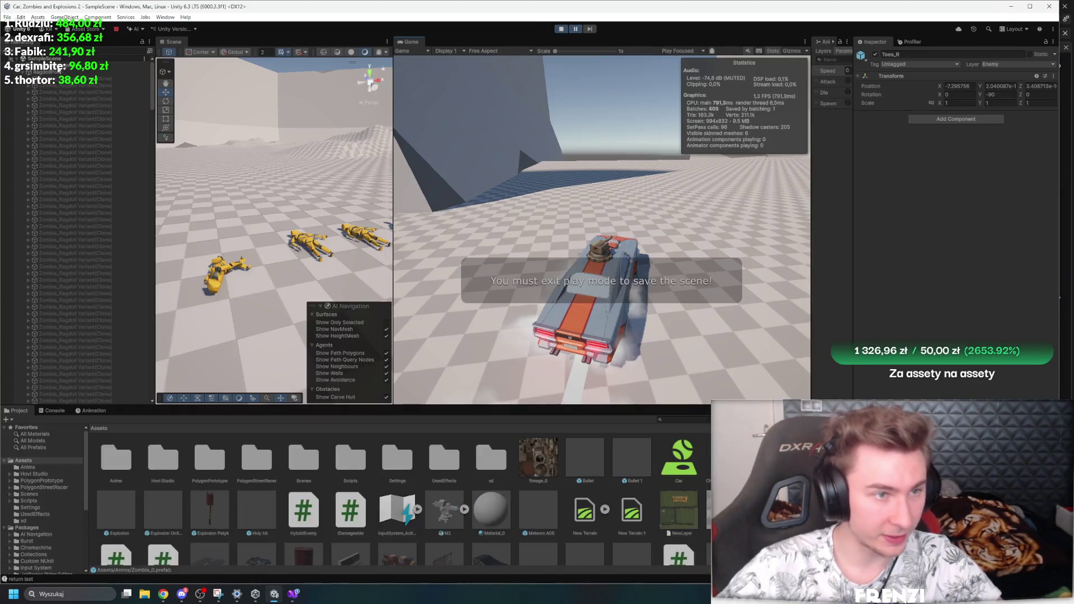
Step: Stop the game and frame SM_Veh_Muscle_Preset_02 in a wider Scene view, scrolling its controller settings
click(561, 29)
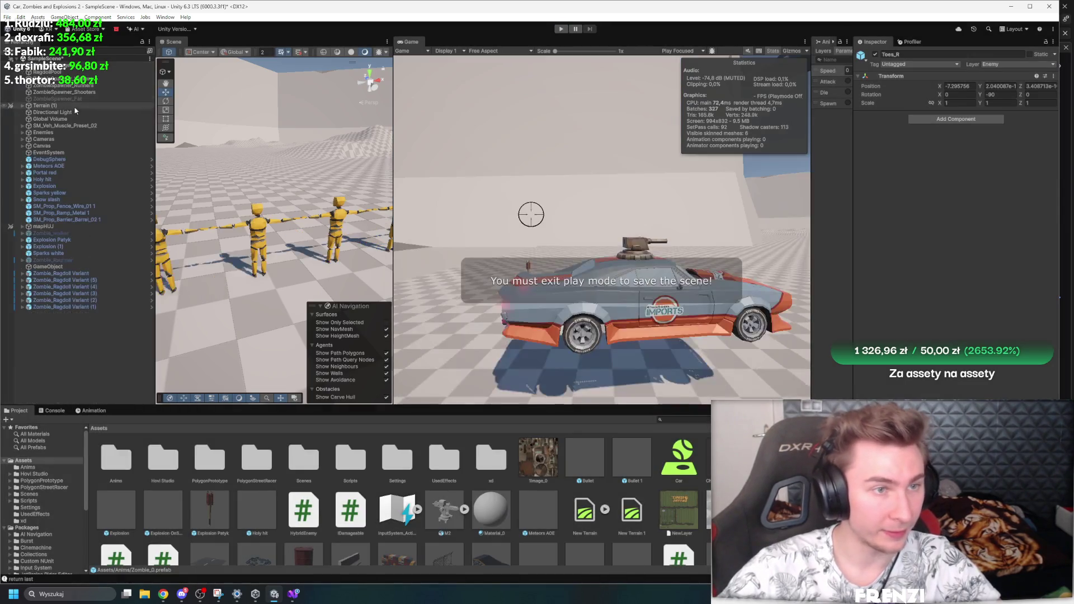
key(f)
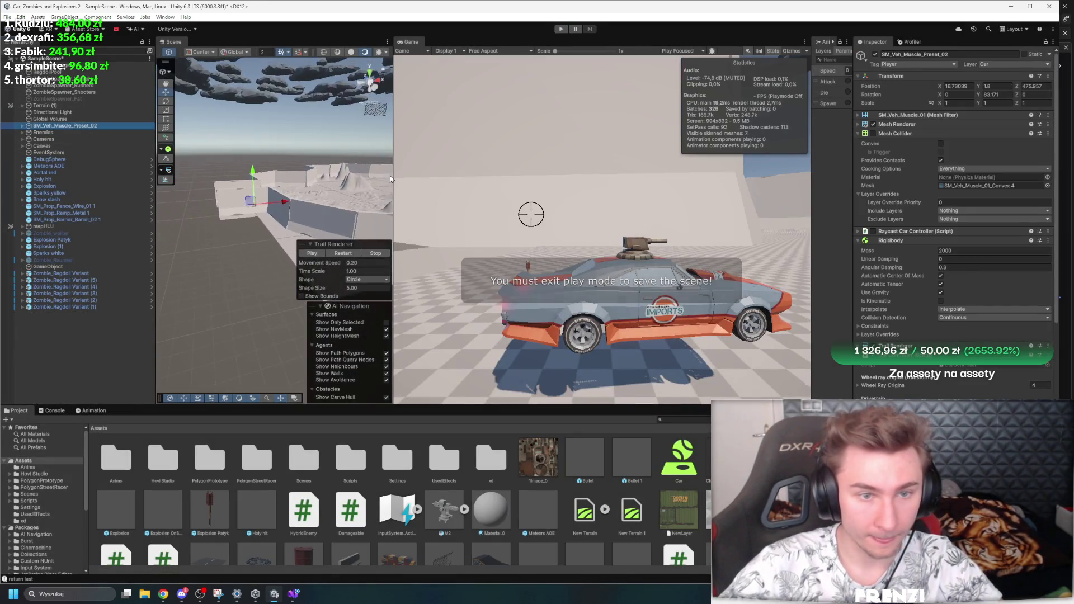
drag(393, 175, 585, 184)
drag(403, 192, 392, 193)
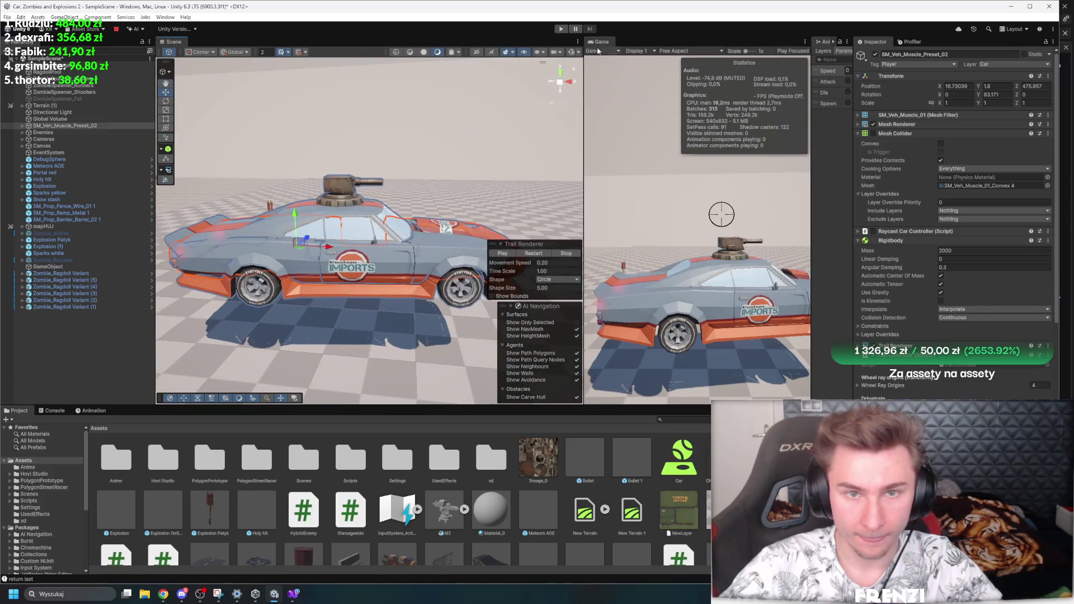
scroll(949, 308, down, 4)
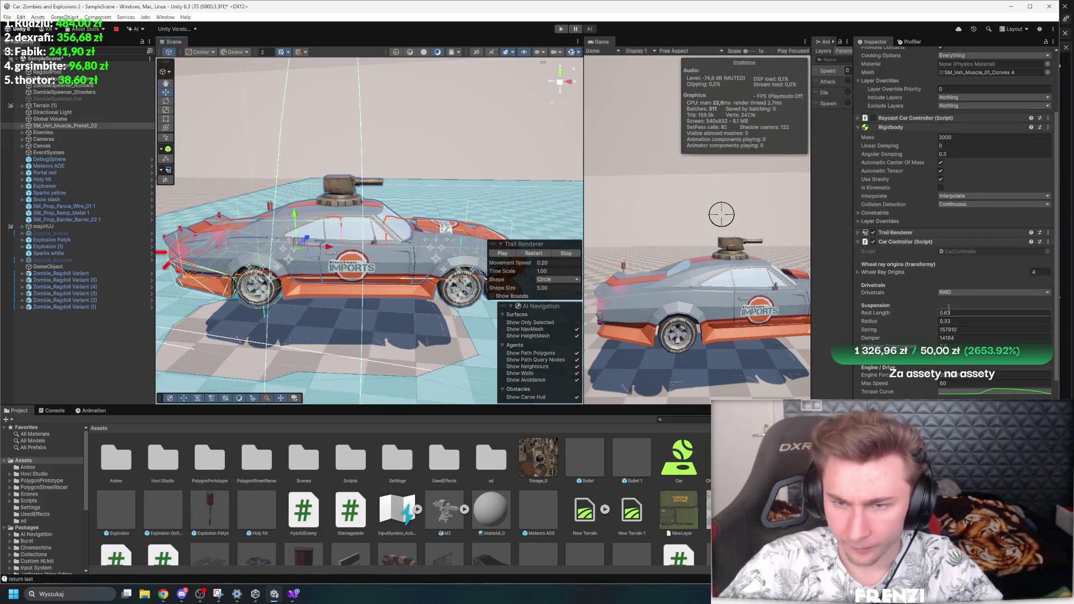
scroll(943, 310, down, 15)
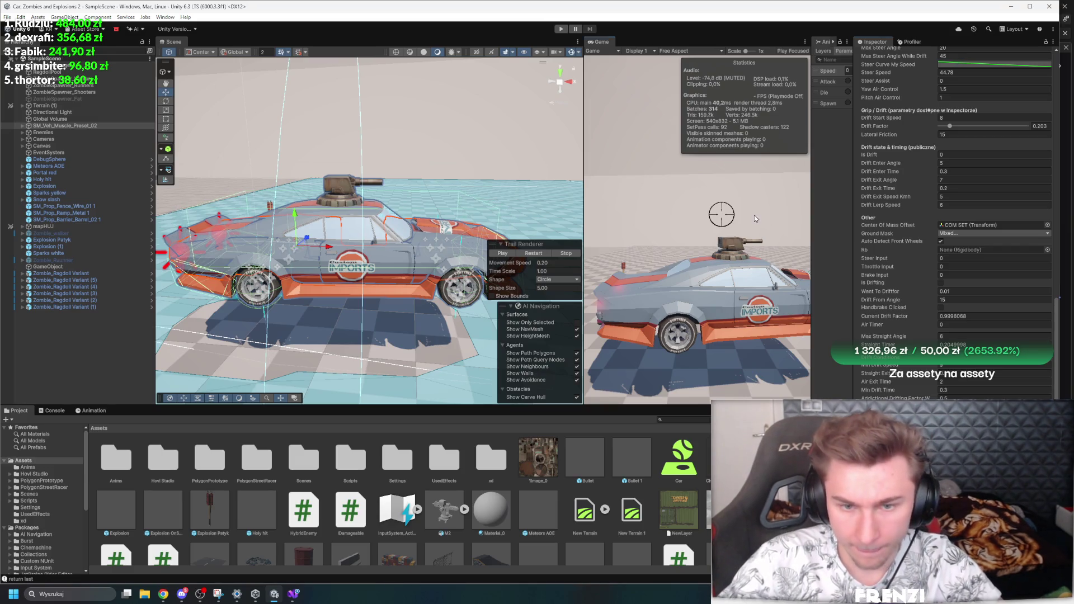
Step: Review the Raycast Car Controller drift curve full-screen, then reselect the car and maximize the Game view
key(shift+space)
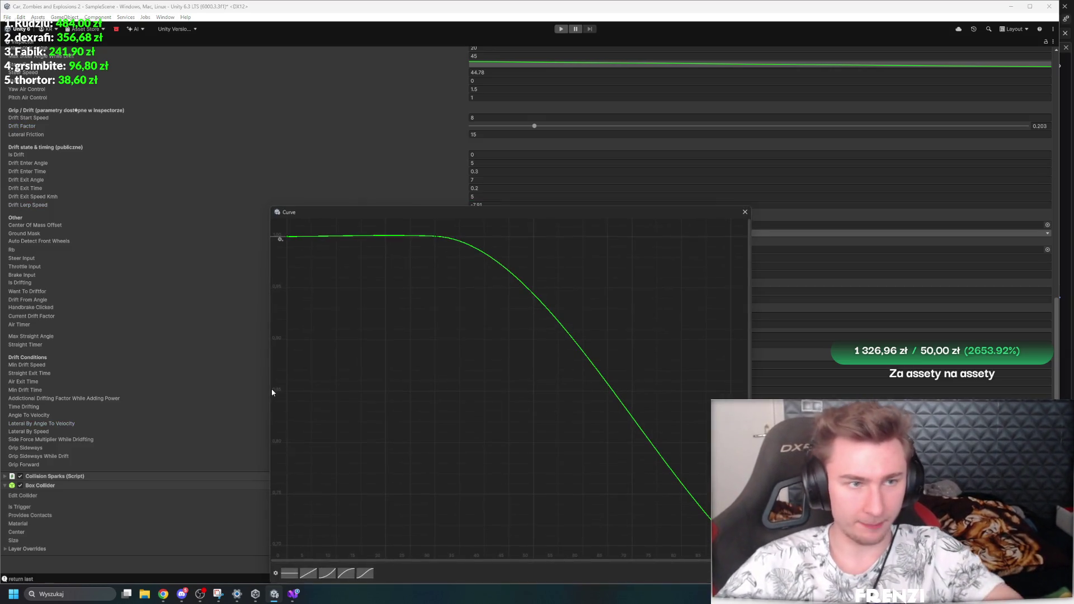
click(747, 214)
key(shift+space)
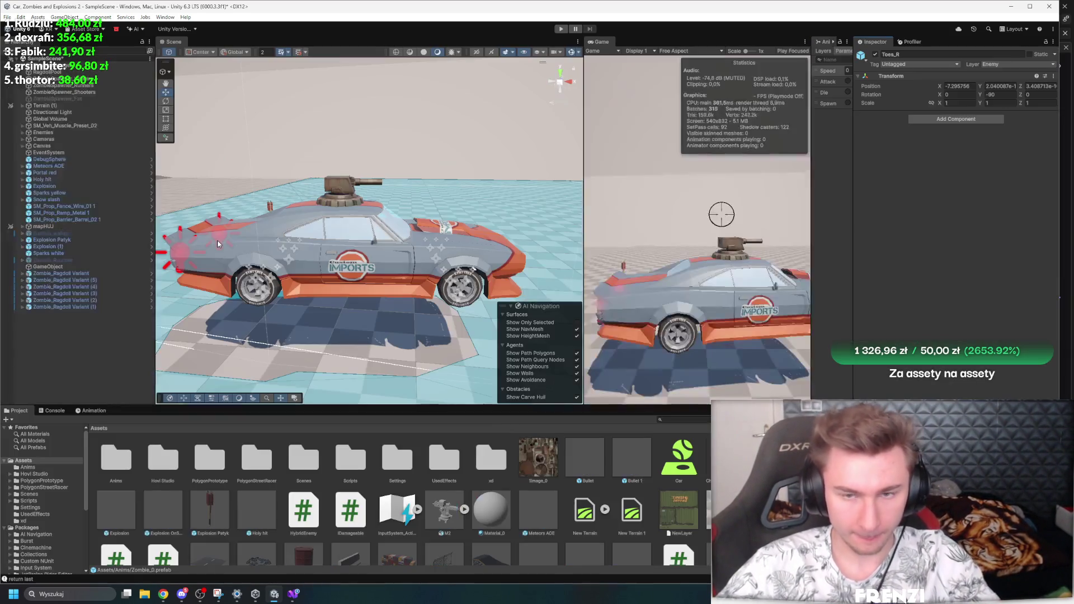
click(392, 213)
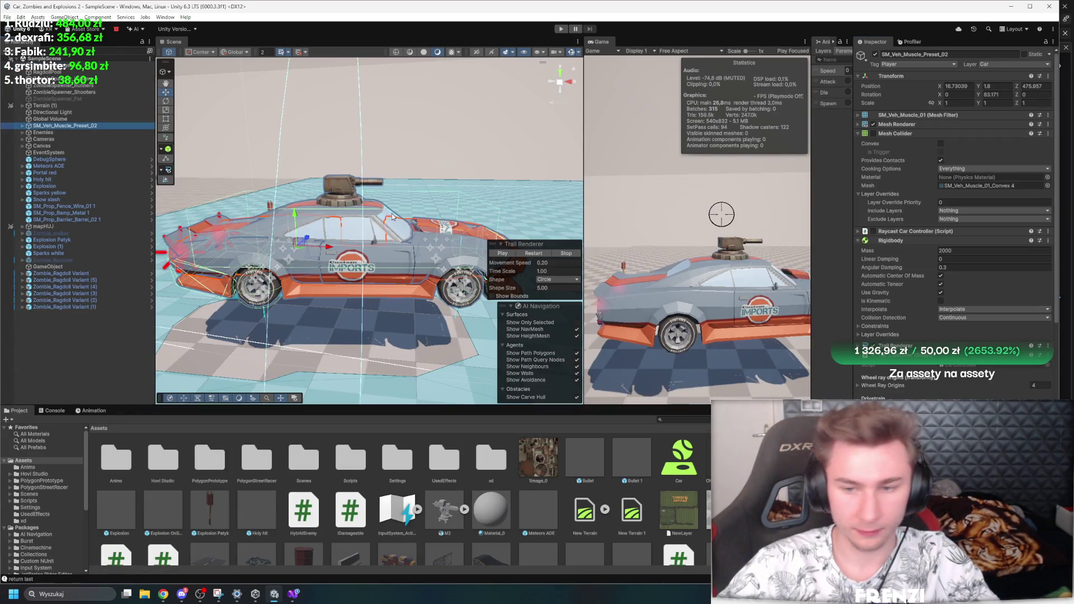
scroll(954, 224, down, 10)
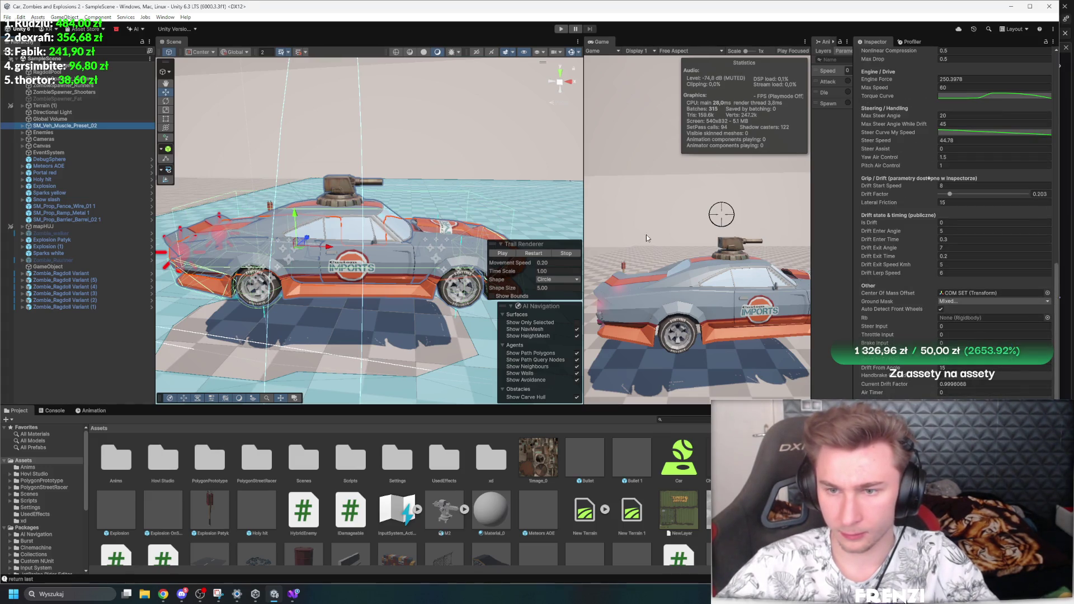
key(shift+space)
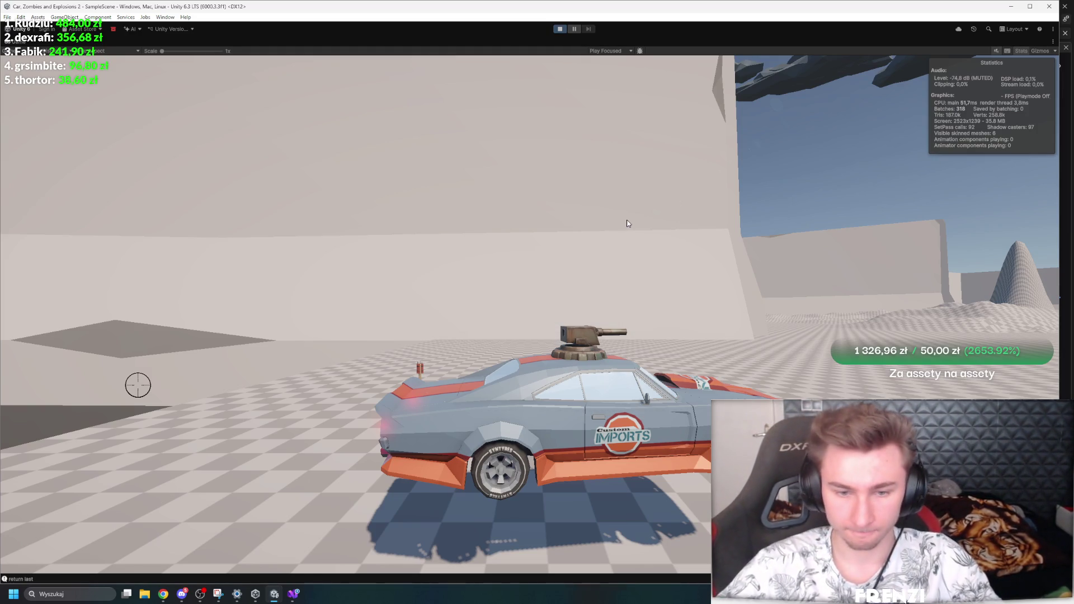
Step: Drive the car forward and right into the zombie horde, then restore the normal editor layout
key(w)
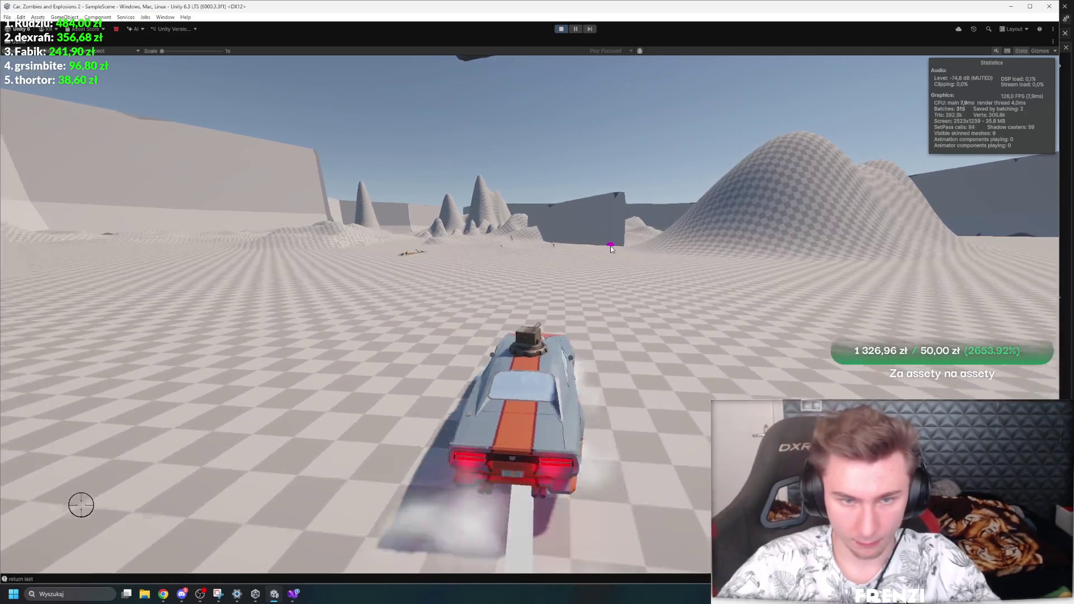
key(d)
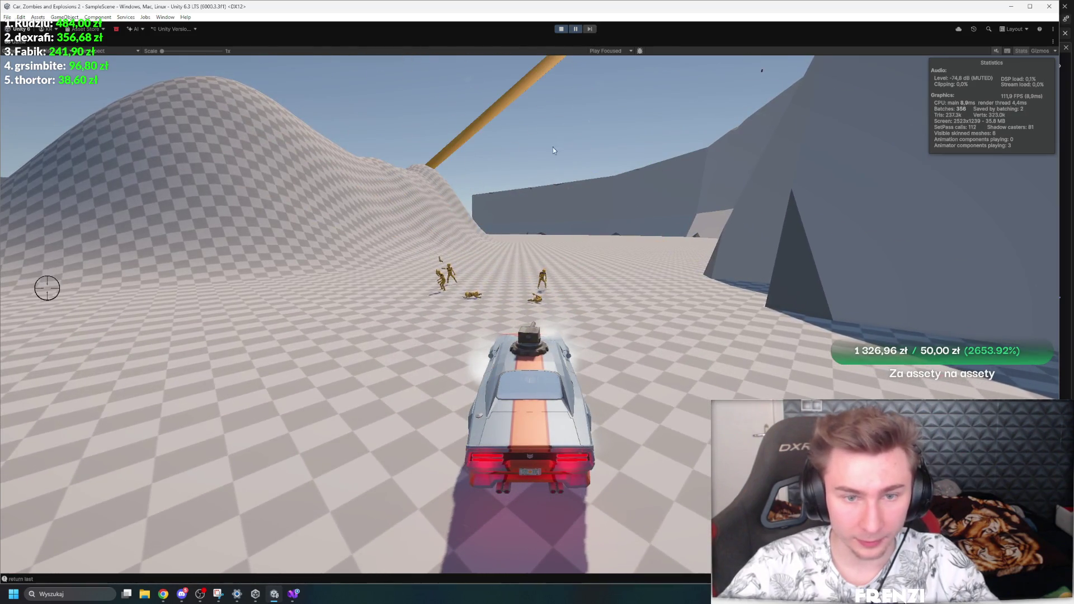
key(shift+space)
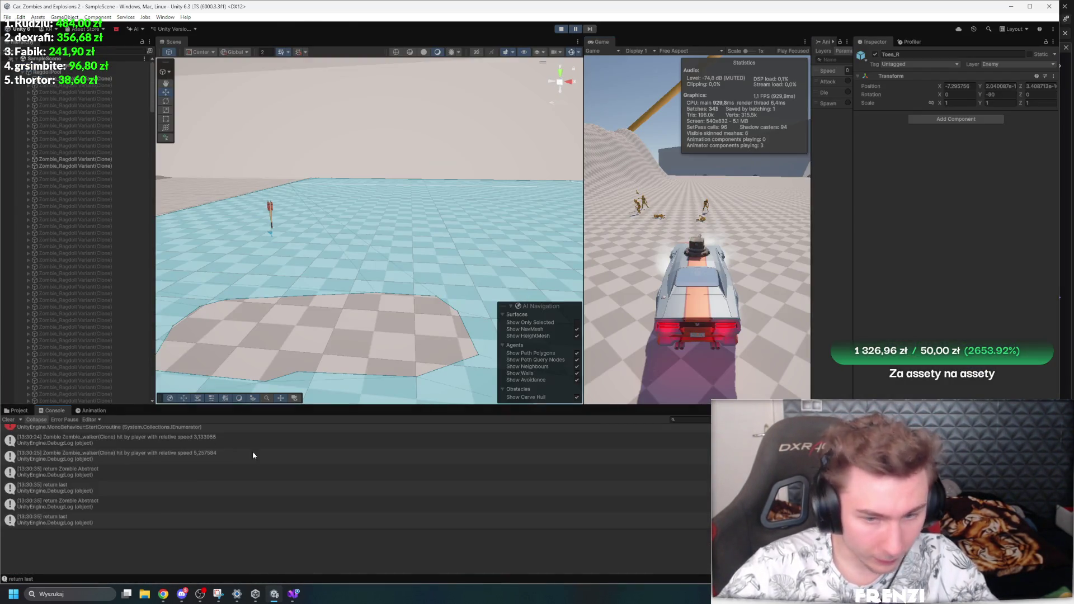
Step: Open the console errors' source lines 529 and 439 in Zombie.cs, then exit Play mode
click(160, 481)
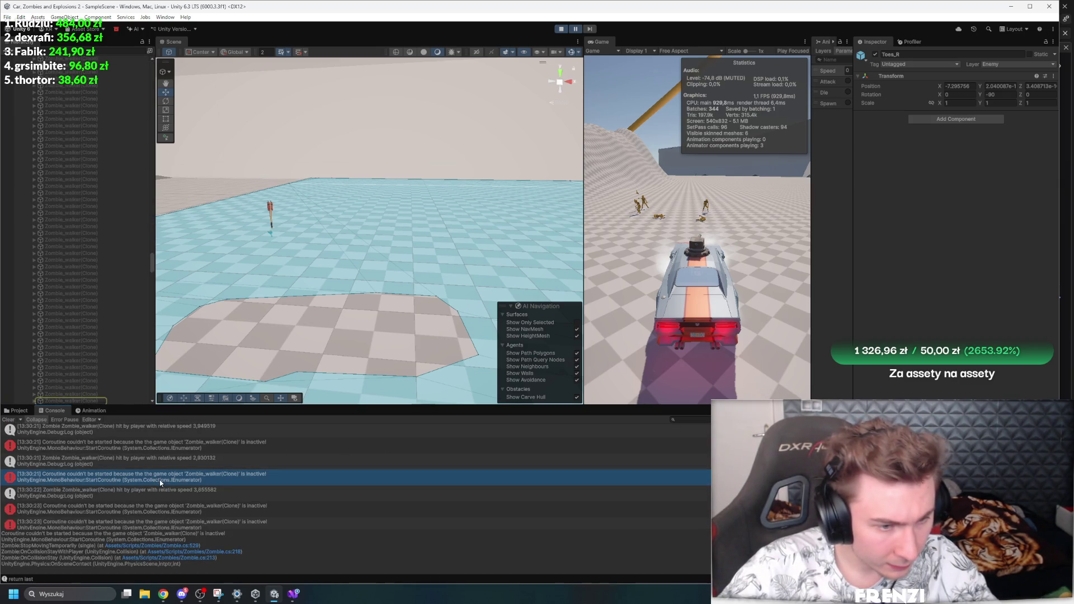
double_click(160, 481)
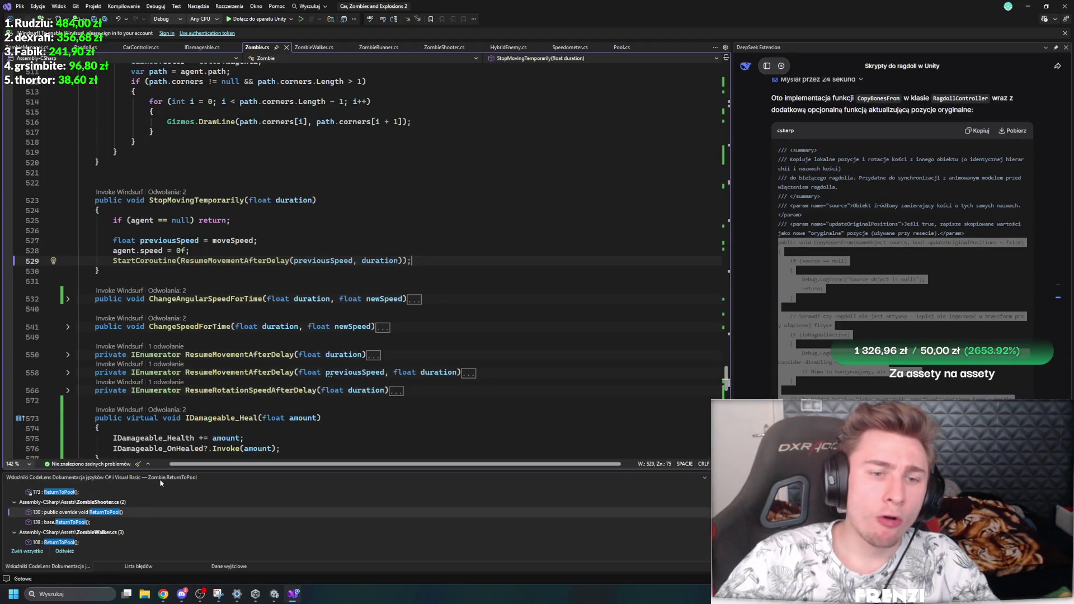
click(274, 598)
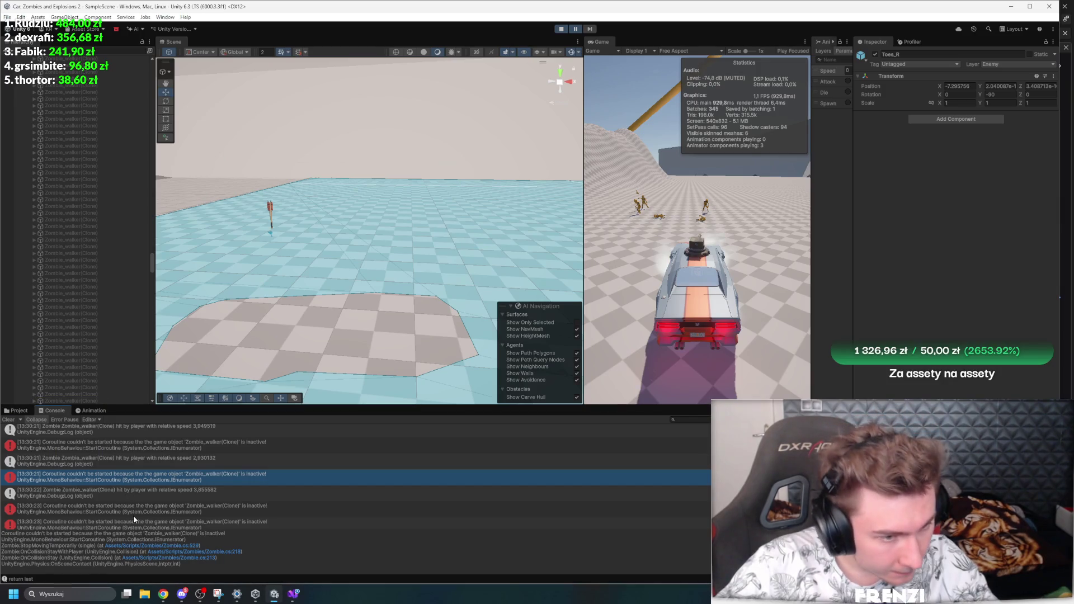
double_click(119, 502)
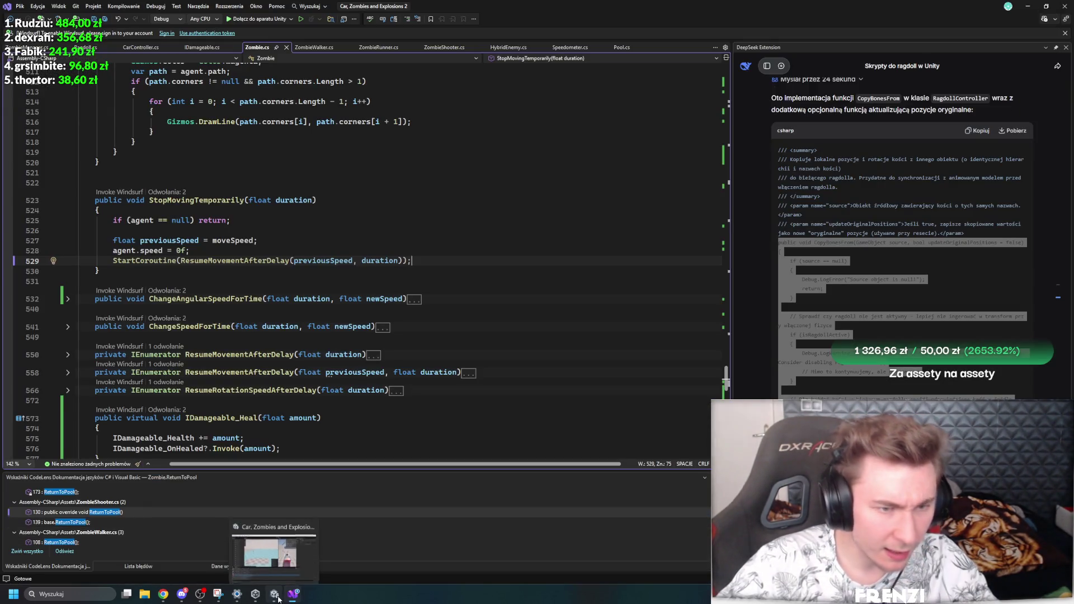
click(277, 598)
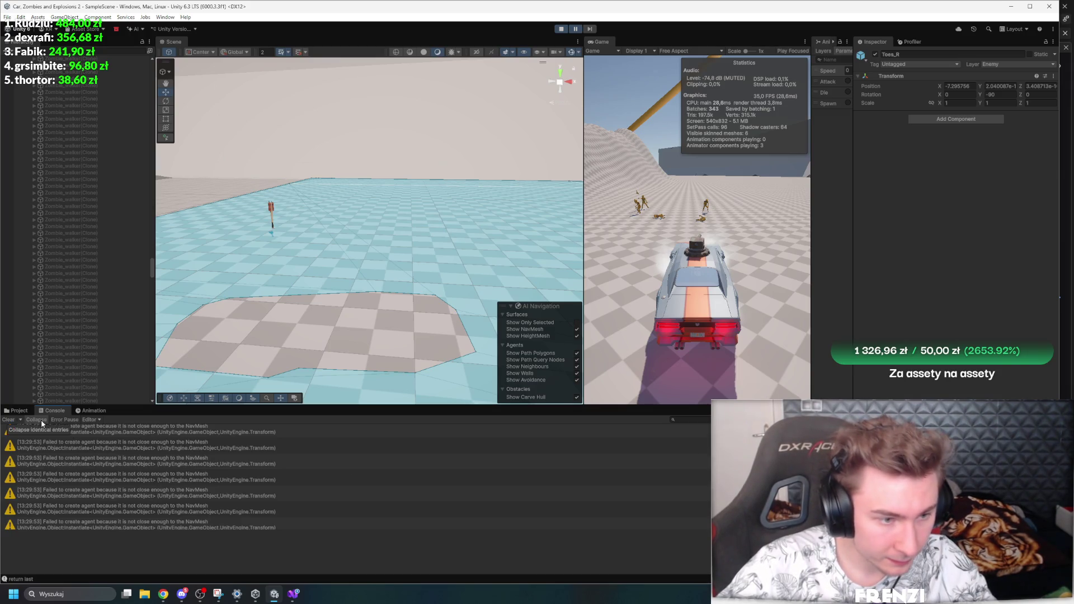
double_click(229, 488)
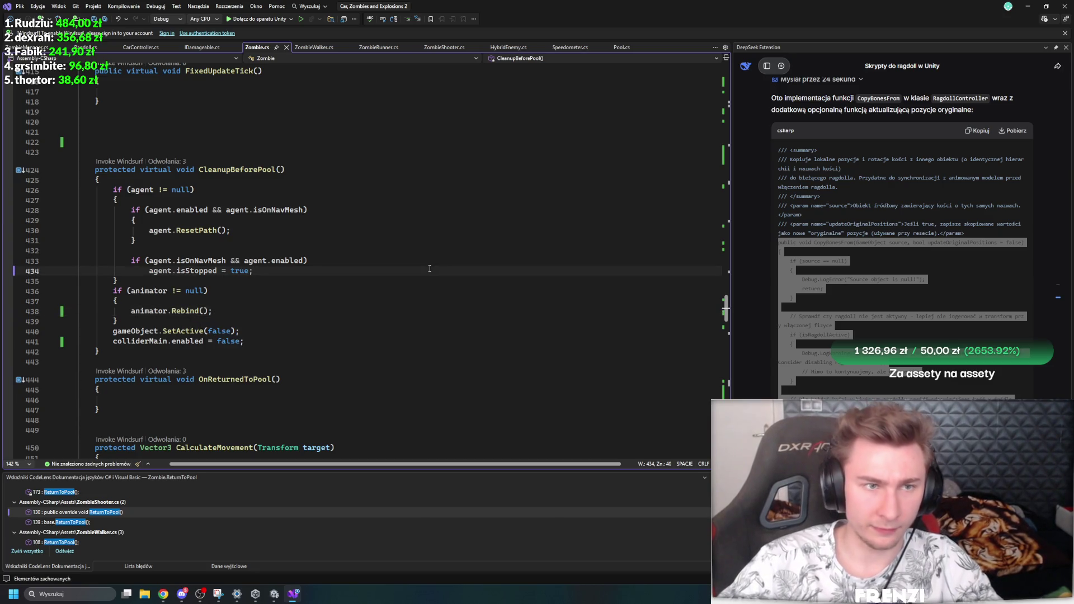
click(275, 599)
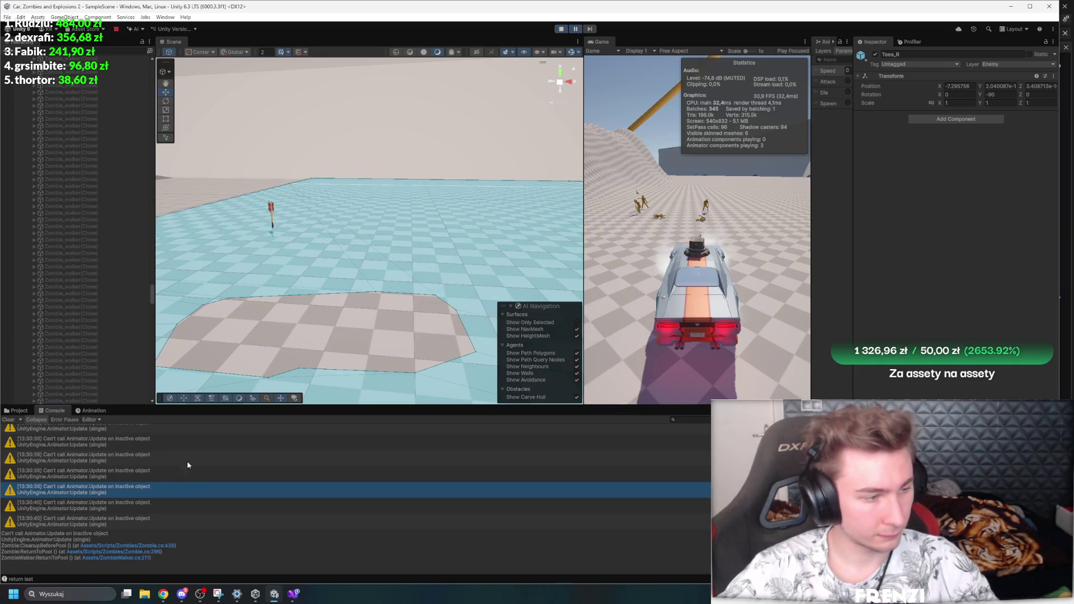
key(ctrl+p)
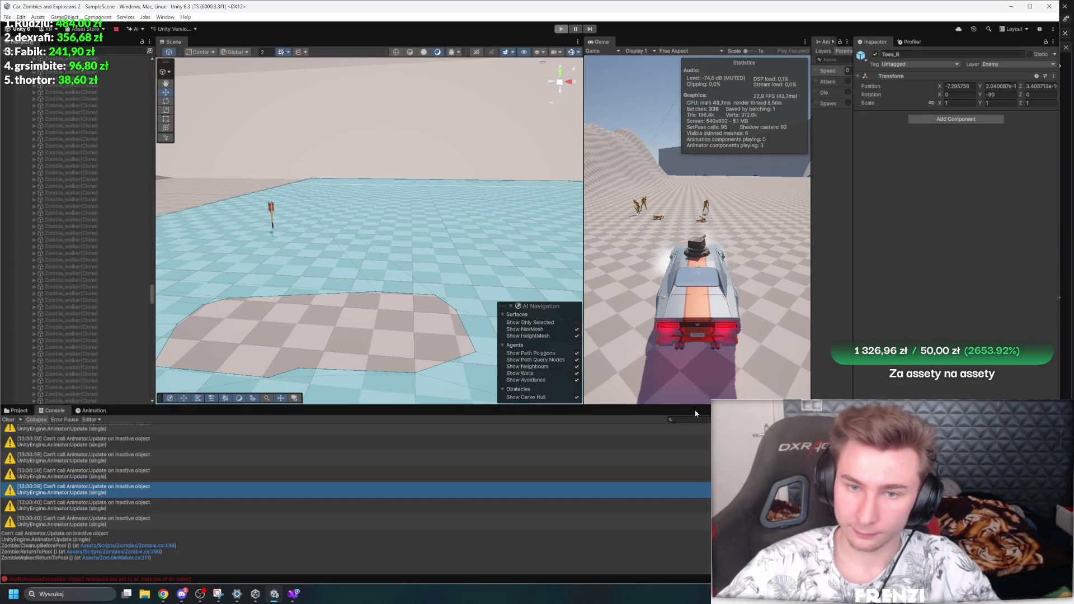
Step: Switch between the Project and Console panels at the bottom of the editor
click(15, 410)
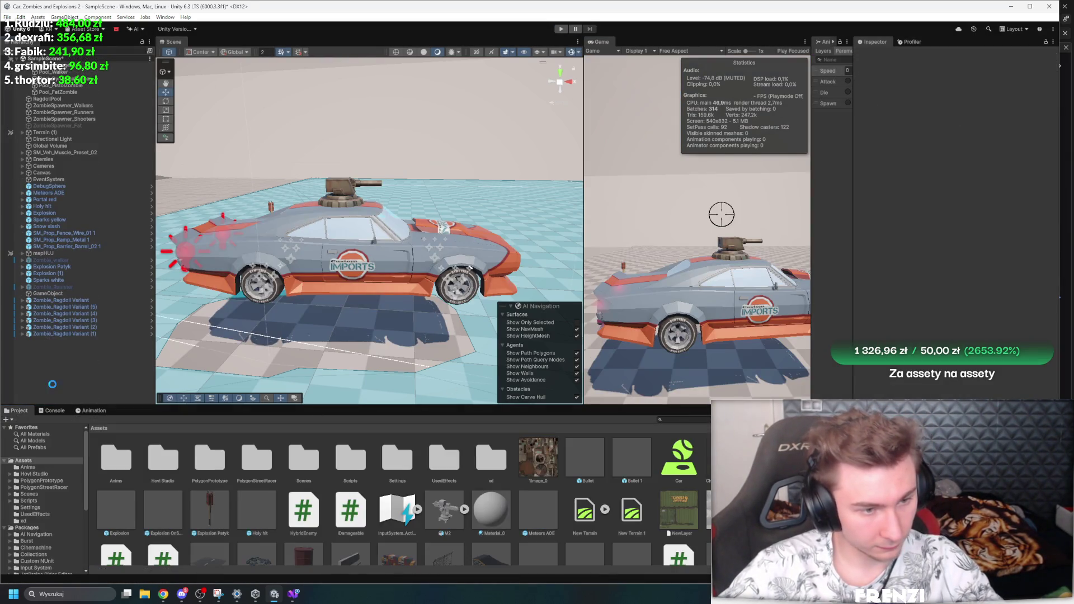
click(55, 410)
click(16, 410)
click(55, 411)
click(16, 410)
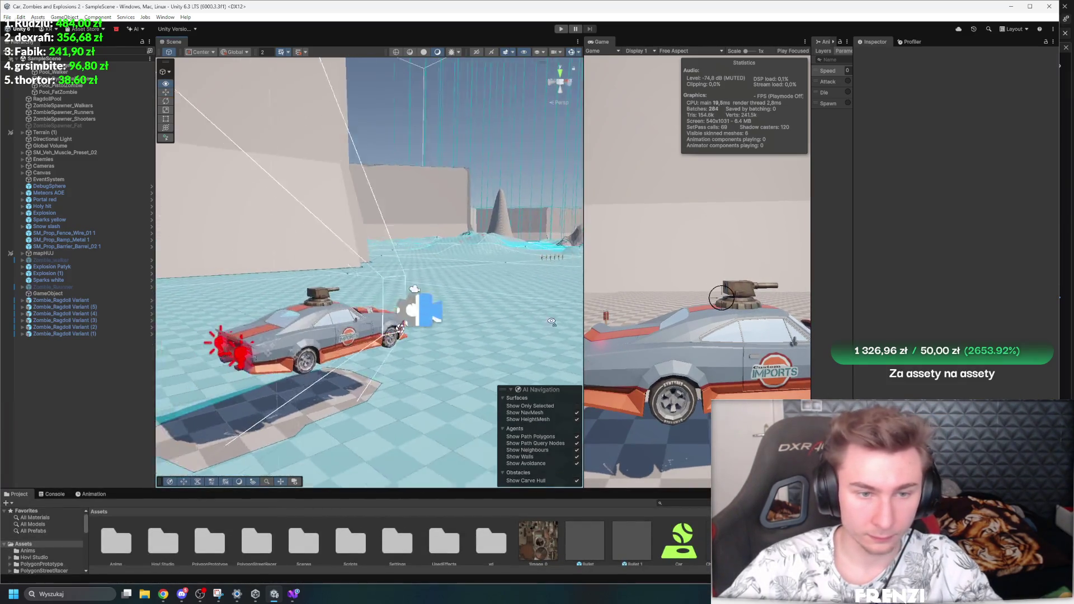
Step: Delete the six Zombie_Ragdoll Variant objects from the hierarchy
click(86, 312)
click(84, 300)
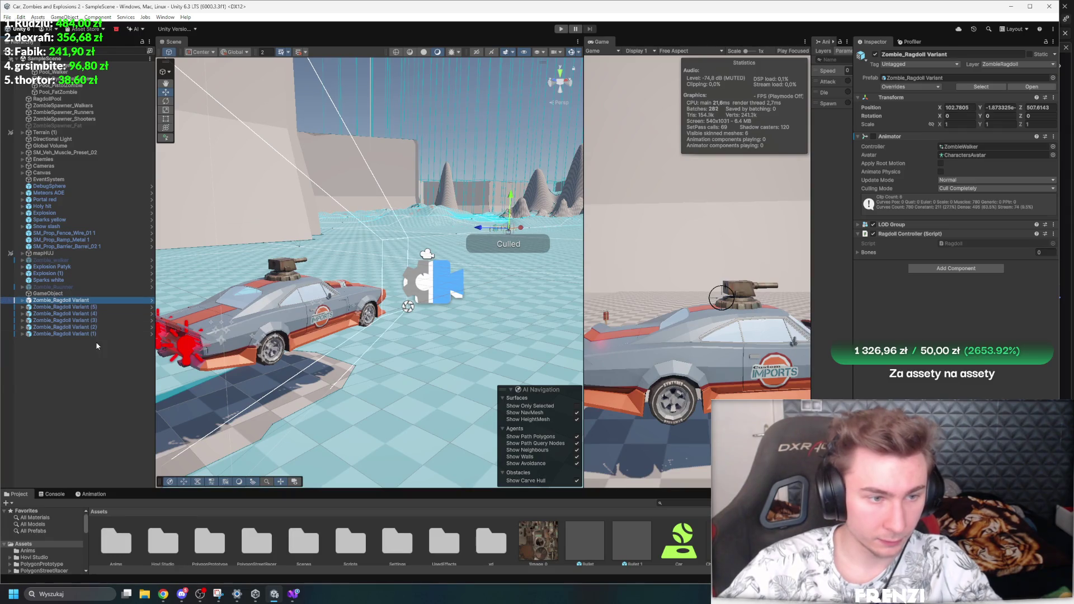
shift+click(99, 335)
key(Delete)
key(ctrl+z)
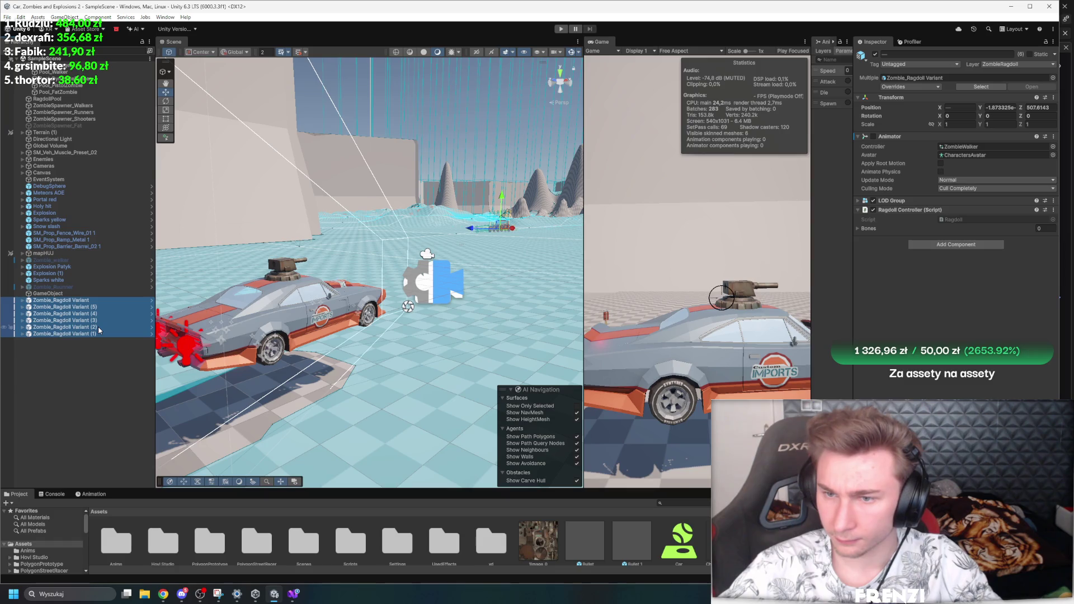
key(Delete)
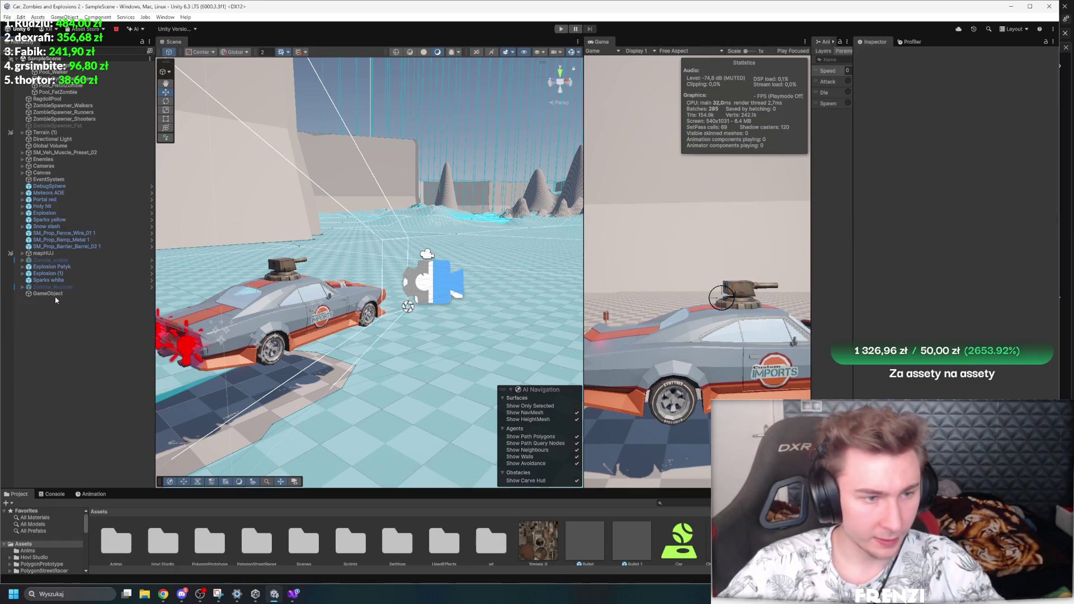
Step: Inspect the remaining GameObject and ZombieManager settings, orbiting to view the floating geometry
double_click(55, 294)
click(84, 65)
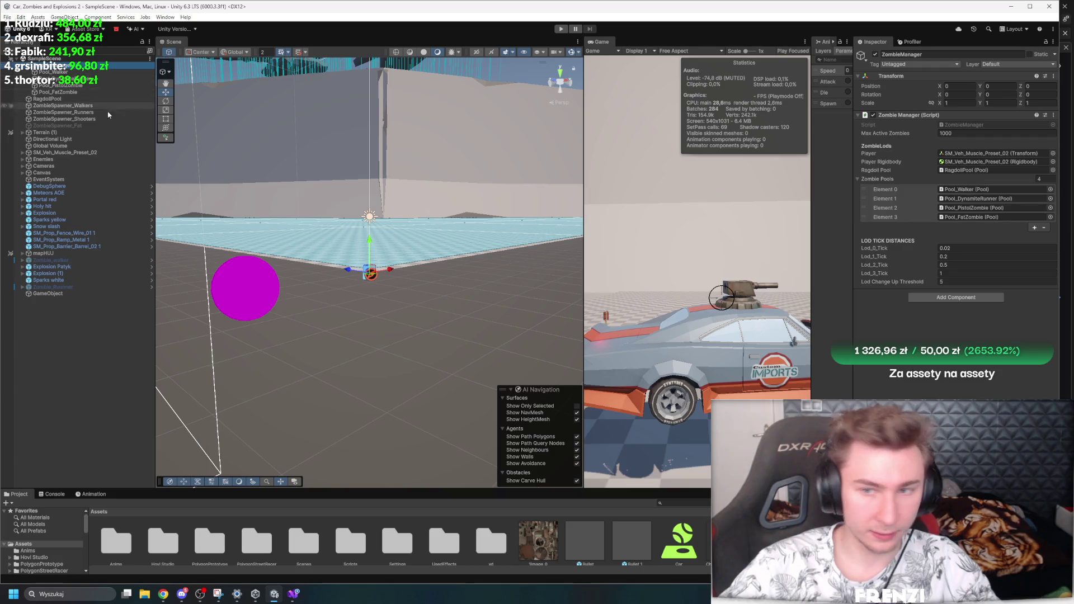
click(55, 385)
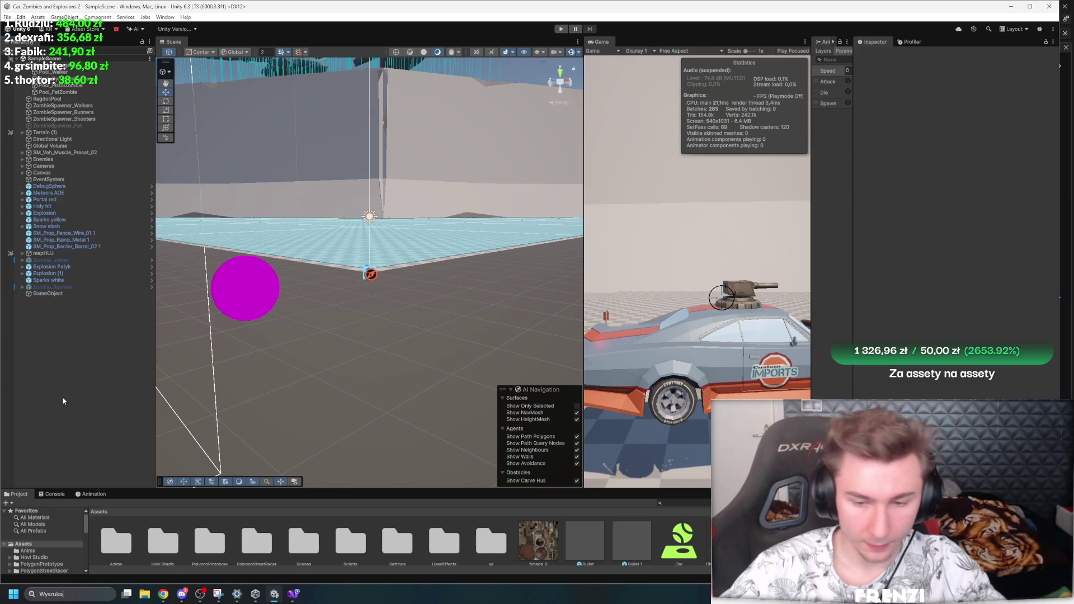
scroll(314, 358, down, 3)
drag(330, 356, 352, 250)
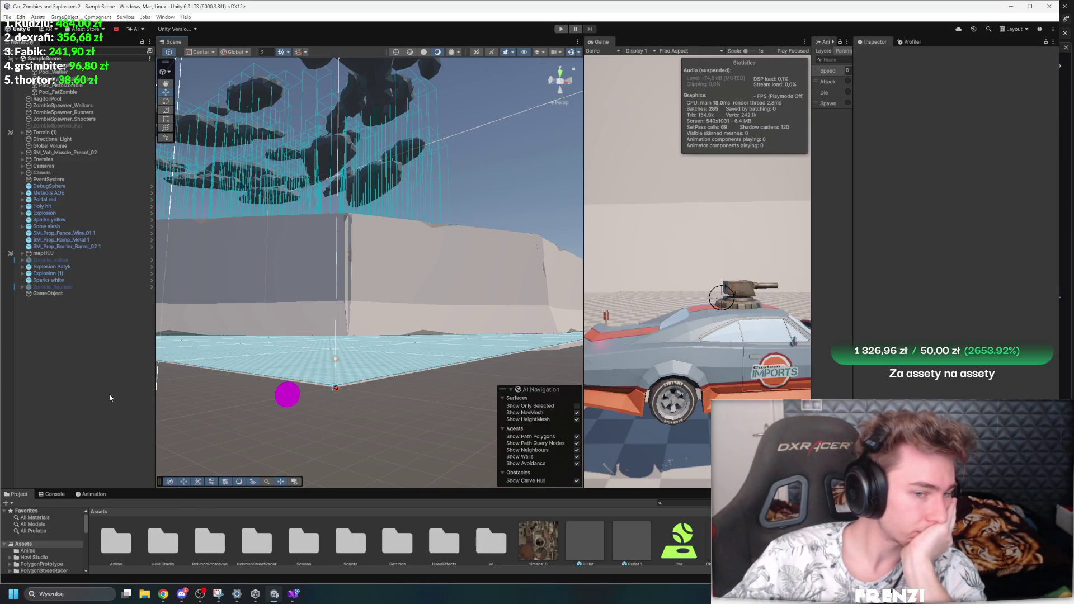
Step: Widen the Scene and Game views by narrowing the Inspector, then bring Visual Studio forward
click(53, 495)
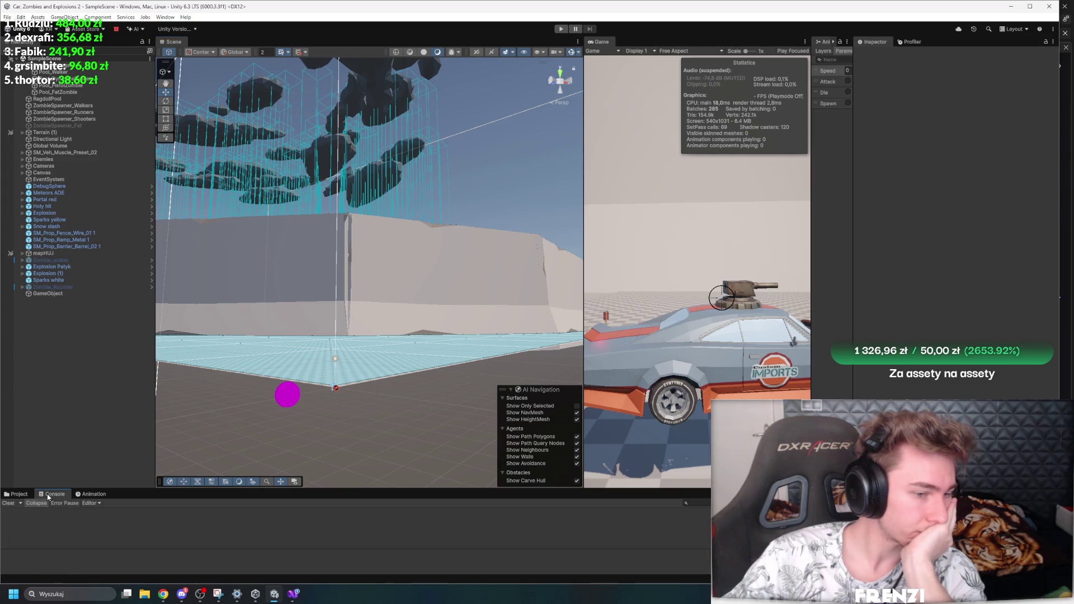
click(17, 494)
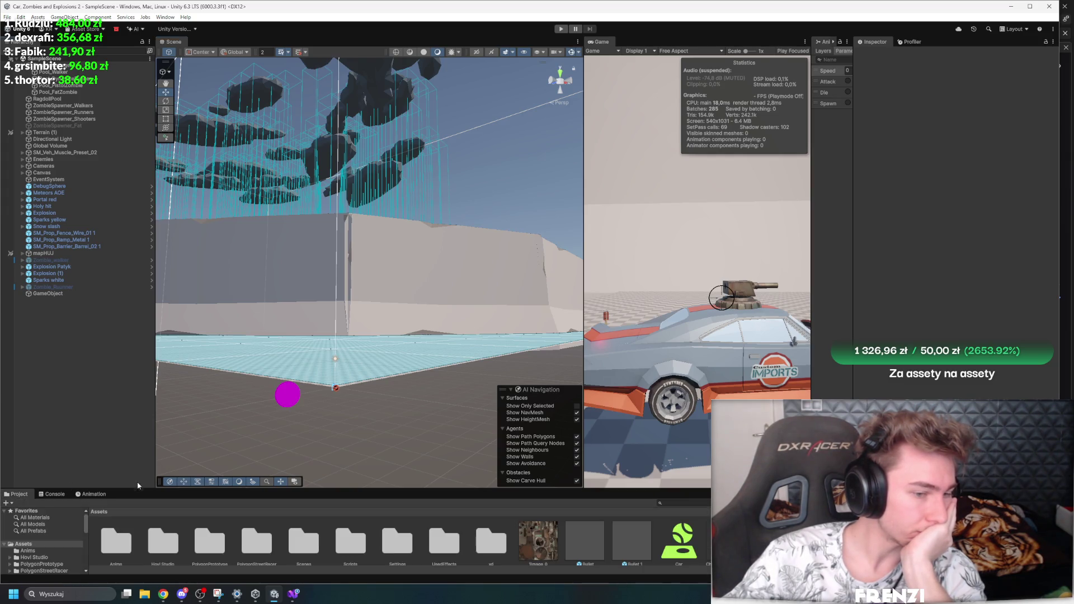
drag(853, 135, 993, 135)
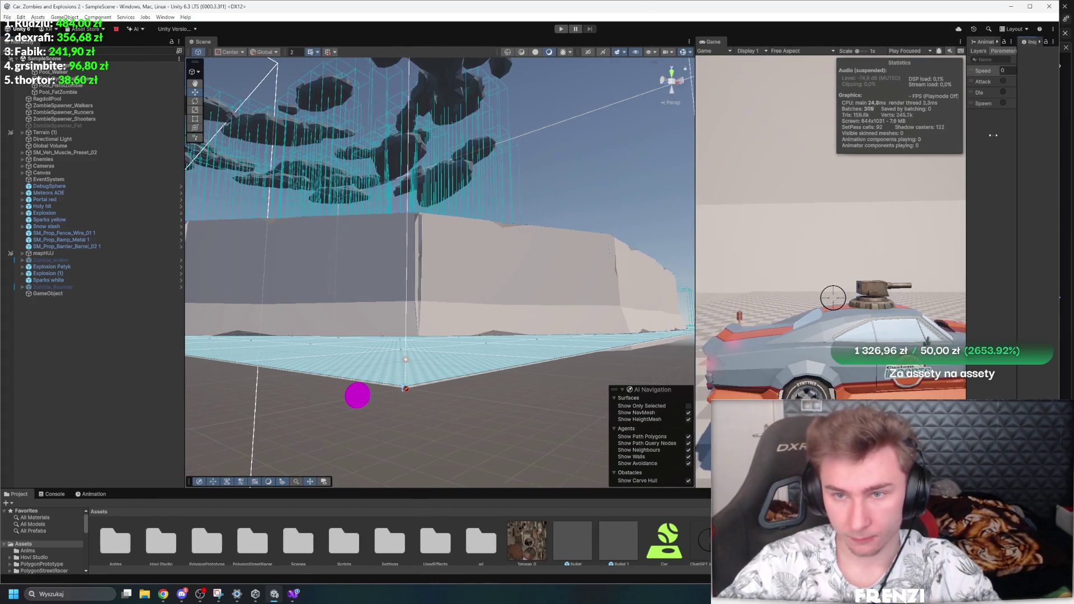
click(293, 594)
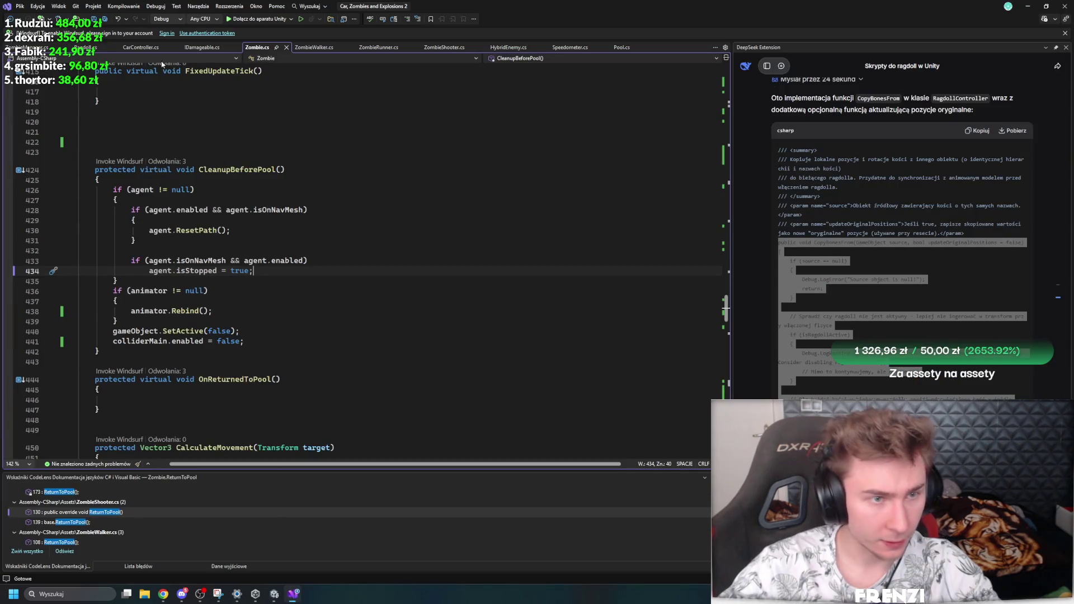
Step: Browse through the ZombieWalker.cs script
scroll(291, 282, down, 11)
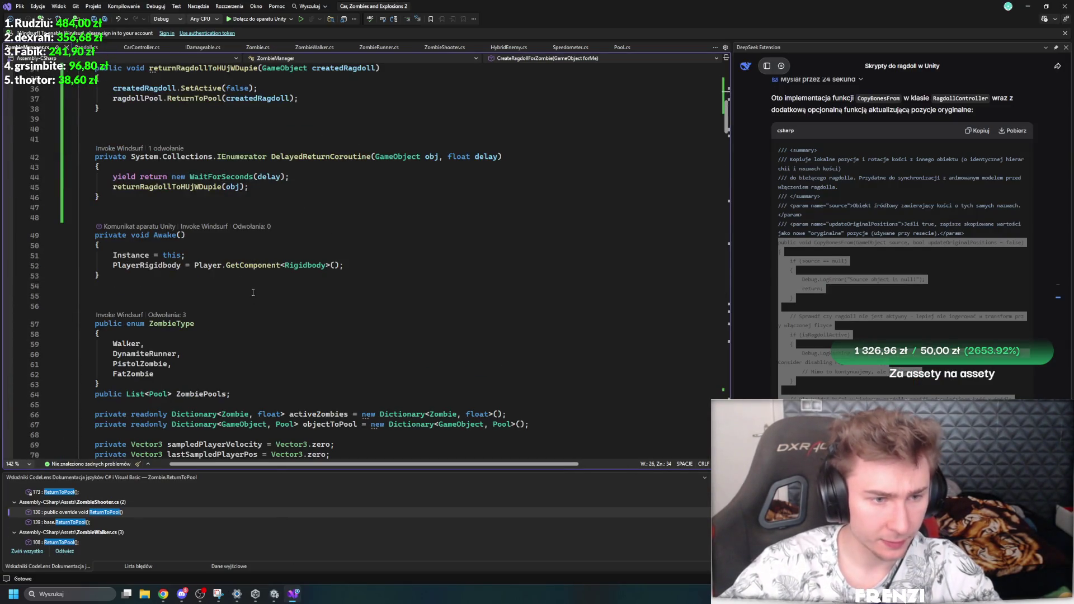
click(315, 47)
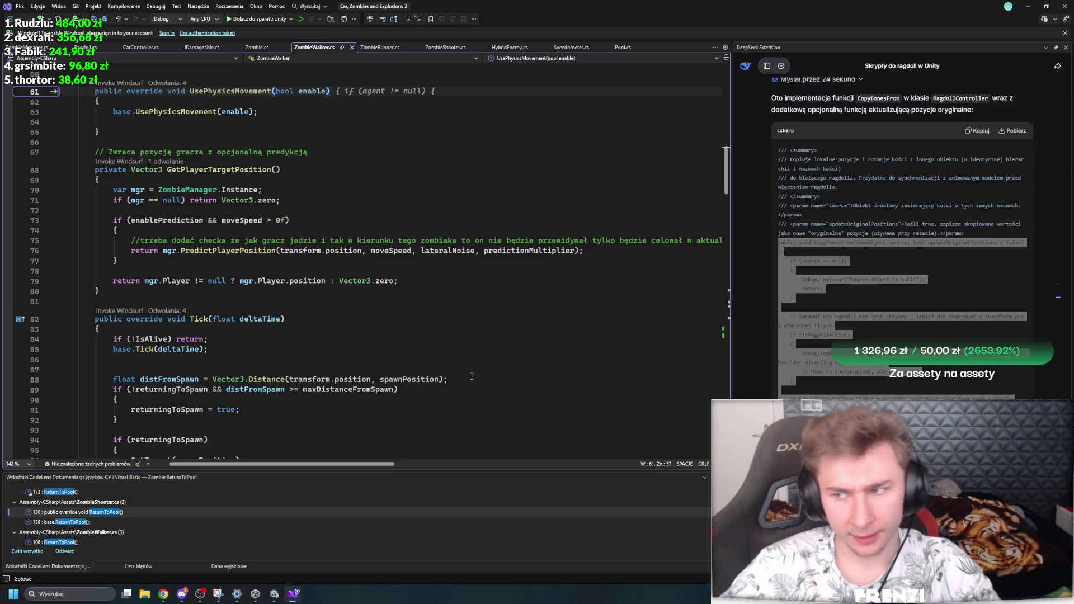
scroll(405, 331, down, 20)
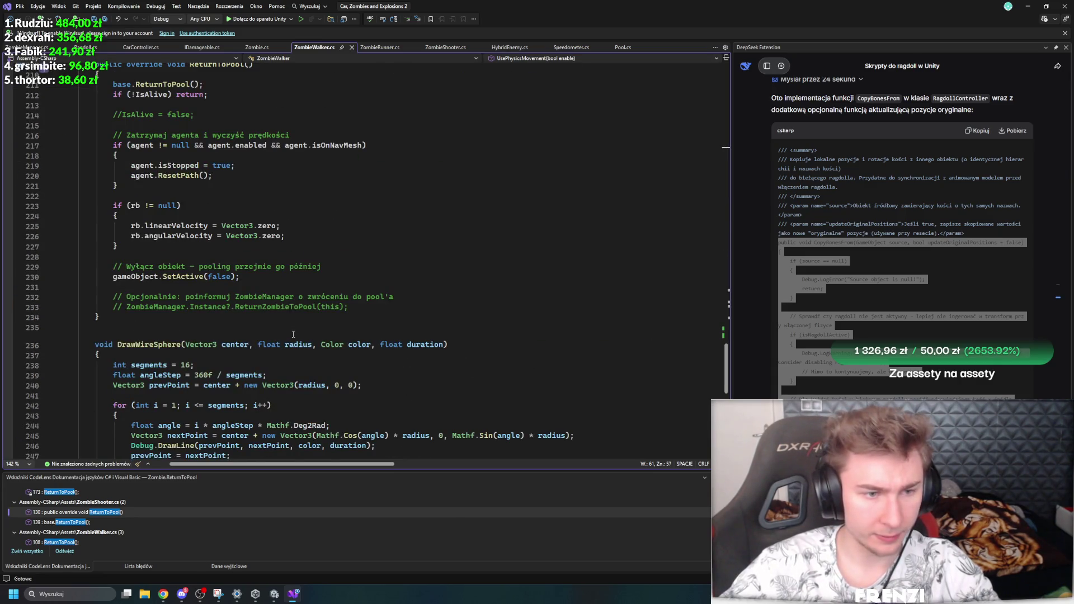
scroll(292, 334, down, 3)
scroll(296, 350, up, 8)
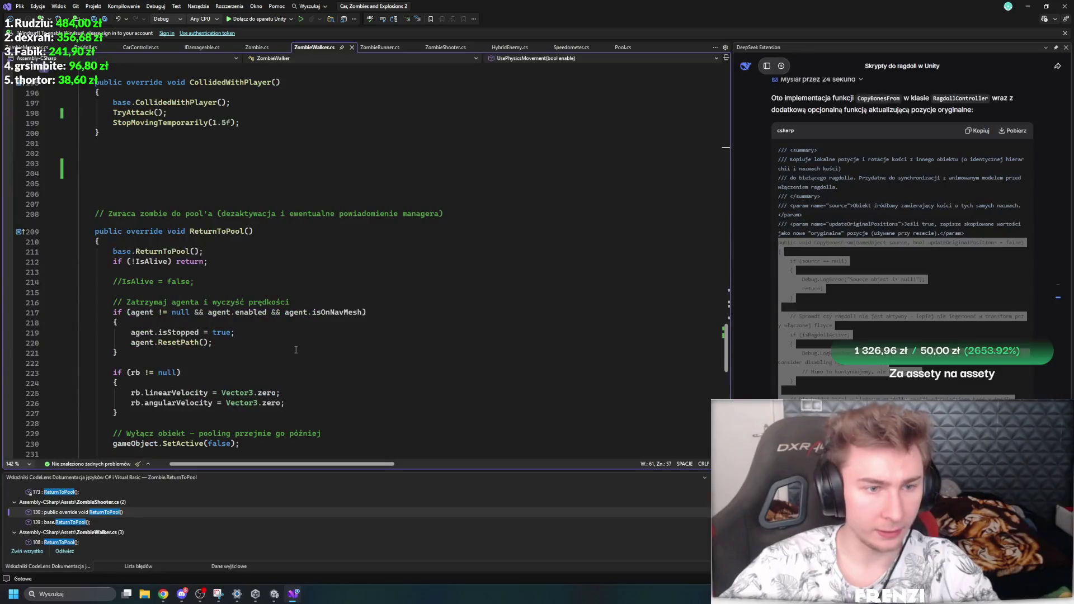
scroll(296, 350, up, 7)
scroll(296, 346, up, 8)
scroll(341, 320, down, 8)
scroll(340, 320, down, 4)
scroll(339, 324, up, 20)
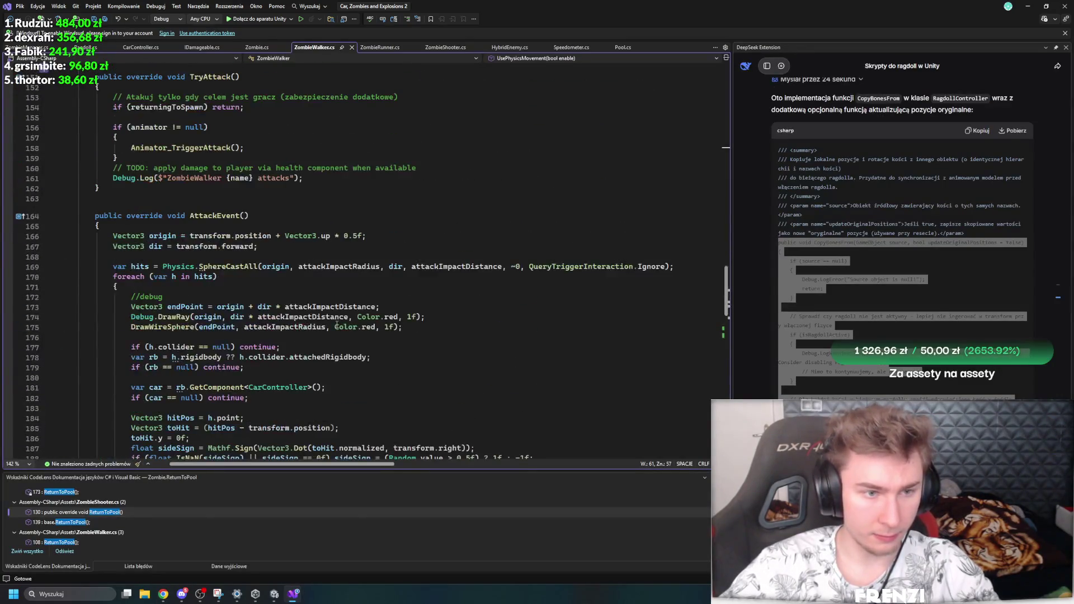
scroll(336, 328, up, 20)
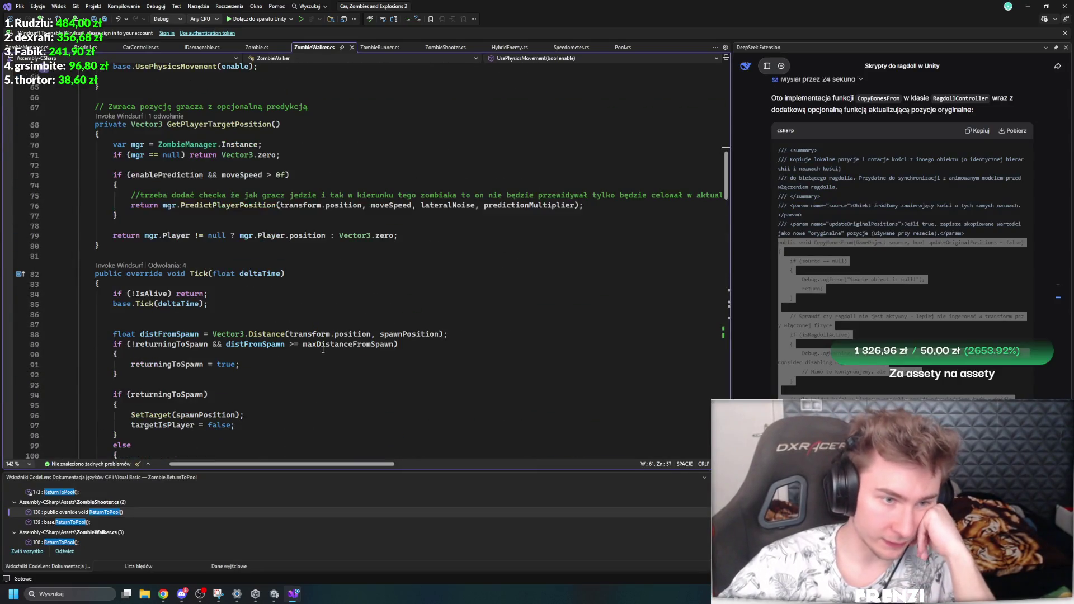
scroll(313, 361, up, 15)
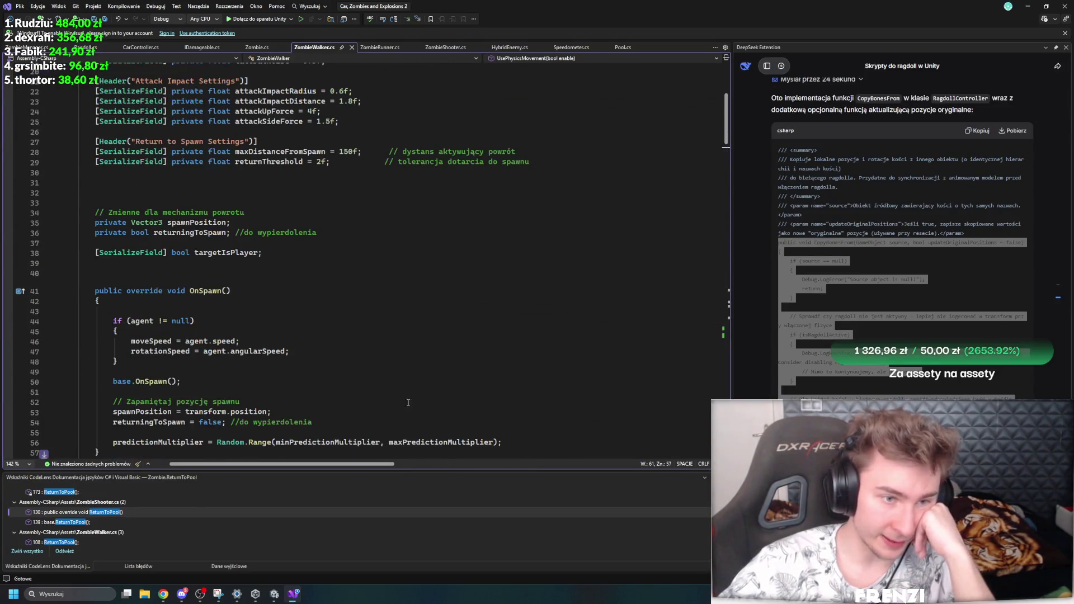
scroll(416, 378, down, 20)
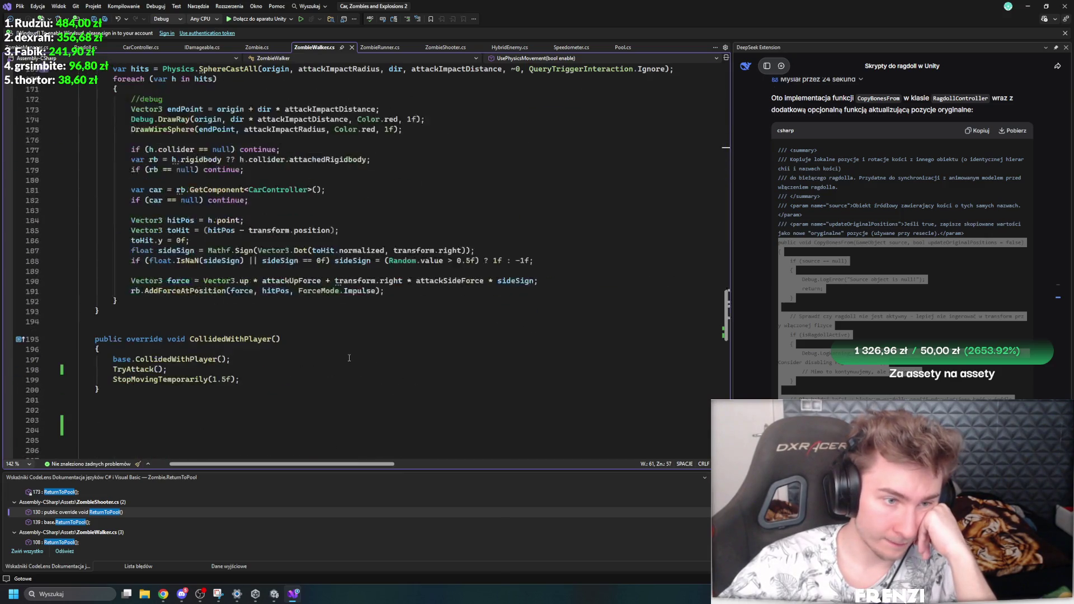
scroll(348, 357, down, 7)
Step: Try a public override IDamageable_Die method at line 205, then undo it and switch to ZombieRunner.cs
click(222, 228)
text(pu)
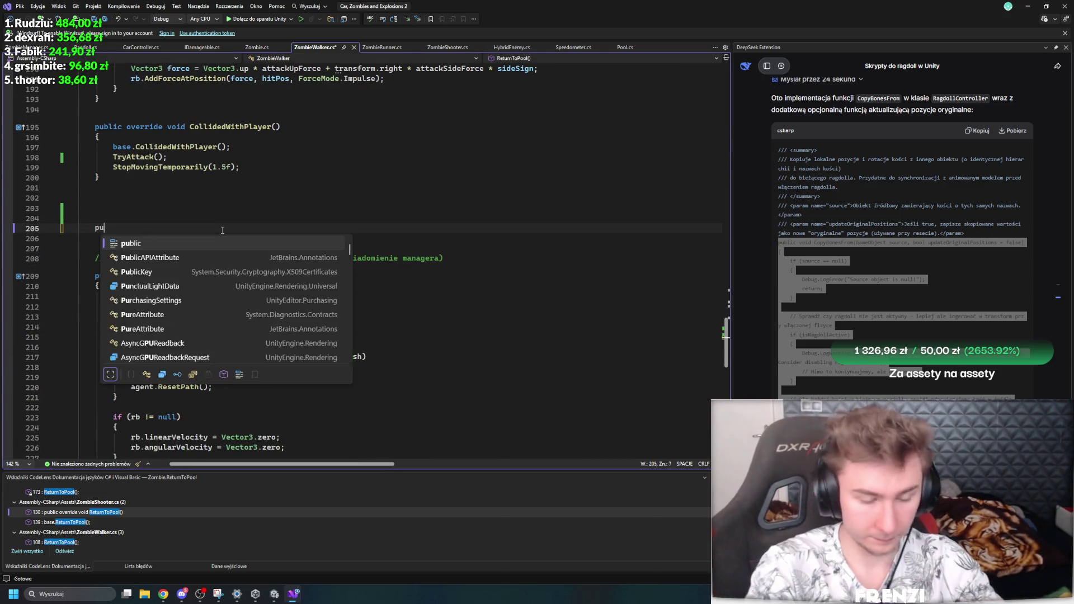
text(blic override void i)
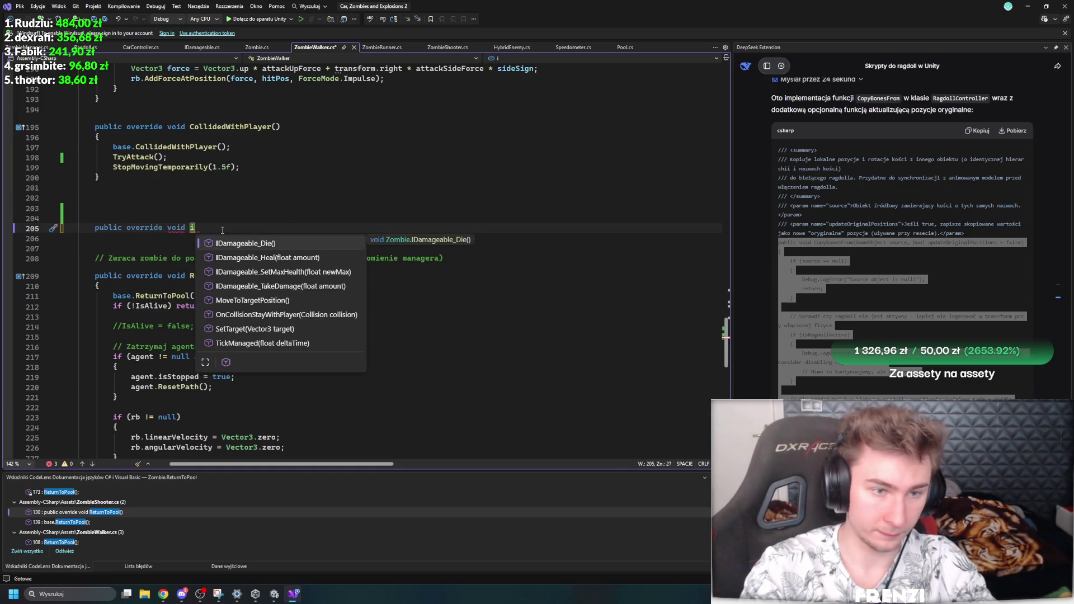
key(Return)
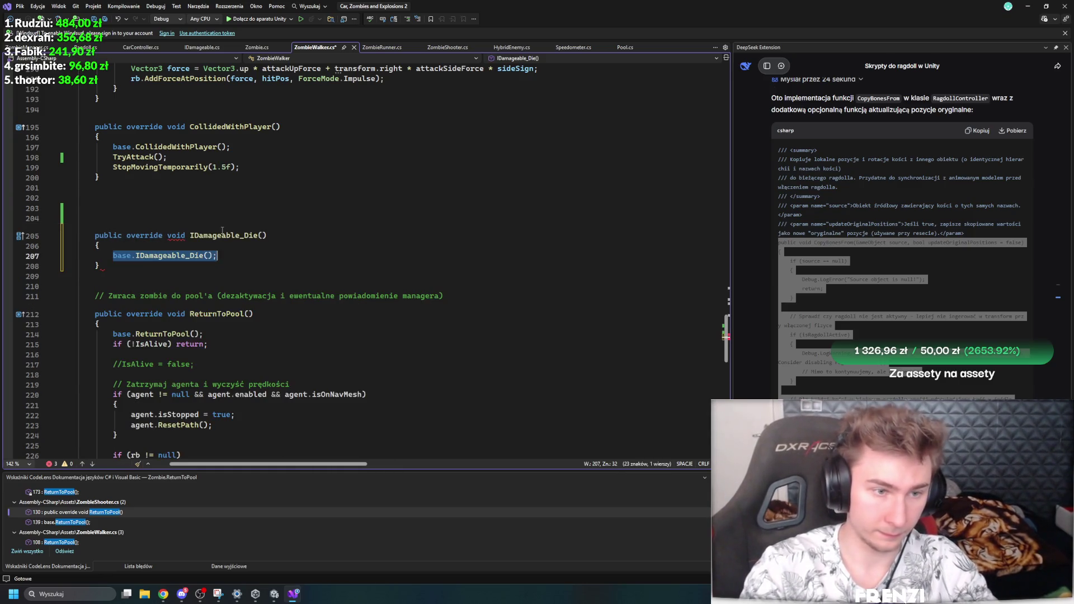
scroll(331, 273, down, 11)
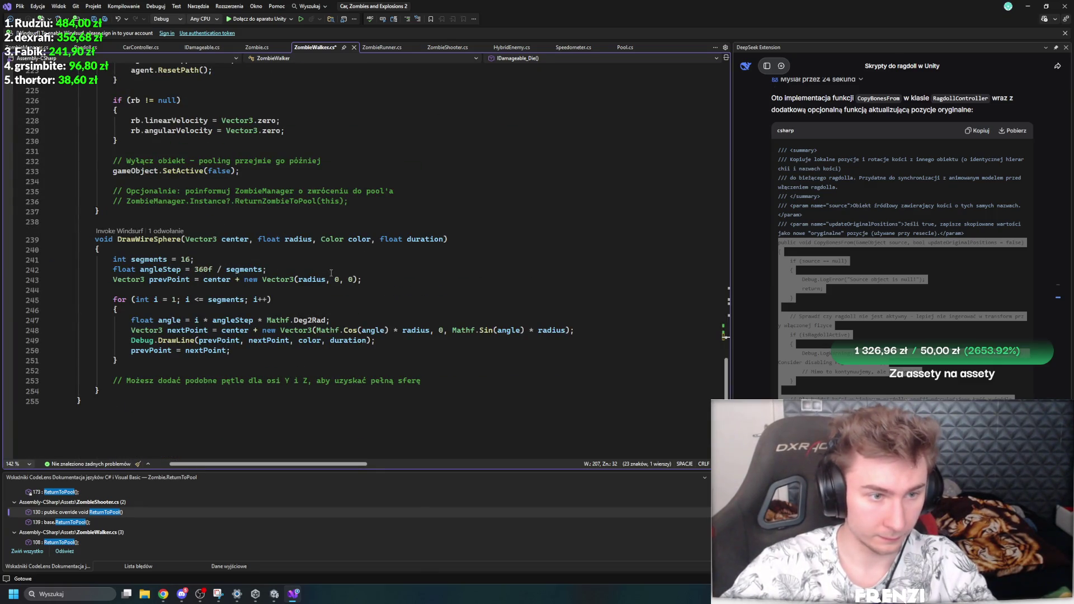
scroll(331, 273, up, 20)
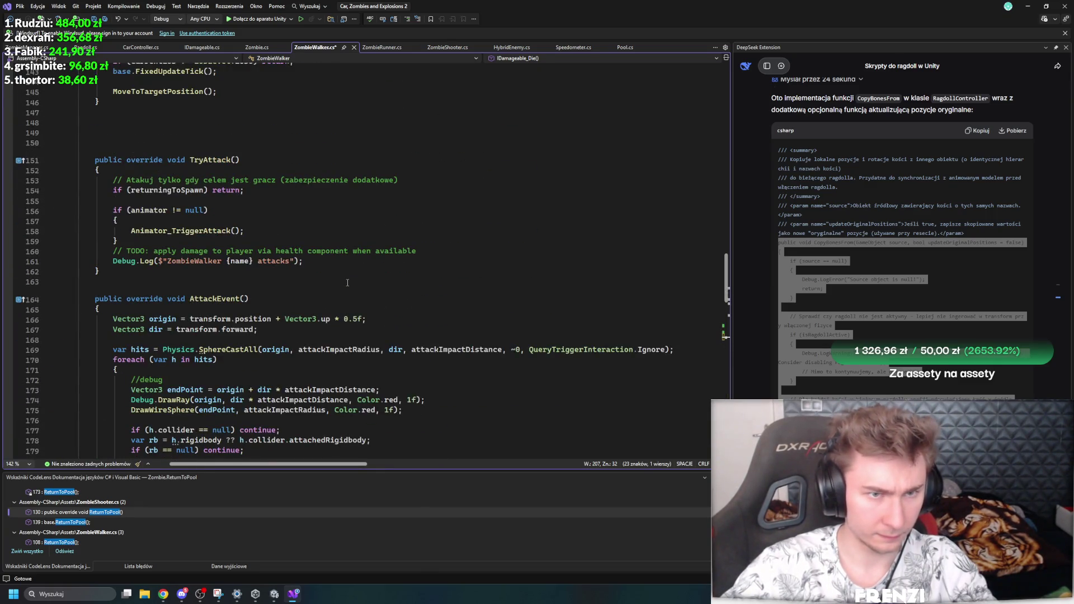
key(ctrl+z)
key(ctrl+z)
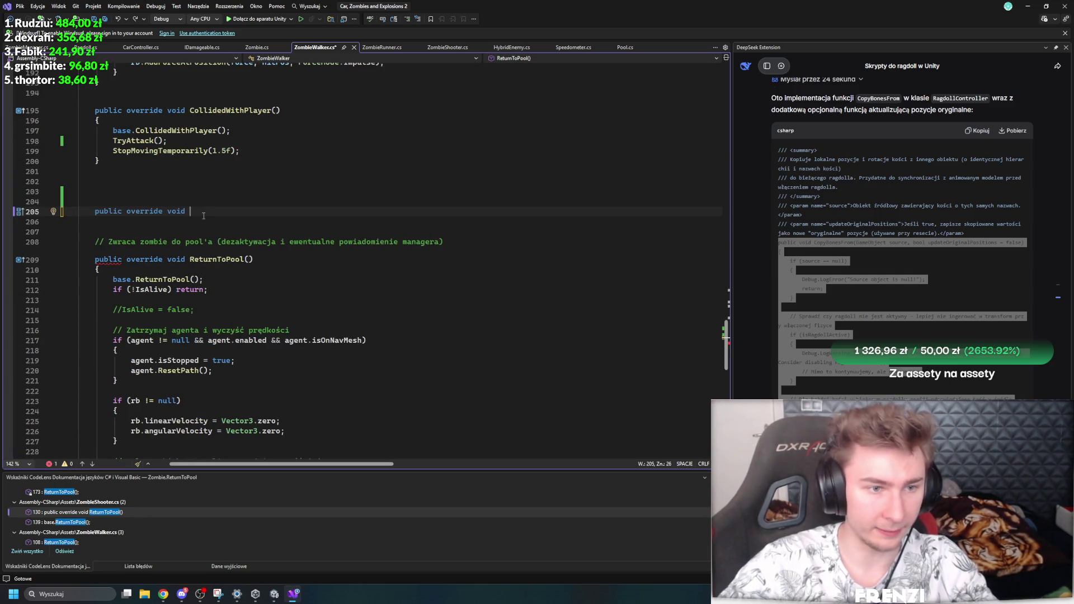
key(ctrl+z)
key(ctrl+z)
click(381, 48)
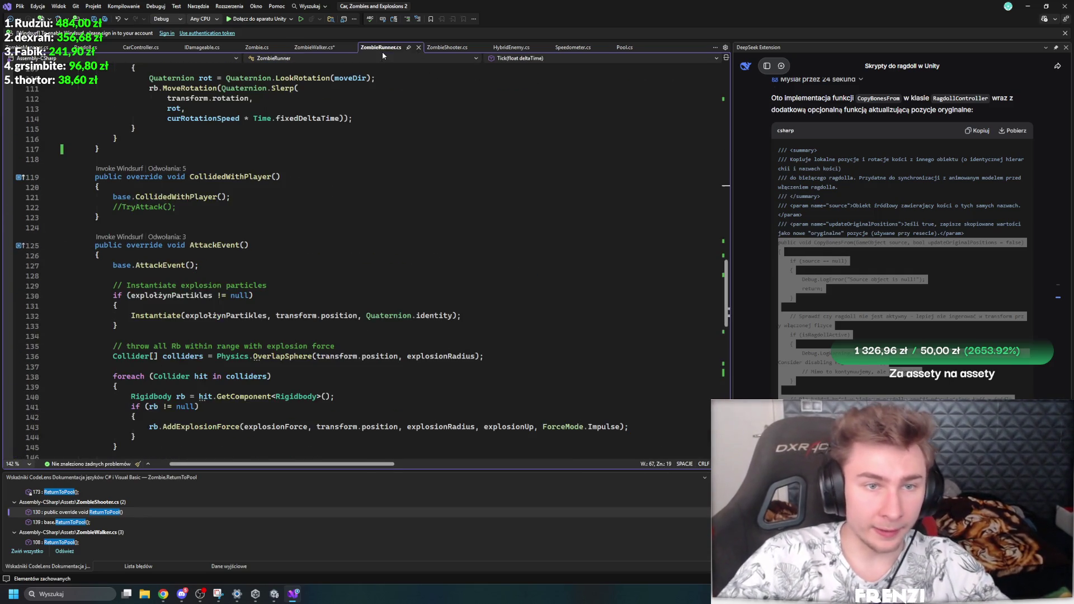
Step: Save ZombieWalker.cs and return to ZombieRunner.cs
click(305, 48)
key(ctrl+s)
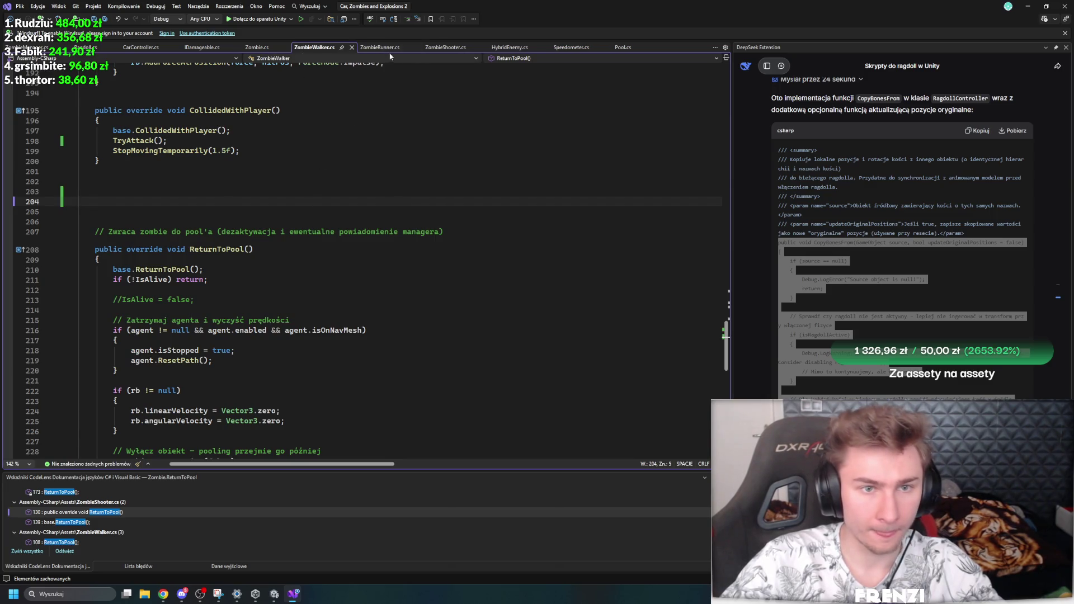
key(ctrl+Tab)
scroll(258, 231, down, 15)
scroll(252, 257, up, 10)
scroll(249, 274, down, 7)
scroll(245, 287, up, 5)
scroll(124, 353, up, 11)
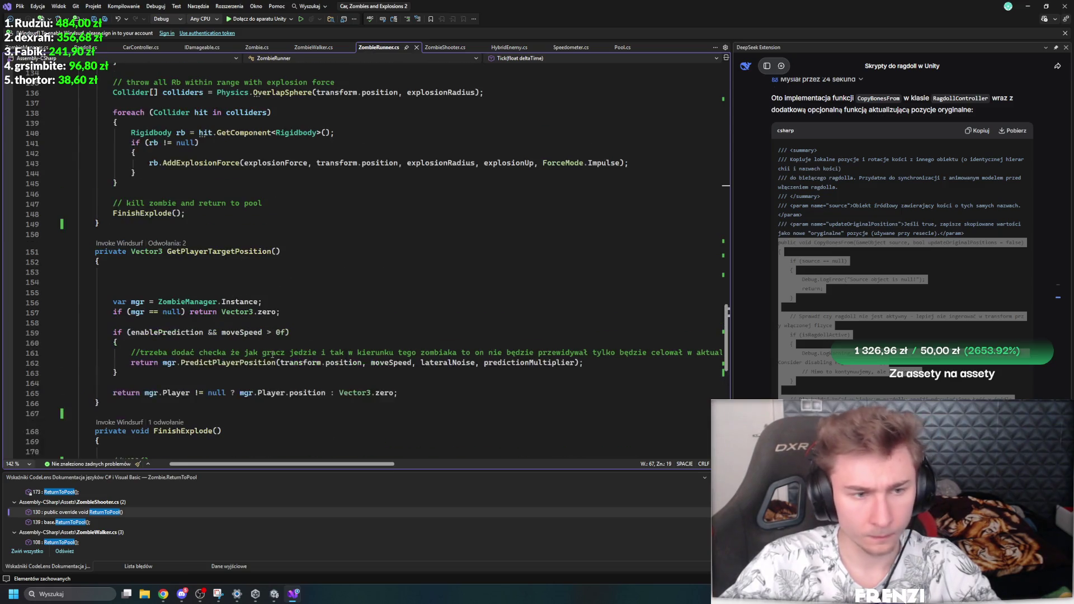
scroll(275, 341, down, 2)
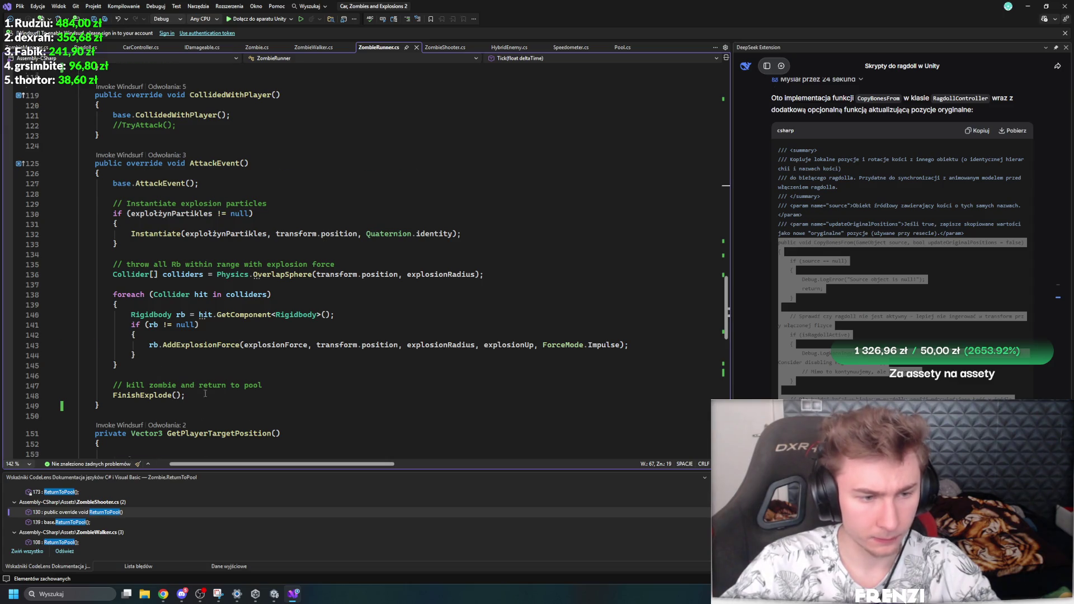
scroll(205, 394, down, 7)
Step: Move the FinishExplode method out of AttackEvent to just below its call
click(128, 410)
shift+click(78, 336)
key(Delete)
scroll(252, 381, up, 4)
click(216, 266)
click(219, 272)
key(ctrl+v)
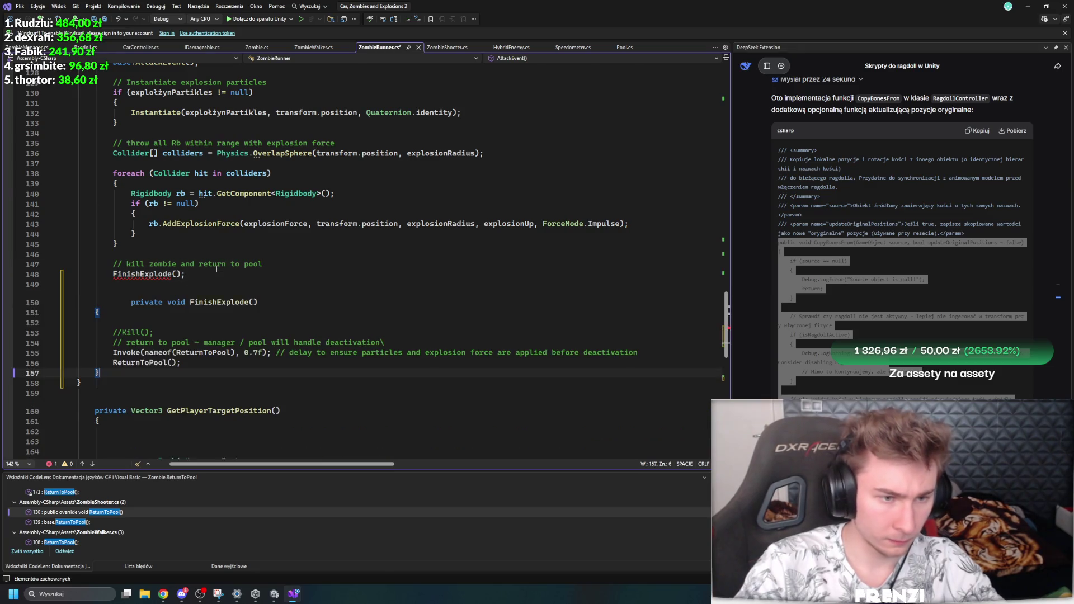
Step: Close AttackEvent with a brace, remove the stray brace, dedent FinishExplode, and save
click(138, 286)
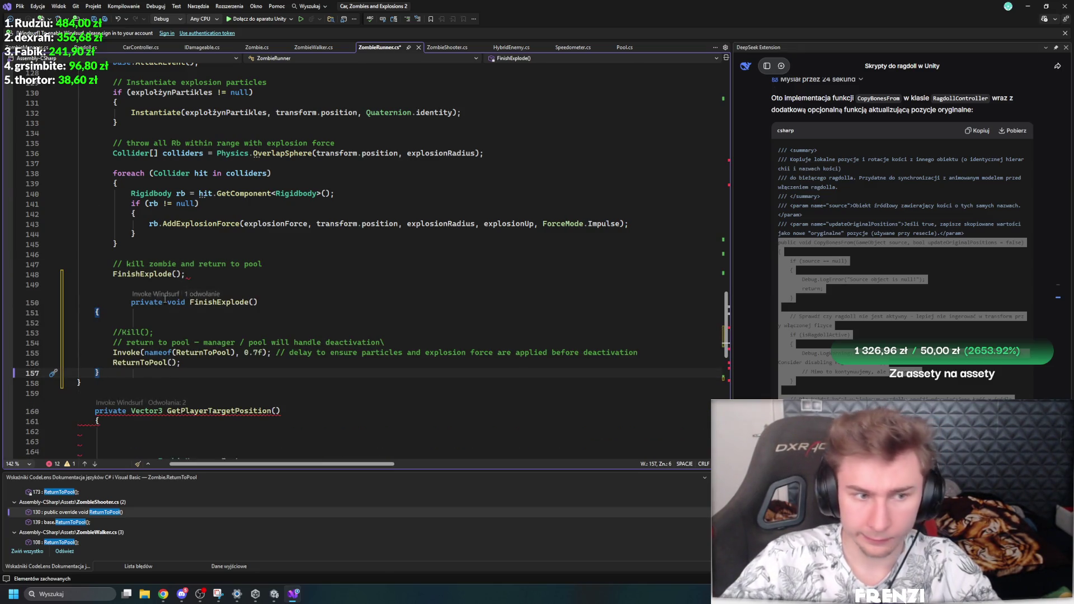
text(})
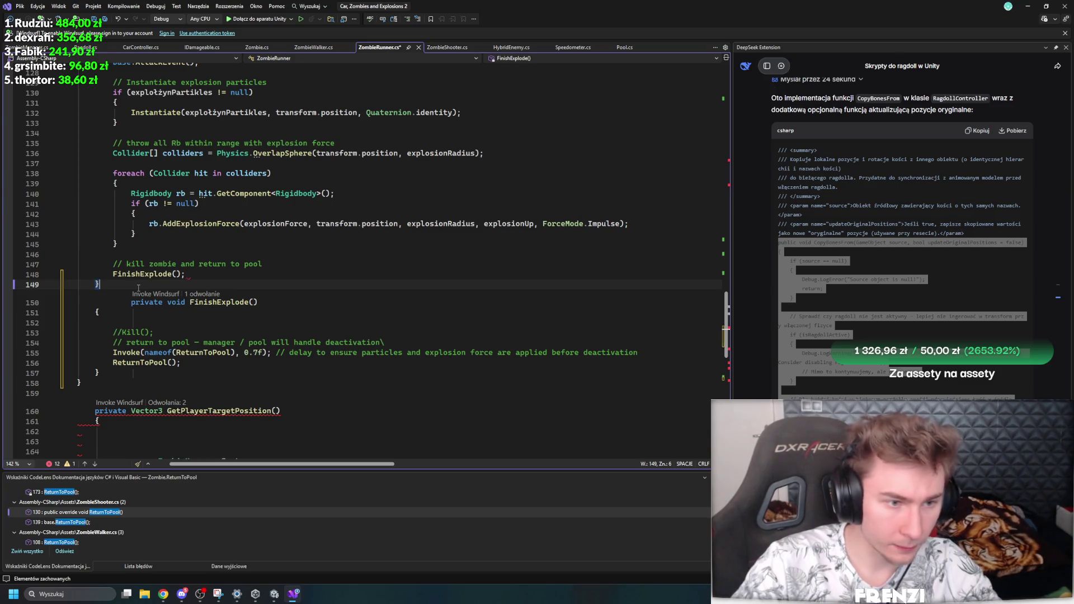
click(98, 388)
key(BackSpace)
key(BackSpace)
click(134, 323)
drag(133, 303, 96, 303)
key(BackSpace)
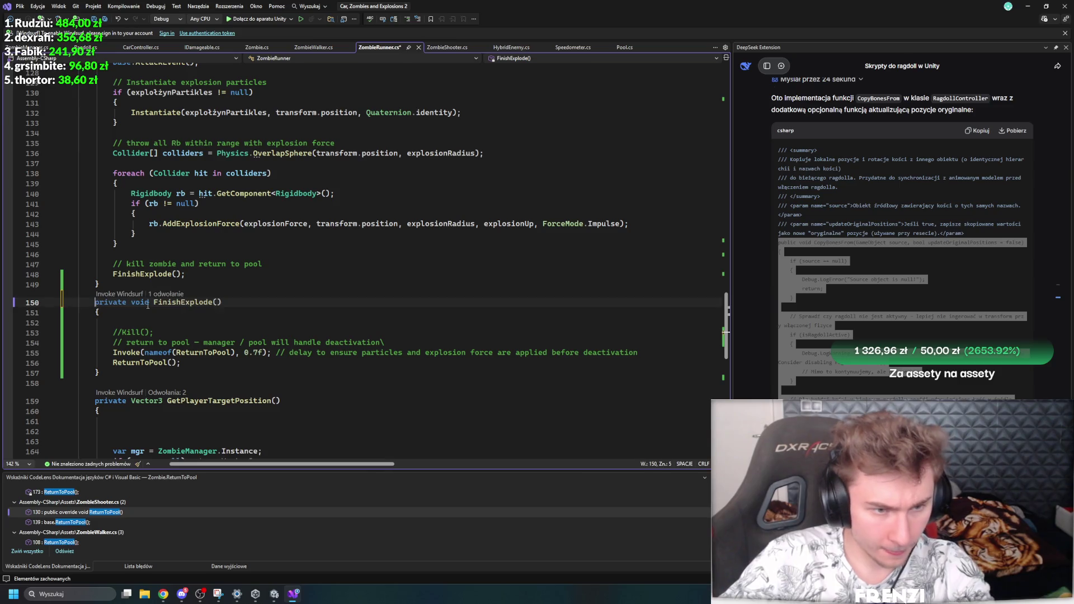
key(ctrl+s)
Step: Select lines 129–145 holding the particle Instantiate and OverlapSphere explosion-force code, and cut them
click(99, 372)
click(131, 264)
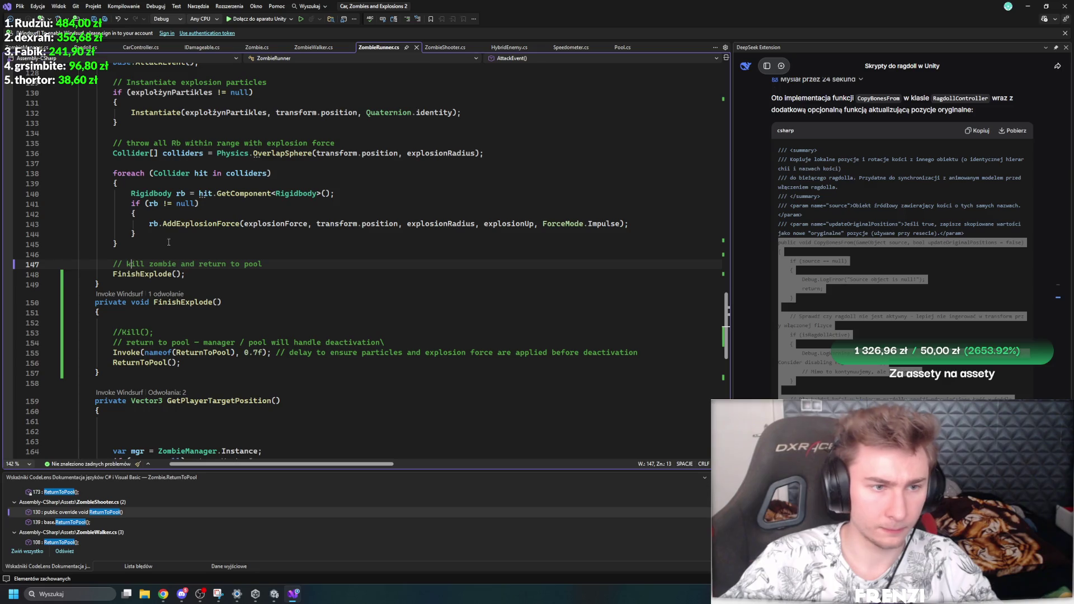
scroll(173, 244, up, 3)
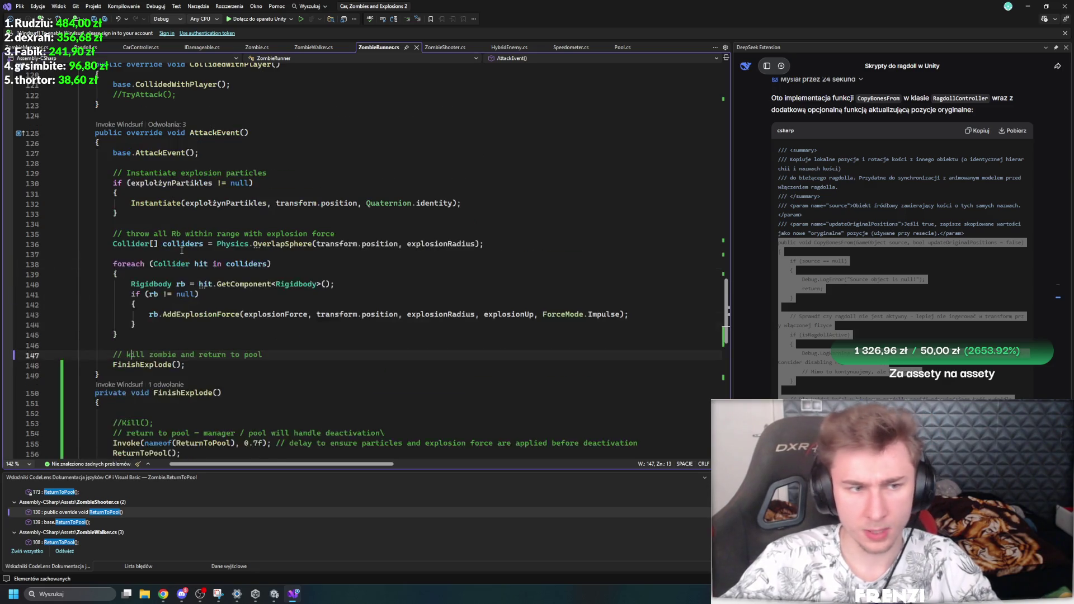
scroll(184, 256, down, 2)
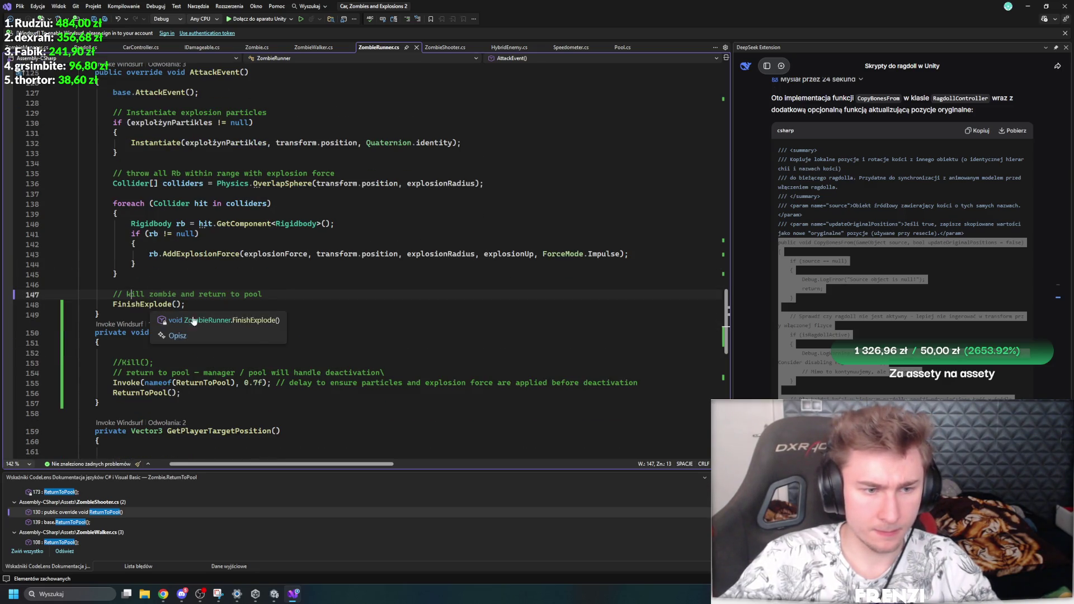
drag(149, 269, 78, 204)
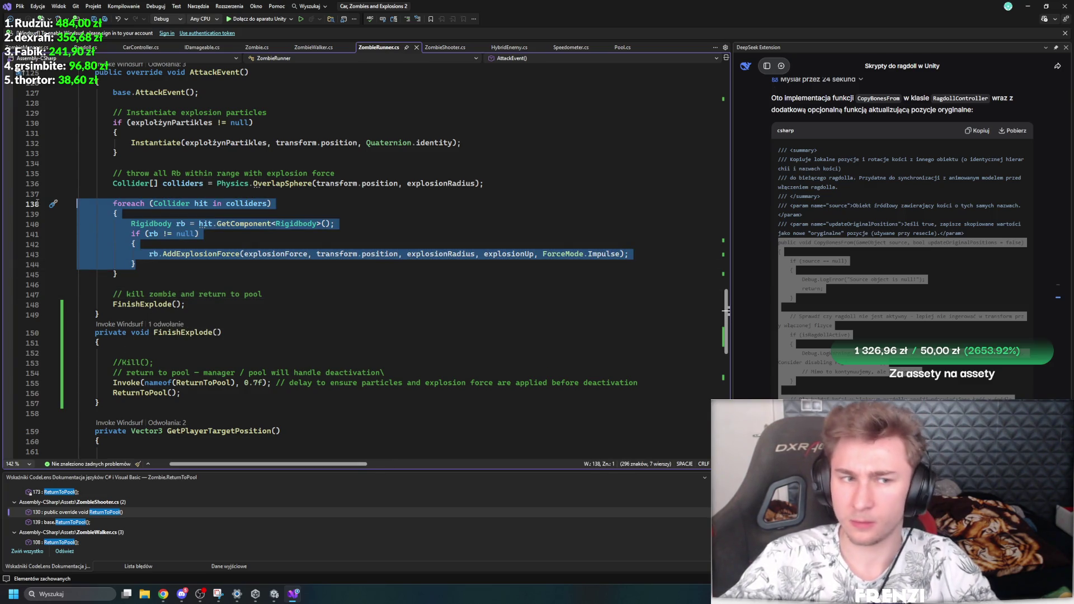
shift+click(28, 182)
scroll(28, 181, up, 1)
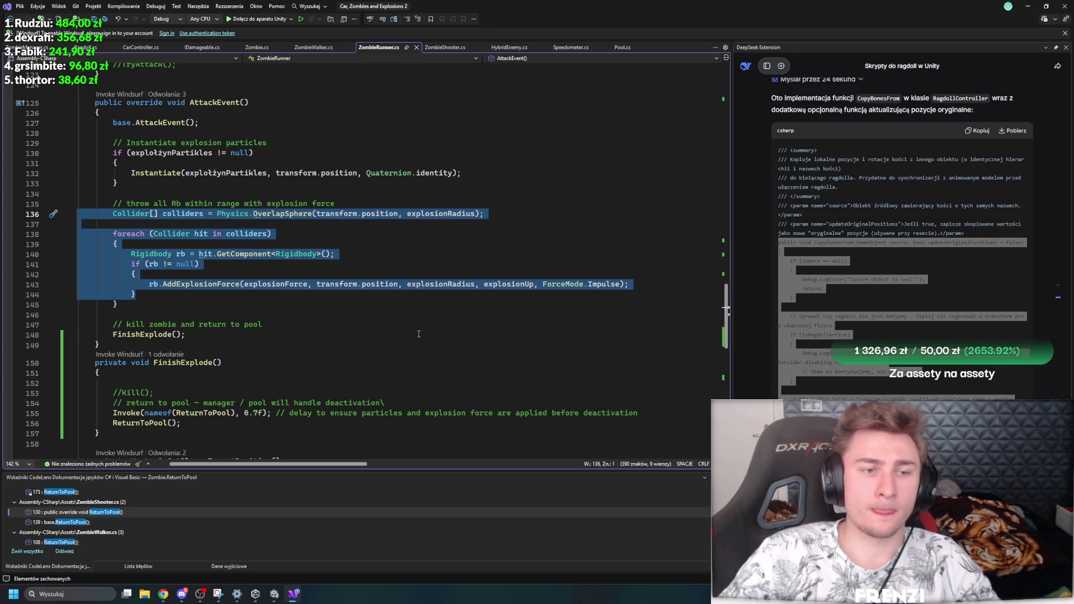
click(117, 305)
shift+click(42, 212)
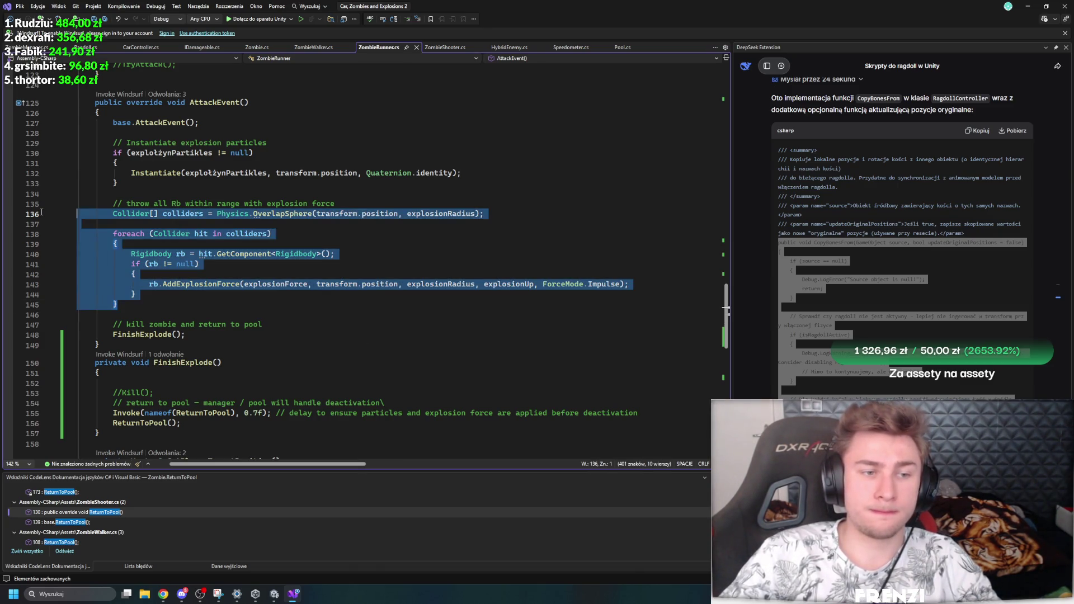
shift+click(35, 207)
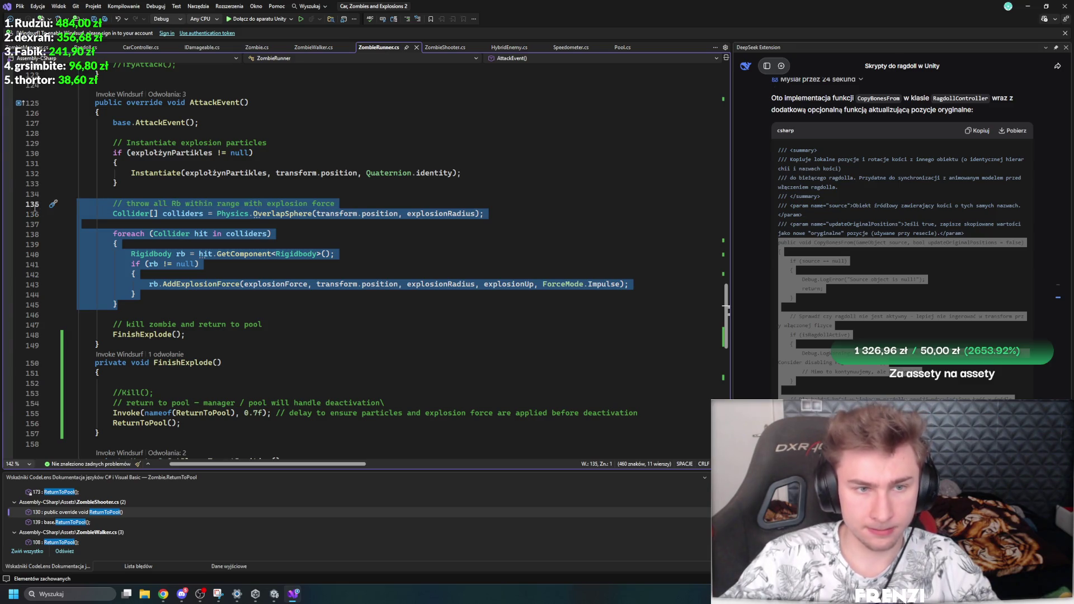
shift+click(6, 146)
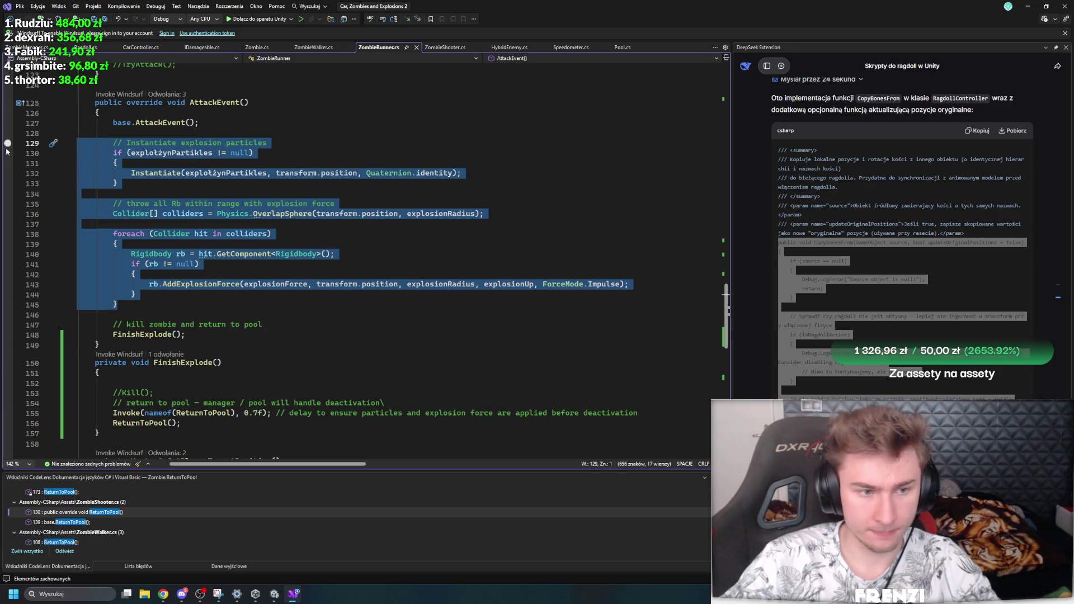
key(Delete)
Step: Create a public void Explode() method above AttackEvent containing the explosion code
click(100, 162)
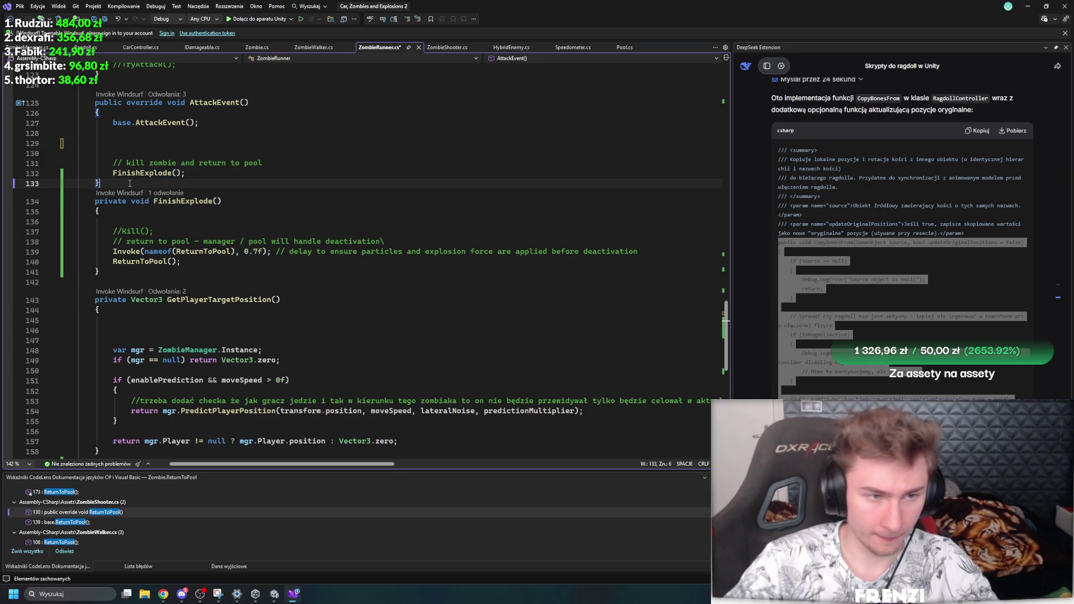
key(Up)
key(Up)
key(Up)
key(Return)
key(Return)
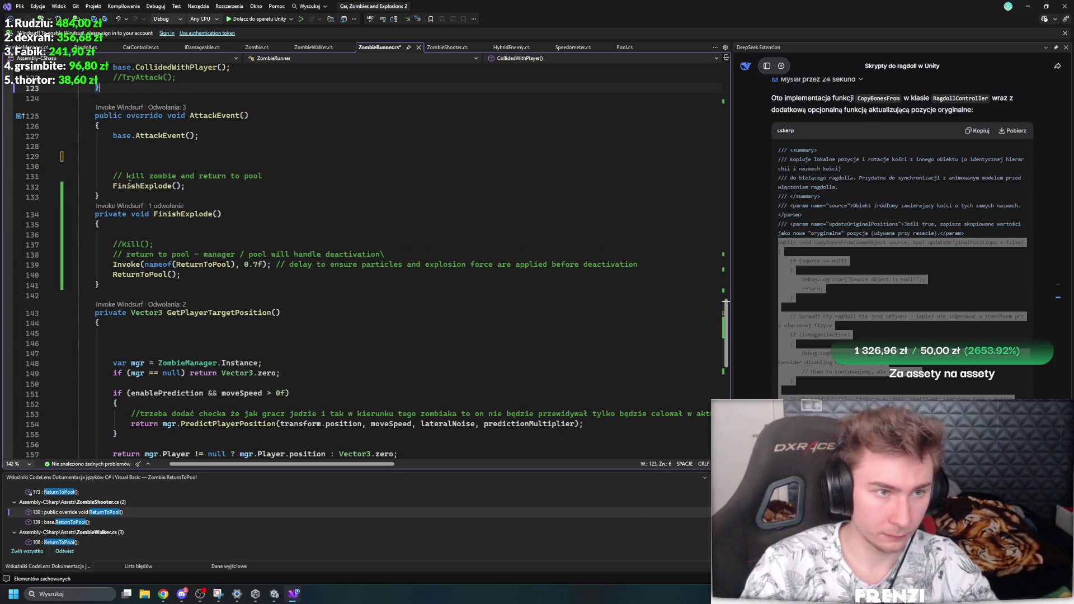
text(public void )
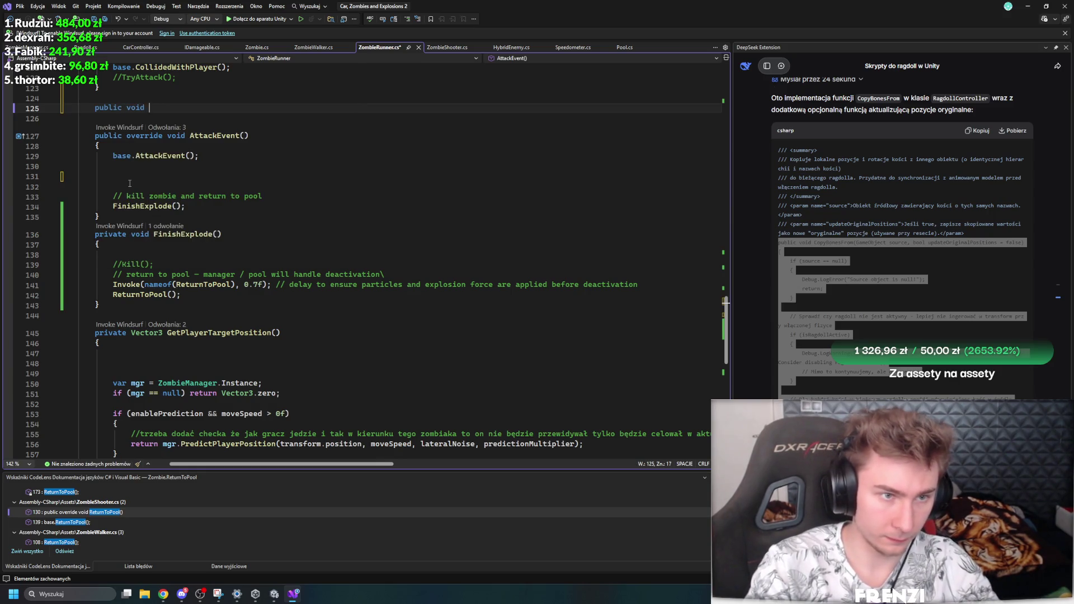
text(Explode()({)
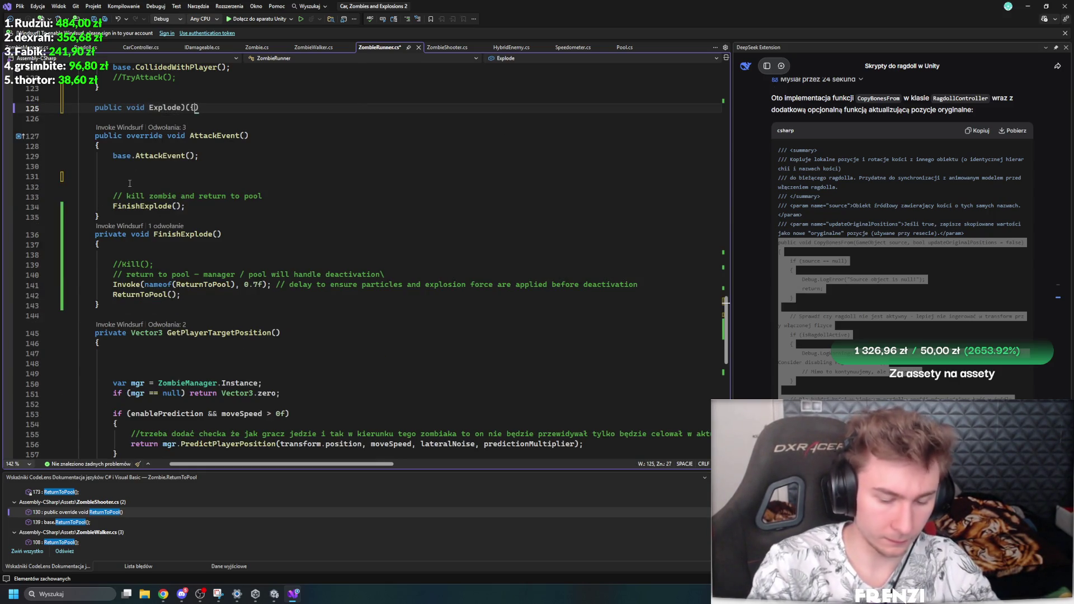
key(Return)
key(ctrl+z)
key(ctrl+z)
key(ctrl+z)
key(ctrl+y)
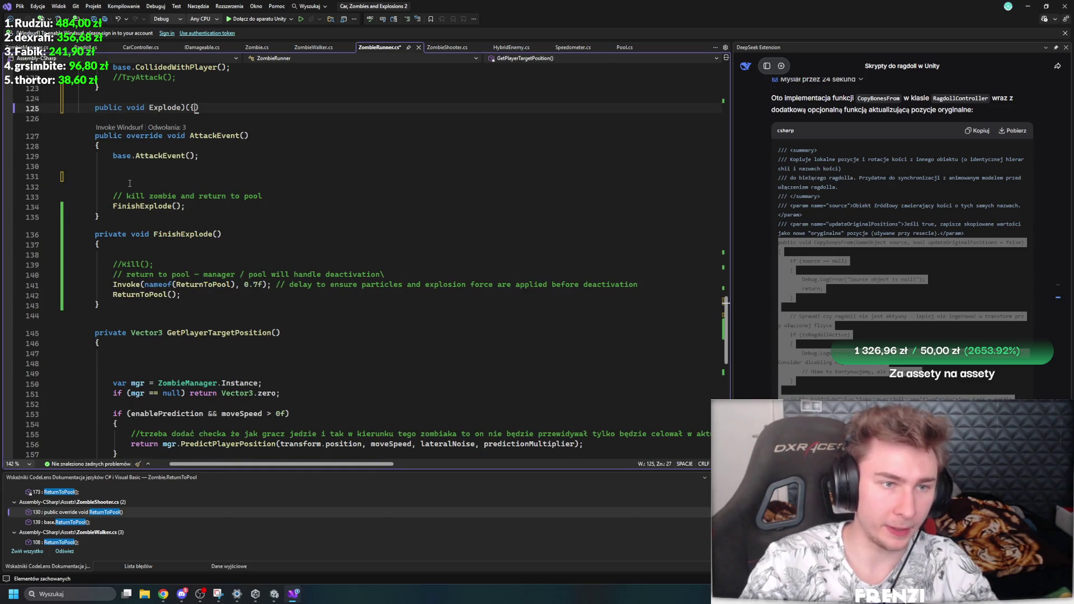
key(BackSpace)
key(BackSpace)
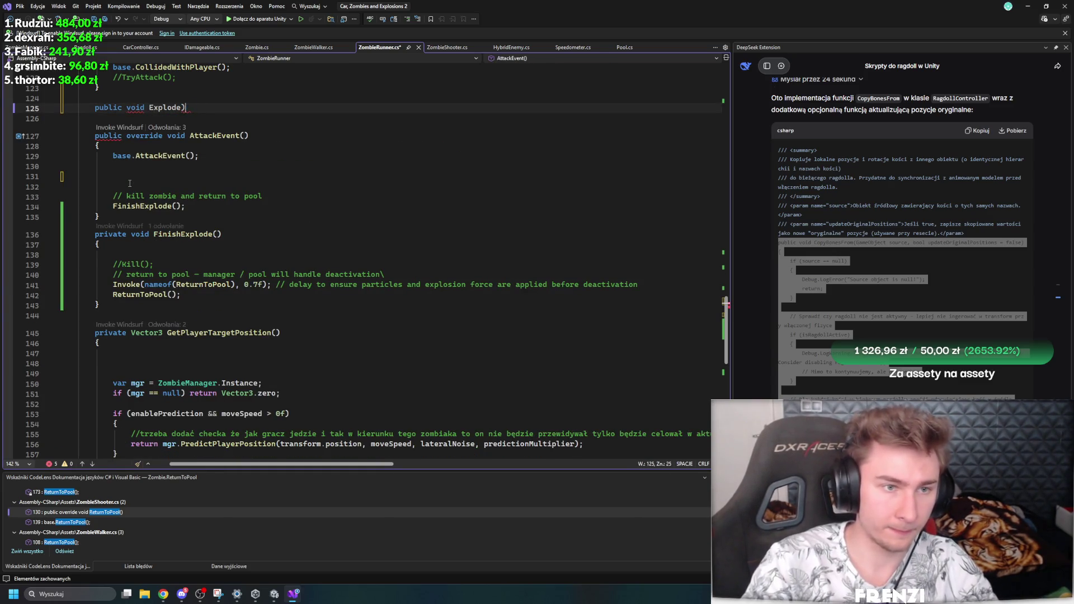
text(())
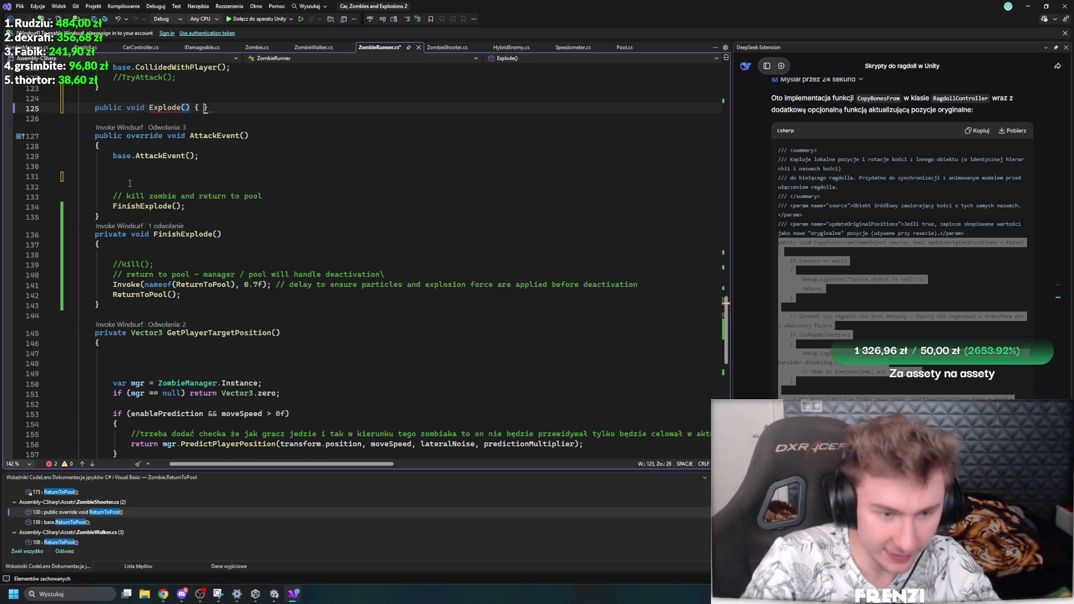
key(Tab)
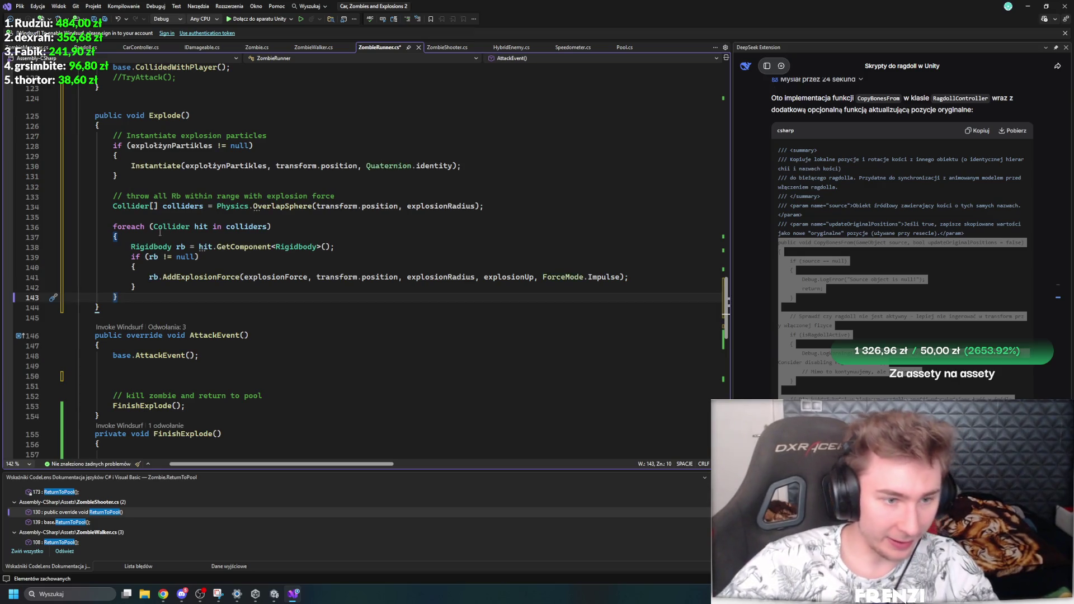
Step: Go to the base Zombie AttackEvent definition from the base.AttackEvent() call
drag(199, 356, 116, 357)
drag(199, 356, 114, 357)
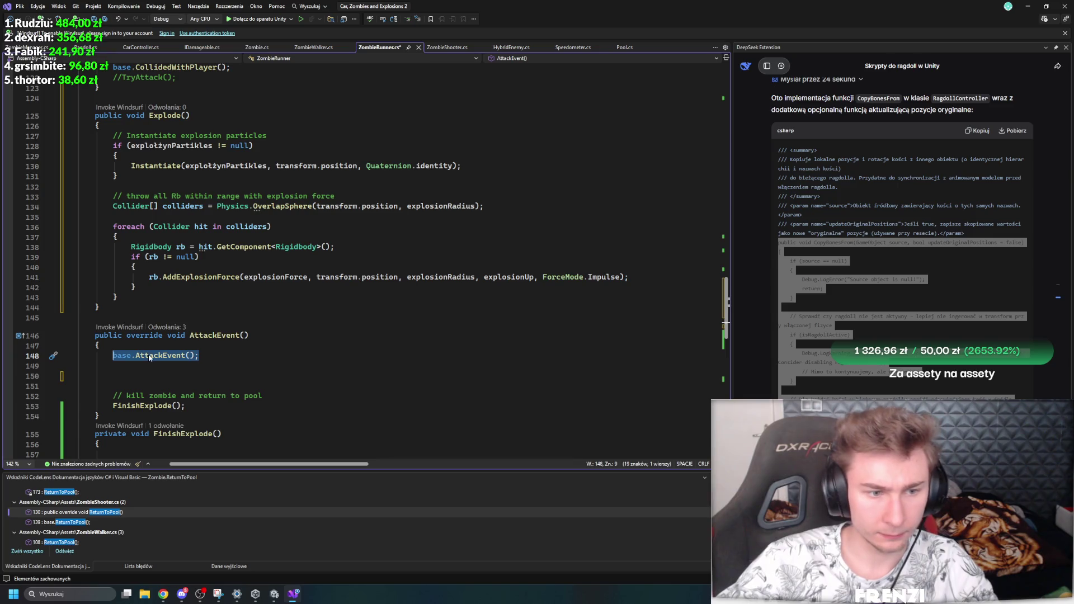
key(F12)
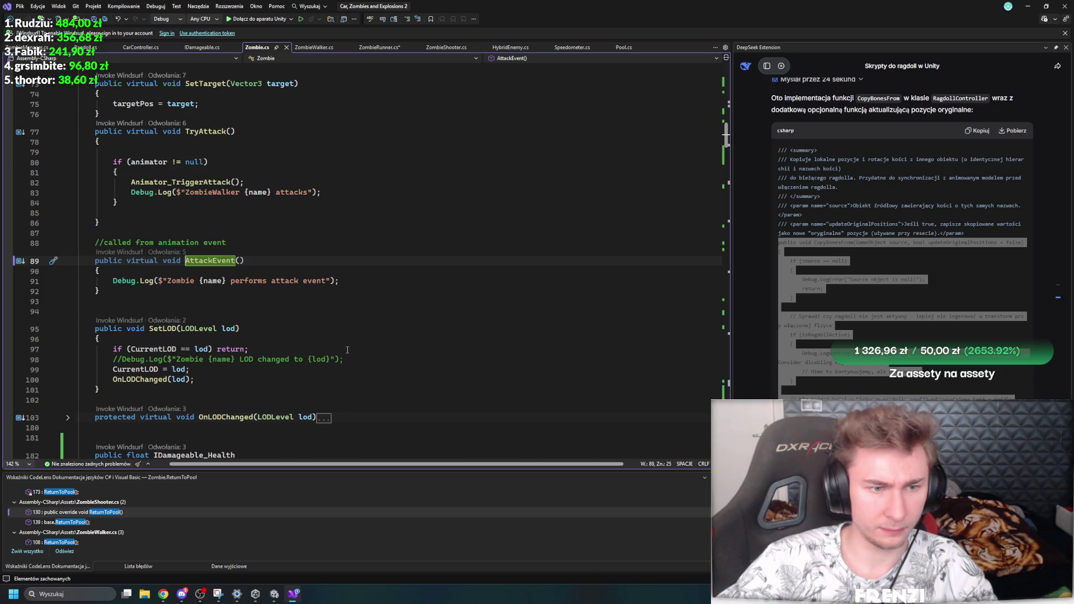
Step: Add an Explode(); call right after base.AttackEvent() in ZombieRunner's AttackEvent
mouse_move(199, 261)
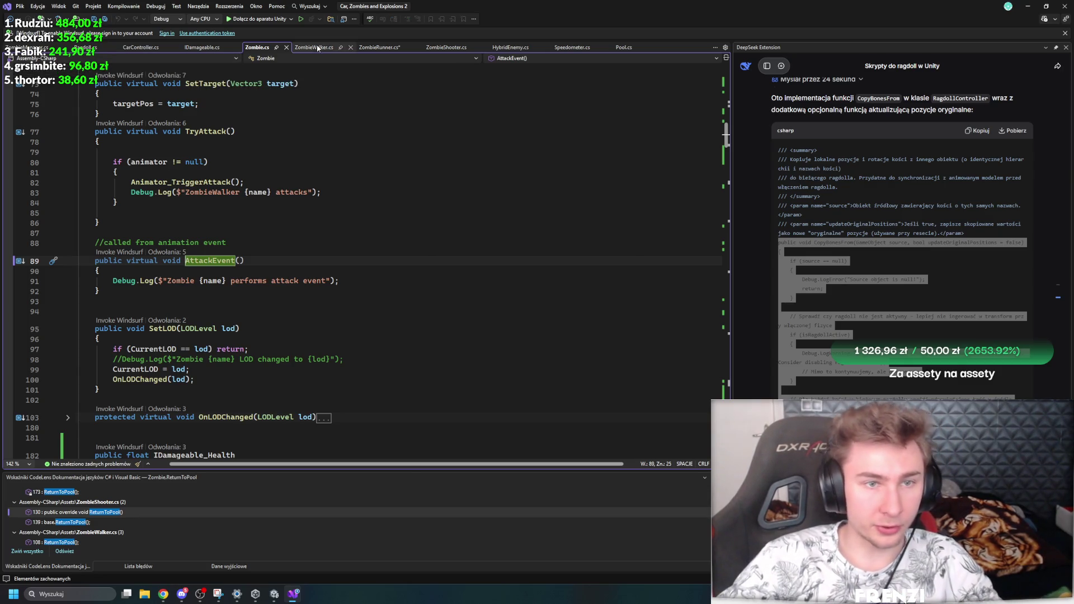
click(380, 47)
click(298, 358)
key(Down)
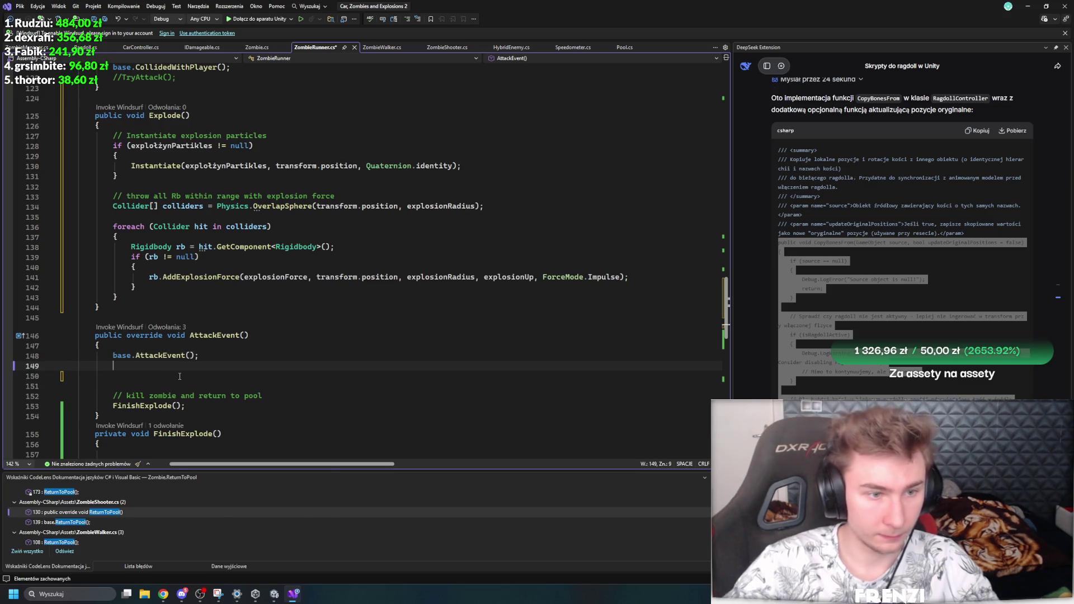
text(explod)
key(Tab)
text(();)
Step: Try moving FinishExplode's return-to-pool lines into Explode, then revert the paste
scroll(170, 352, down, 4)
mouse_move(185, 374)
mouse_down()
mouse_move(78, 373)
mouse_move(78, 353)
mouse_move(78, 364)
mouse_up()
scroll(198, 326, up, 4)
key(ctrl+x)
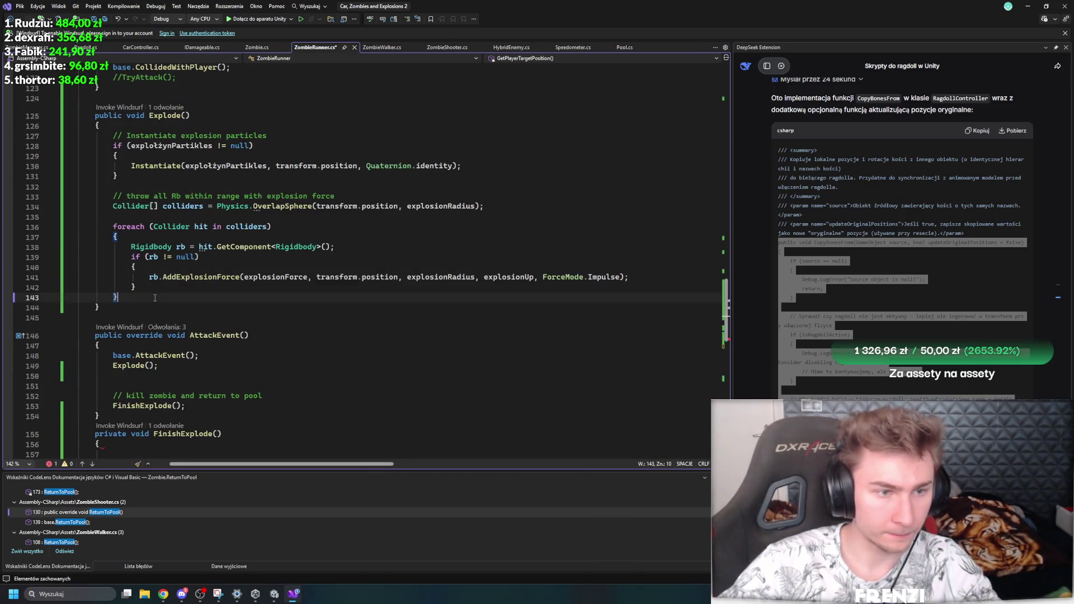
click(203, 318)
key(ctrl+v)
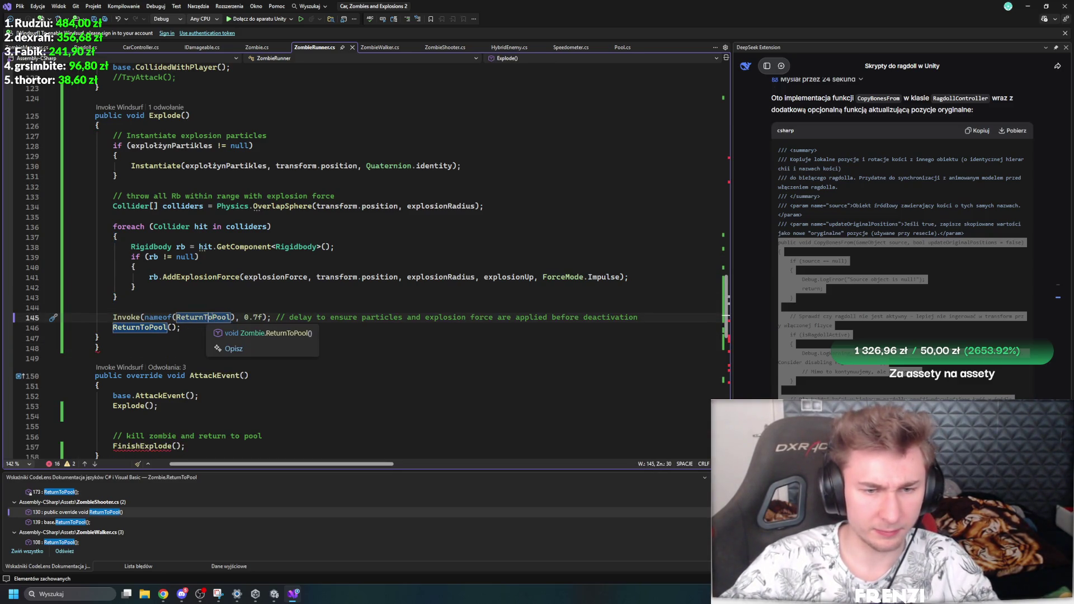
click(114, 318)
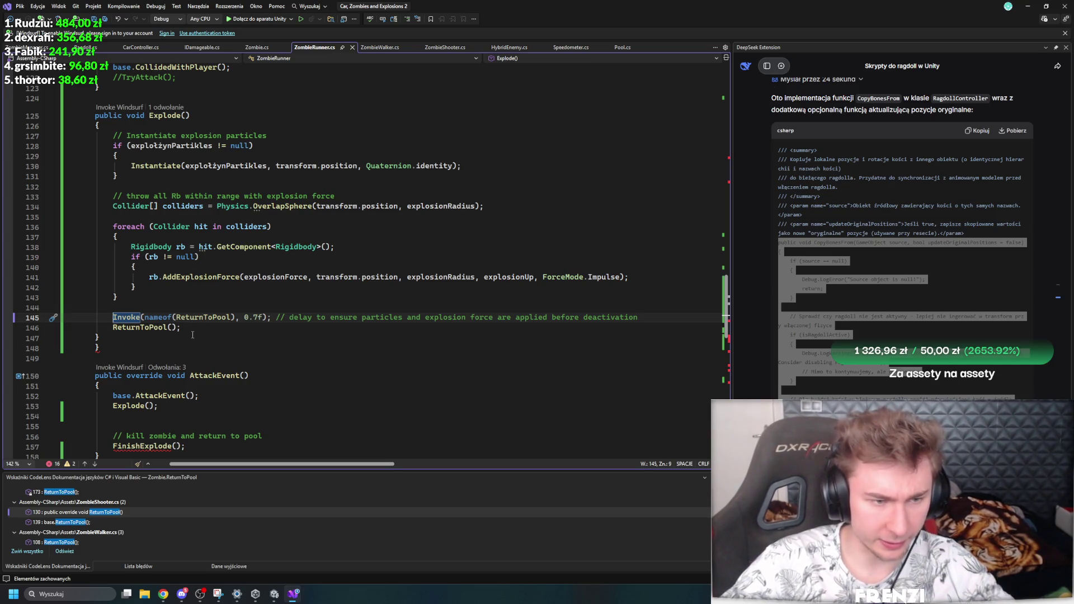
scroll(188, 339, down, 3)
key(alt+Down)
key(alt+Down)
key(alt+Down)
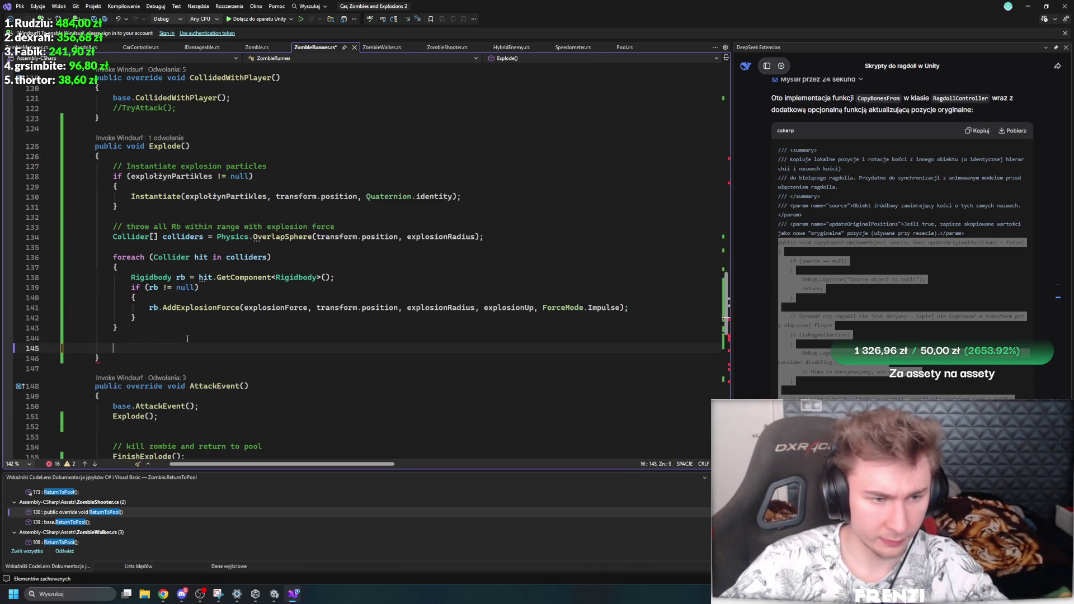
Step: Comment out the Invoke call in FinishExplode with //
scroll(195, 335, down, 3)
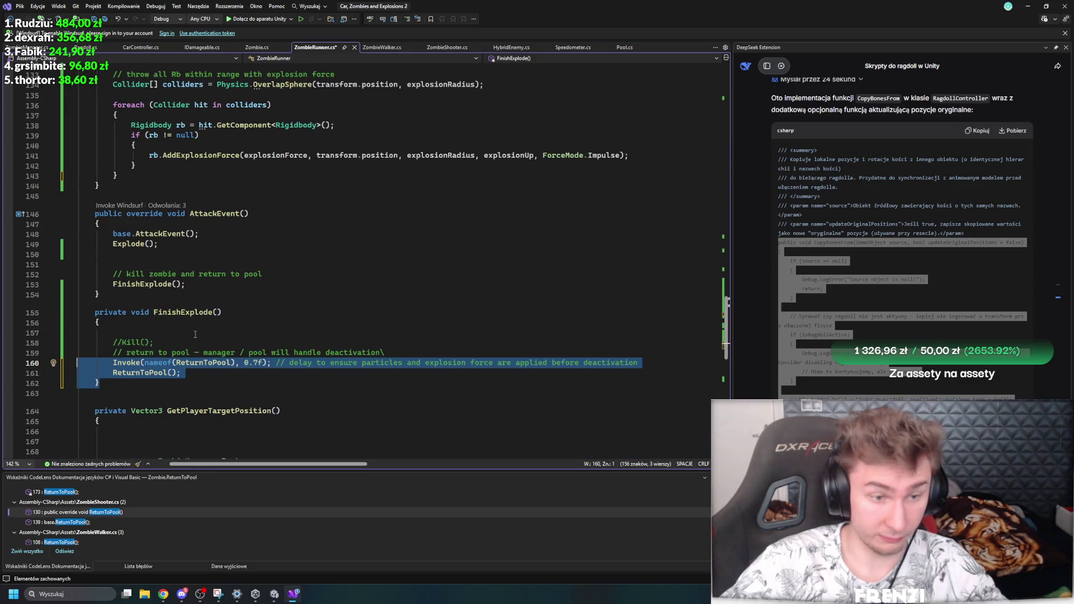
click(114, 364)
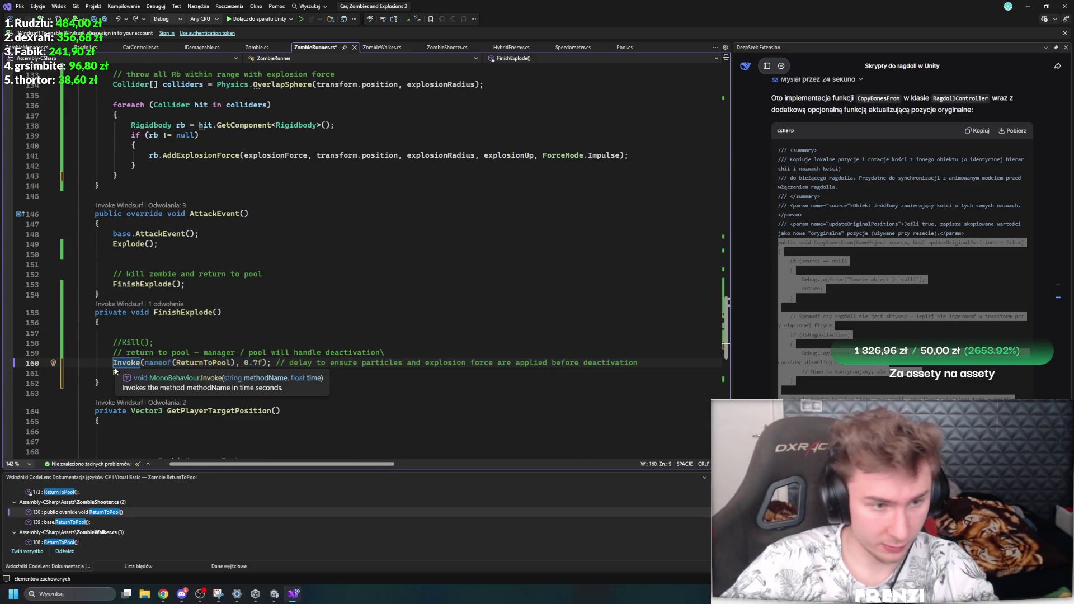
text(//)
key(Tab)
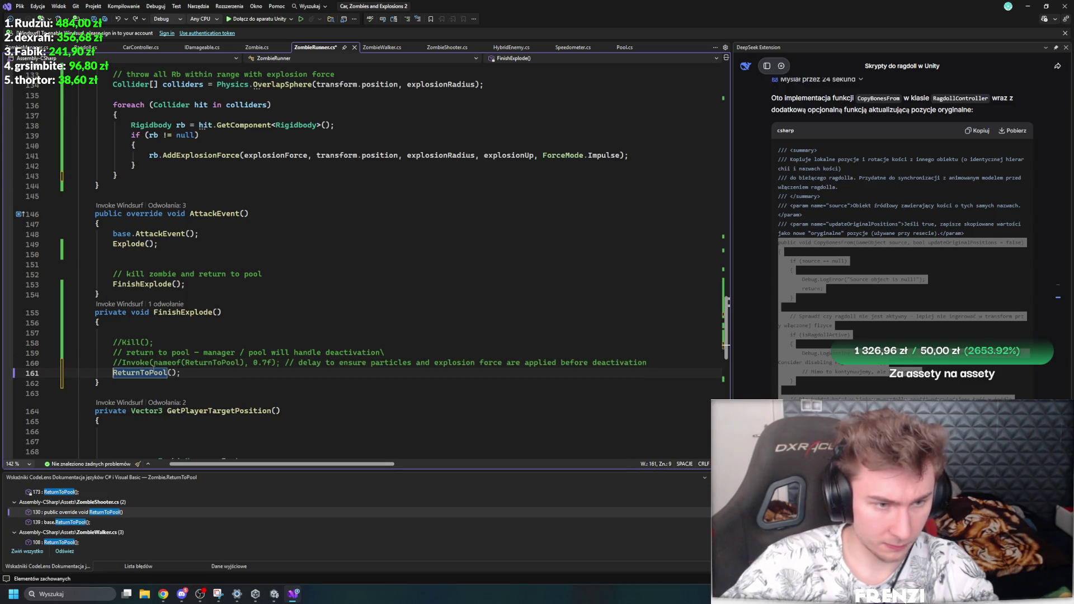
Step: Paste ReturnToPool(); at the end of Explode() after the force loop and save the script
scroll(263, 316, up, 3)
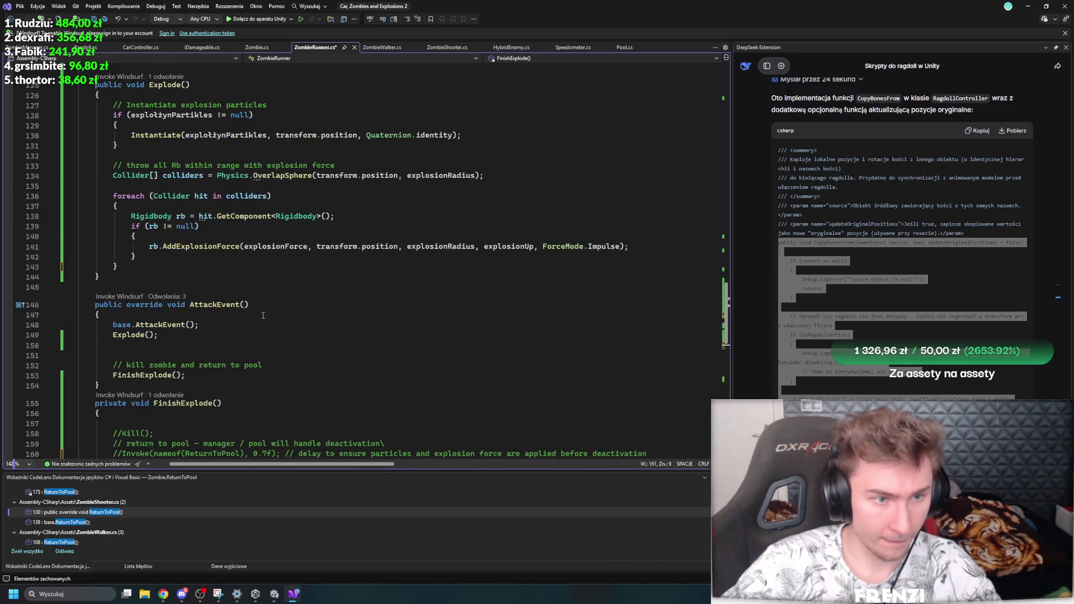
scroll(263, 316, up, 2)
click(141, 324)
key(Return)
key(Tab)
key(ctrl+s)
Step: Delete the FinishExplode method, then undo to restore it
scroll(190, 305, down, 6)
scroll(256, 290, up, 4)
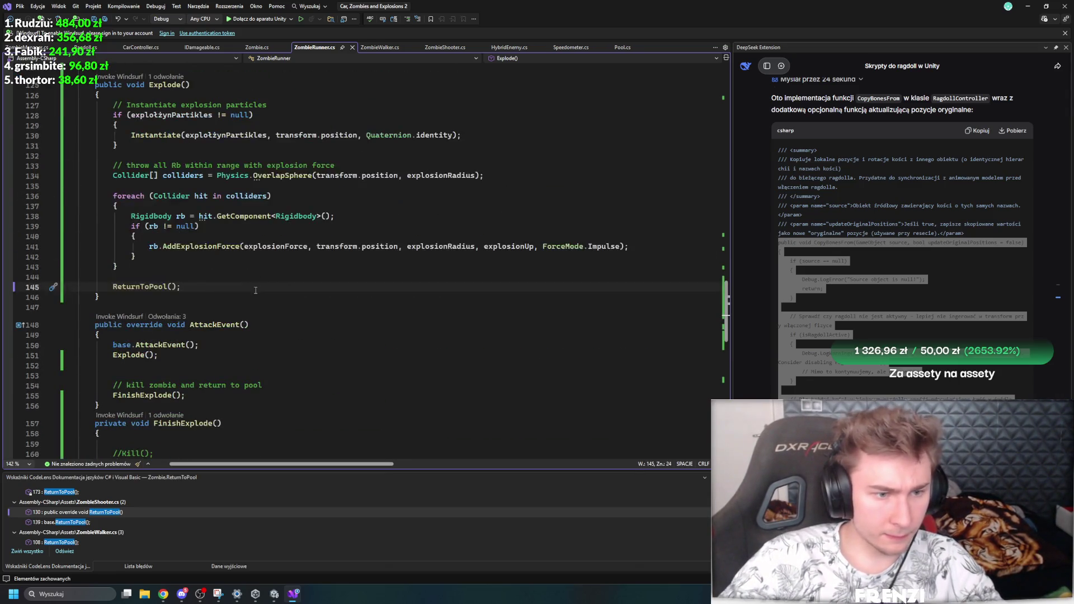
scroll(182, 337, up, 1)
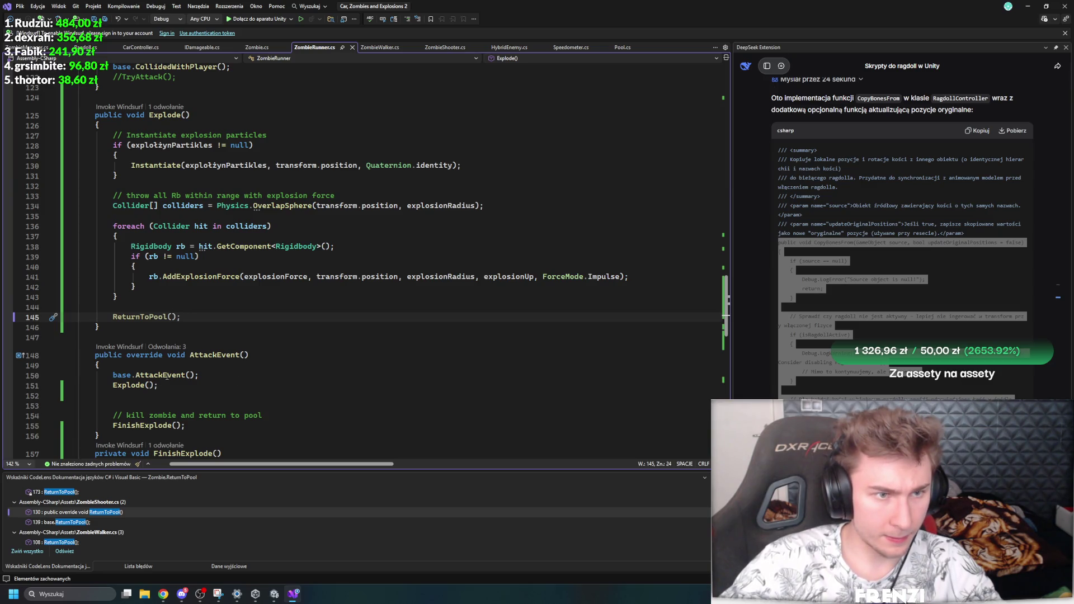
scroll(197, 351, down, 3)
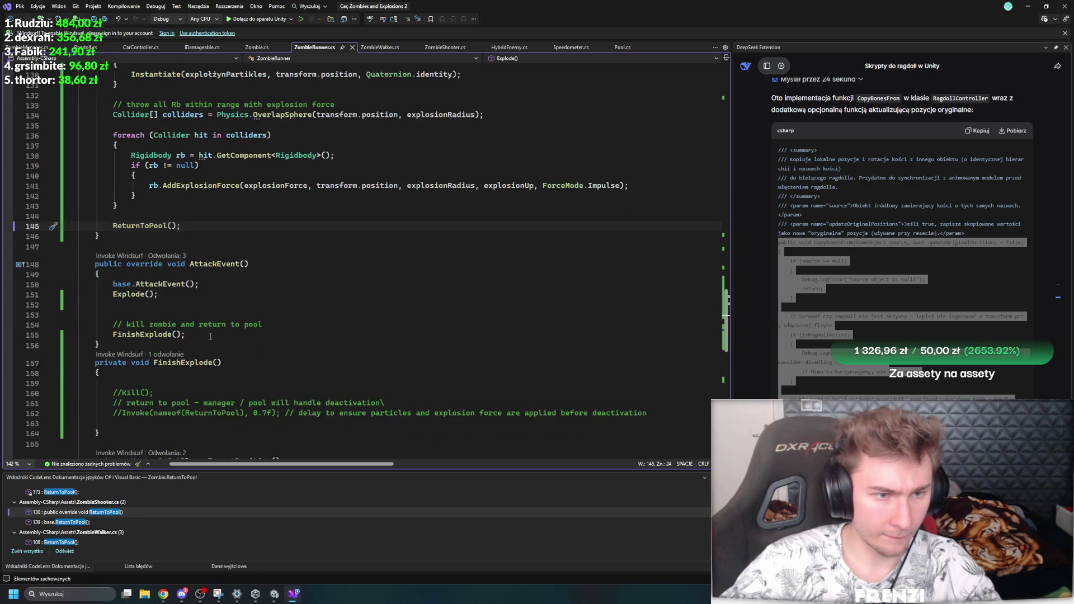
click(200, 354)
key(shift+alt+equal)
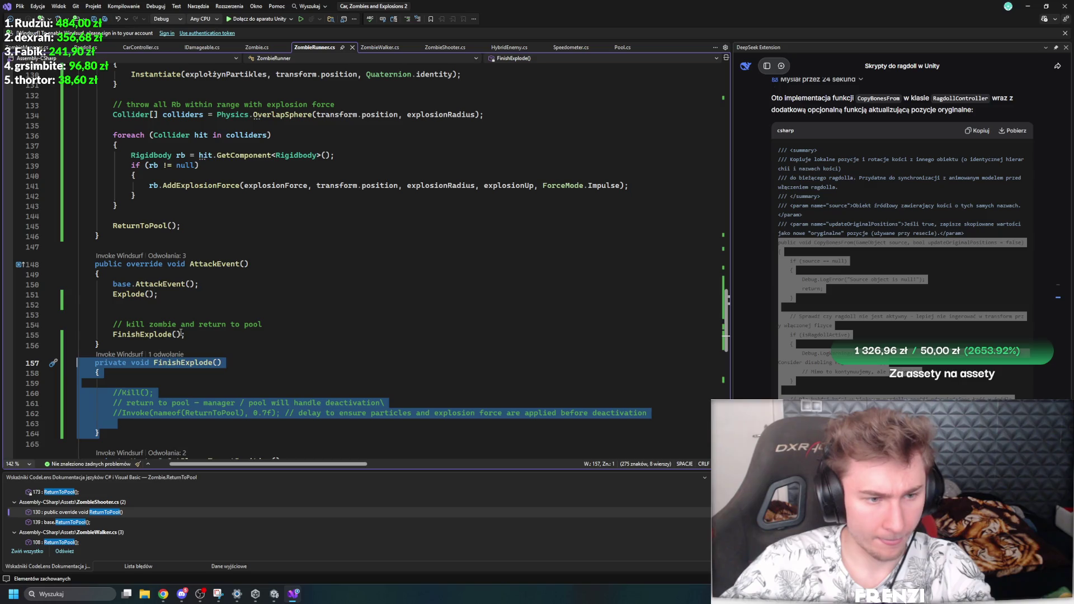
key(Delete)
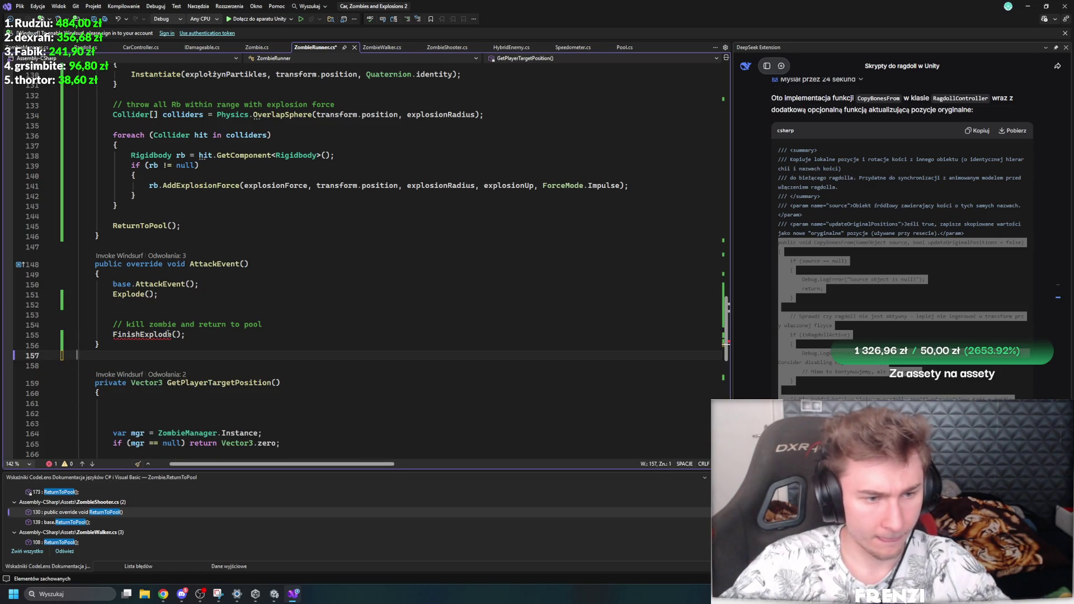
key(ctrl+z)
click(123, 247)
Step: Declare the field bool hasExploded = false; above AttackEvent
text(bool hasExploded = false;)
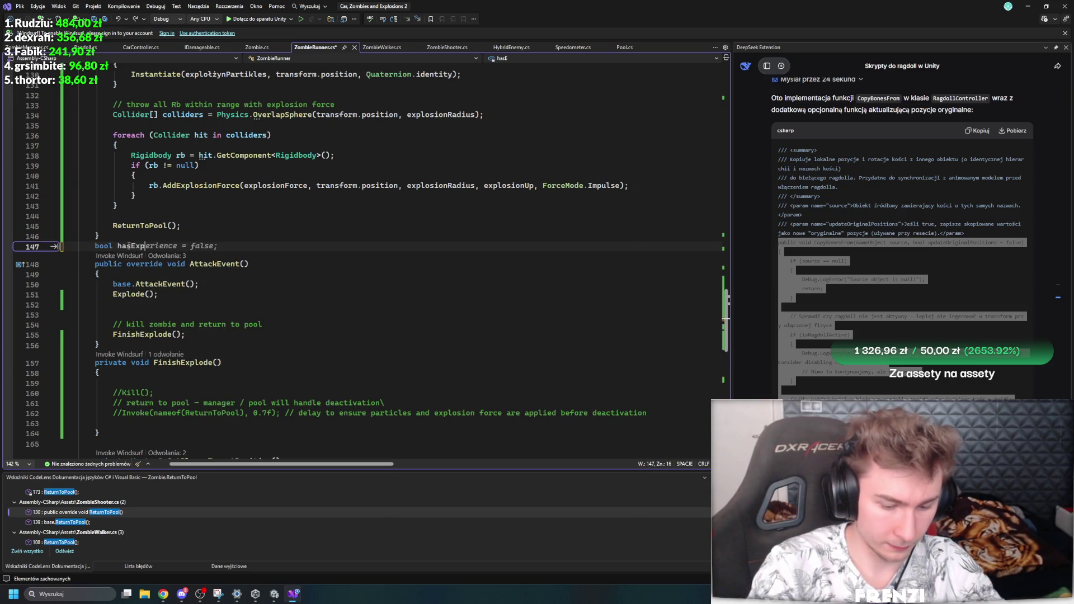
mouse_move(222, 247)
mouse_down()
mouse_move(84, 247)
mouse_move(93, 246)
mouse_up()
key(ctrl+c)
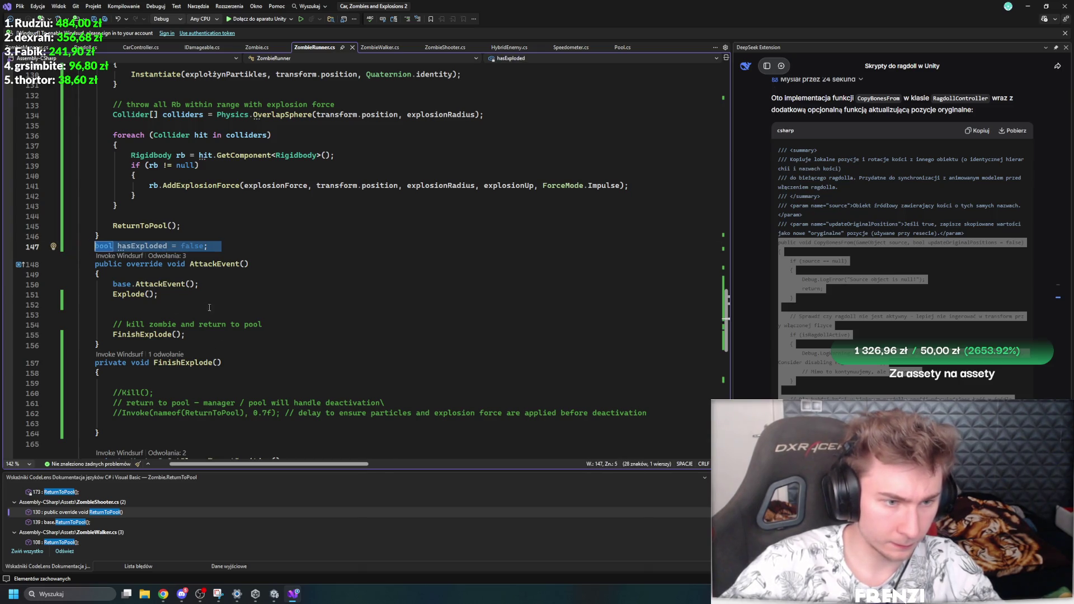
scroll(198, 356, down, 8)
scroll(255, 324, up, 15)
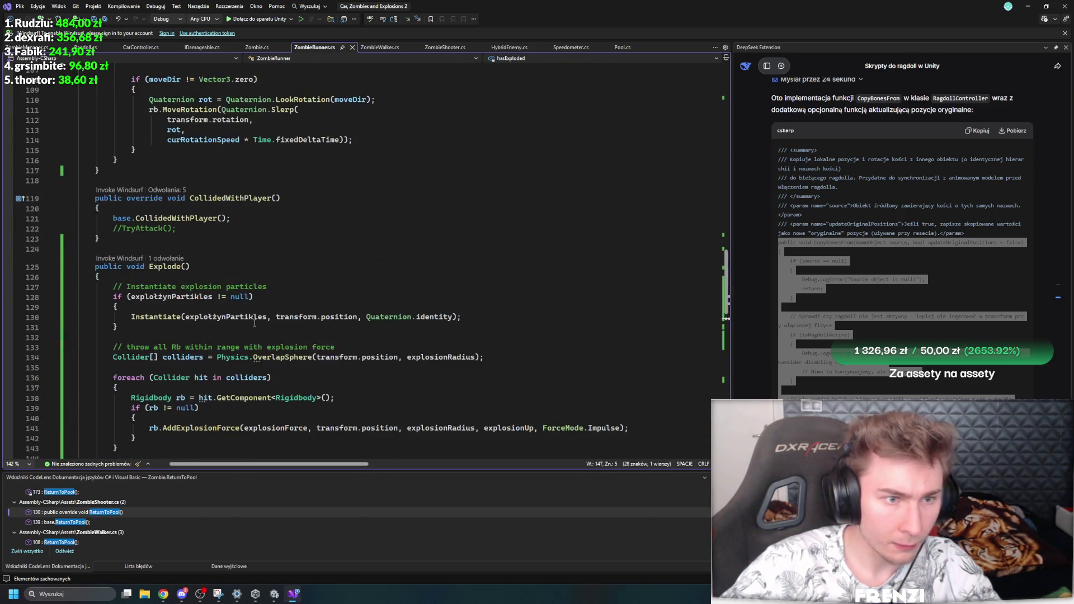
Step: Add hasExploded = true; at the top of Explode()
click(128, 277)
scroll(128, 277, down, 3)
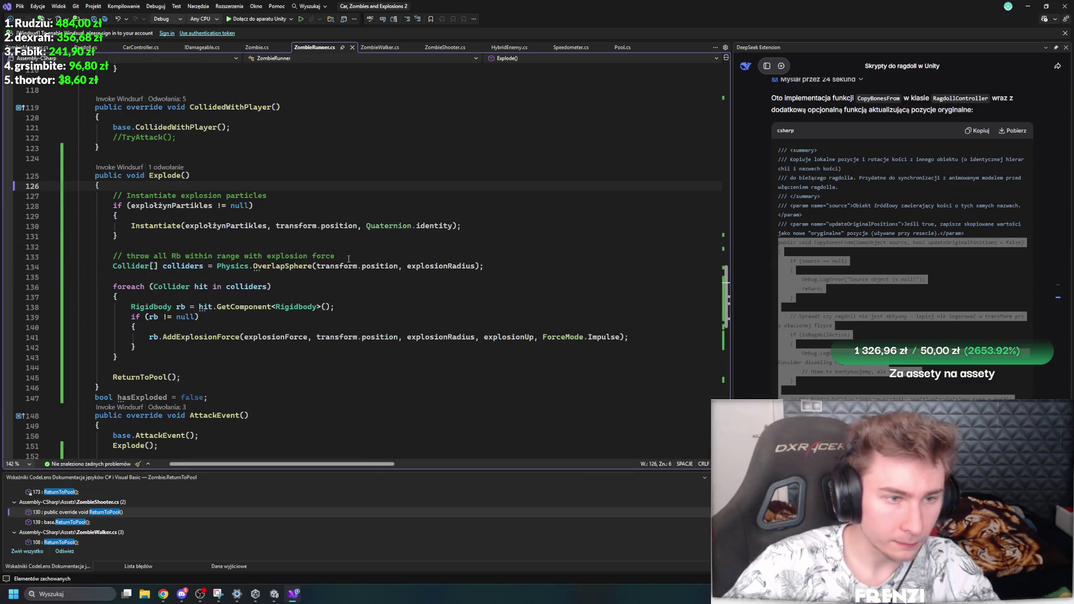
key(Return)
text(hasExploded = true;)
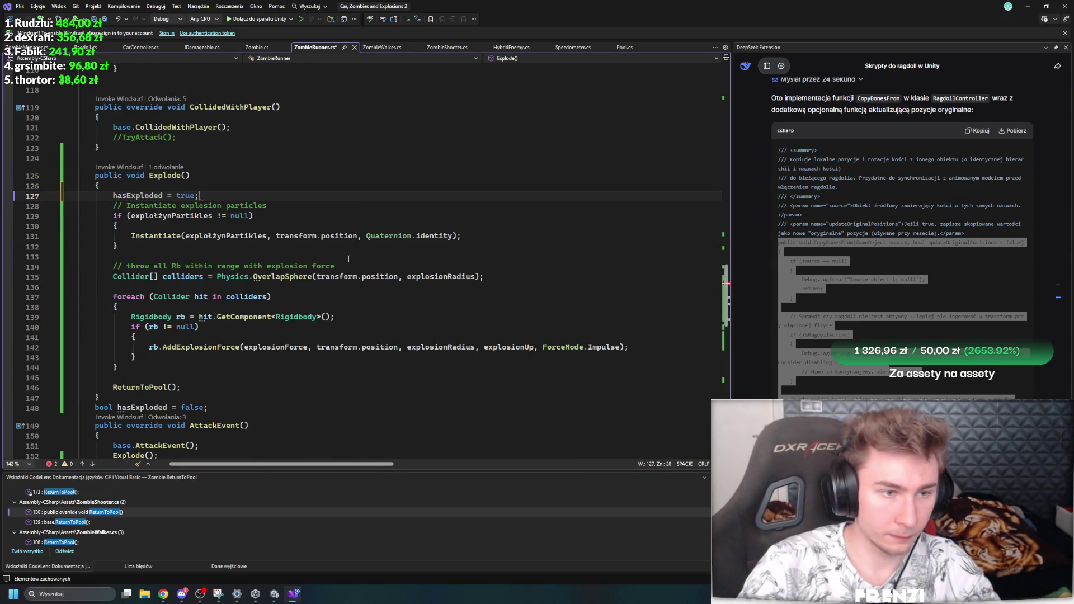
key(Return)
Step: Add an if (hasExploded) { return; } guard in Explode() and save the script
text(if)
key(Tab)
key(Tab)
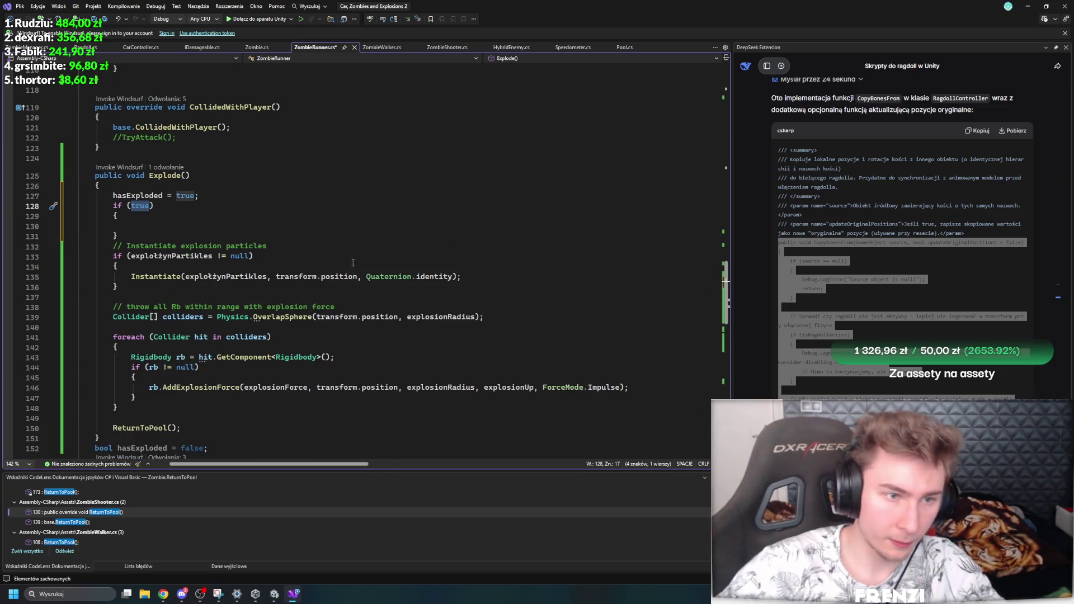
click(328, 211)
key(ctrl+v)
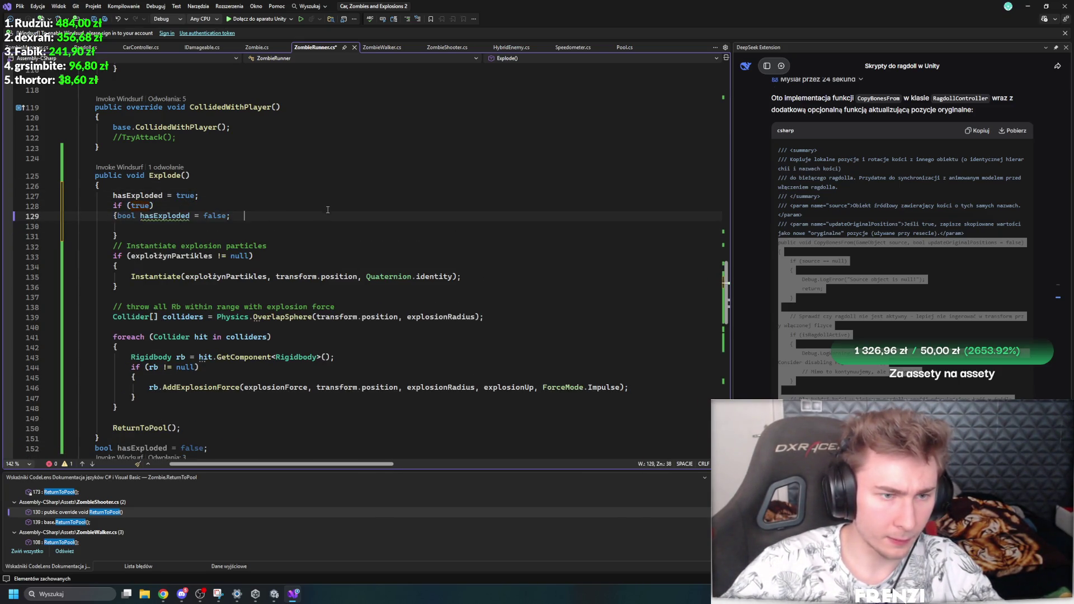
double_click(140, 206)
text(has)
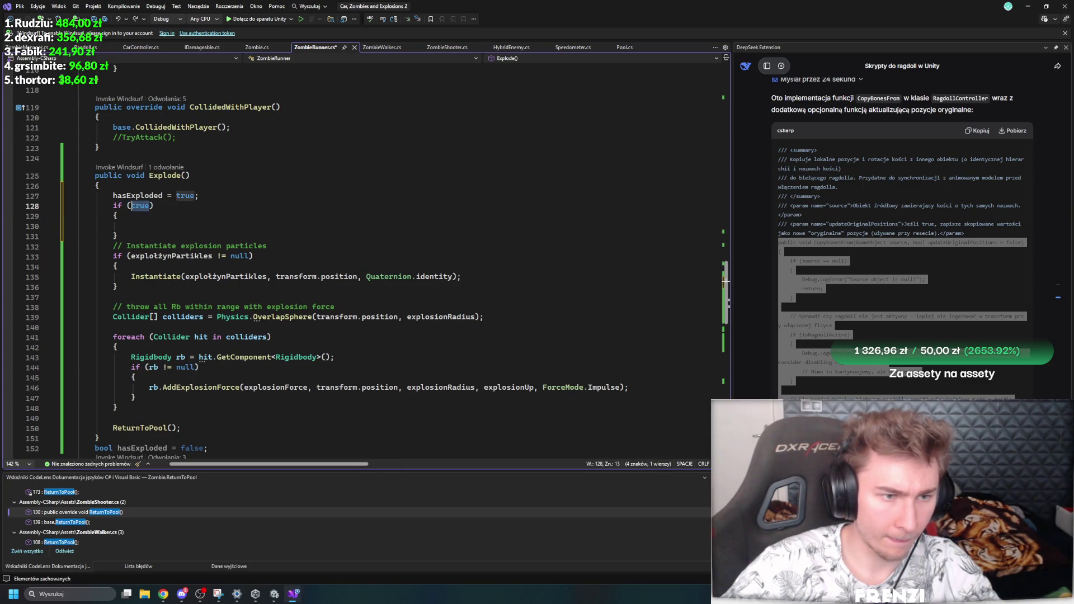
key(Tab)
click(169, 227)
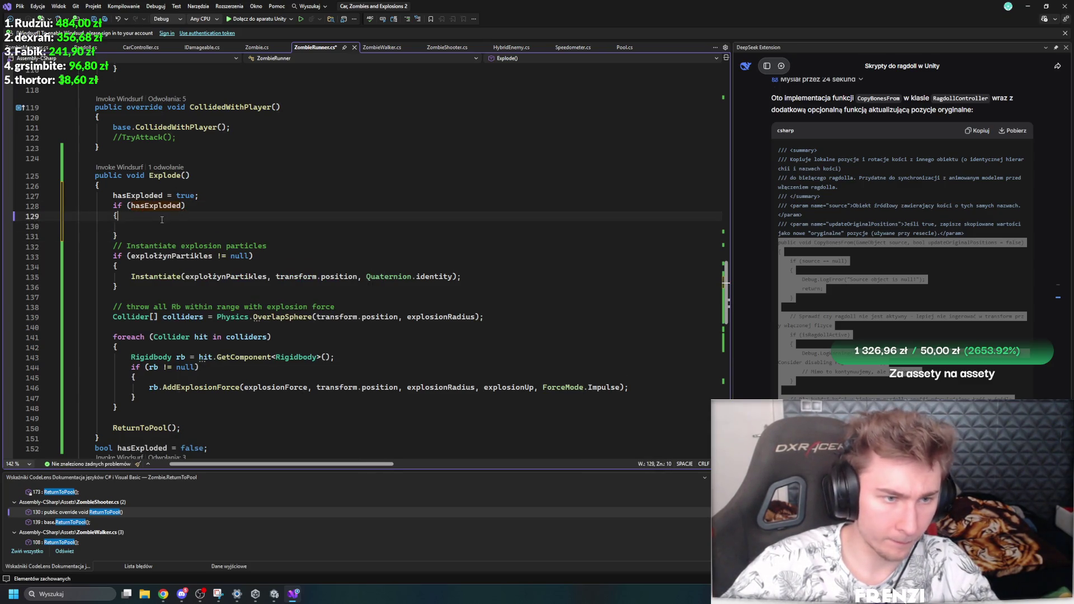
text(ret)
key(Tab)
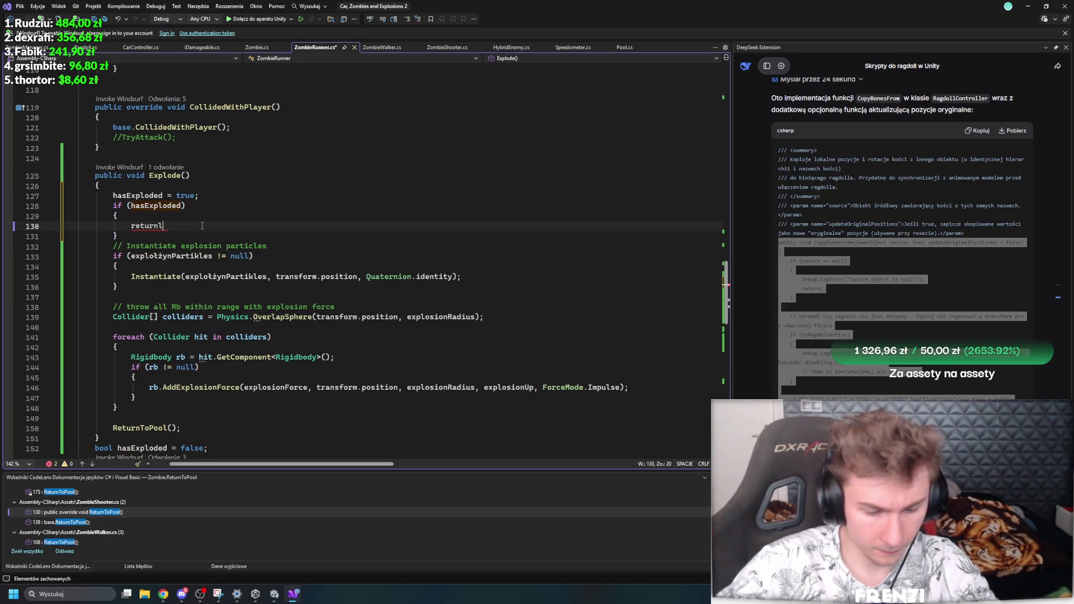
key(ctrl+s)
key(Up)
key(Up)
key(Up)
key(End)
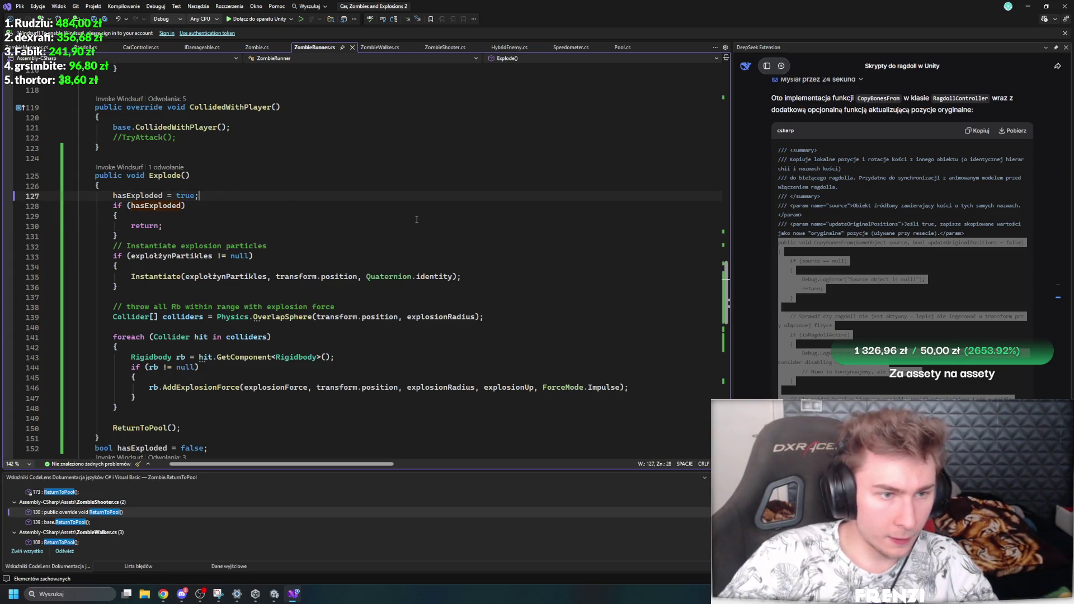
scroll(322, 222, up, 4)
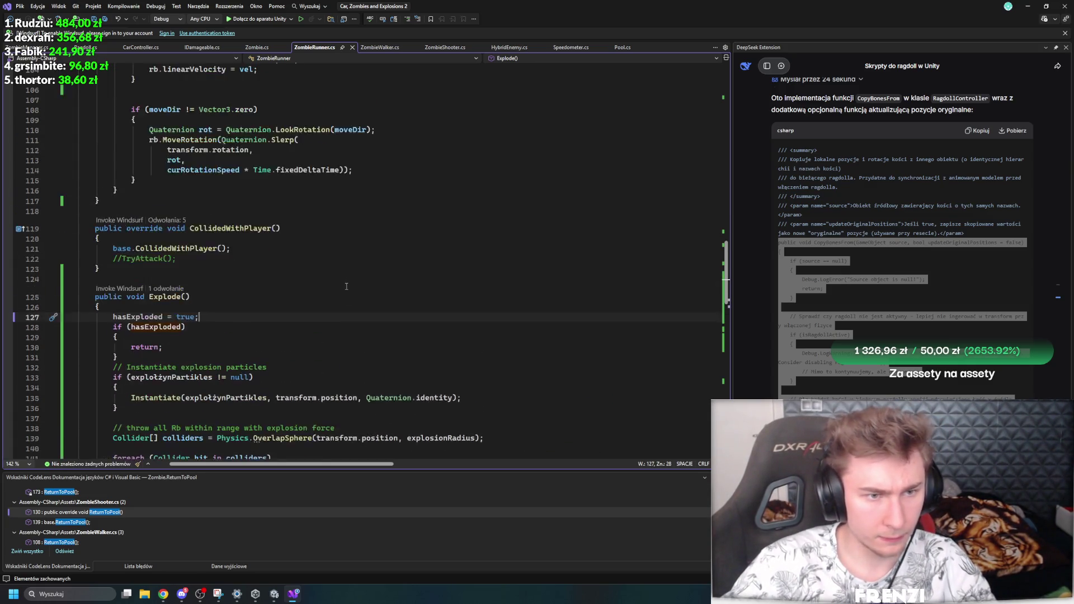
Step: Call Explode(); right after base.CollidedWithPlayer() in CollidedWithPlayer
scroll(308, 223, down, 1)
click(296, 224)
click(248, 223)
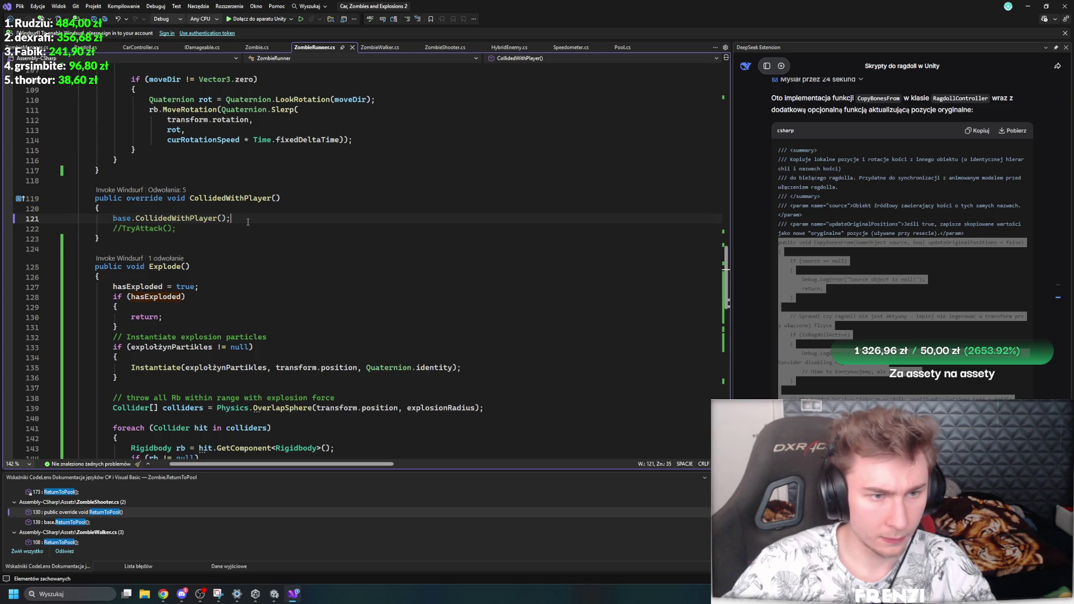
key(Return)
text(Expl)
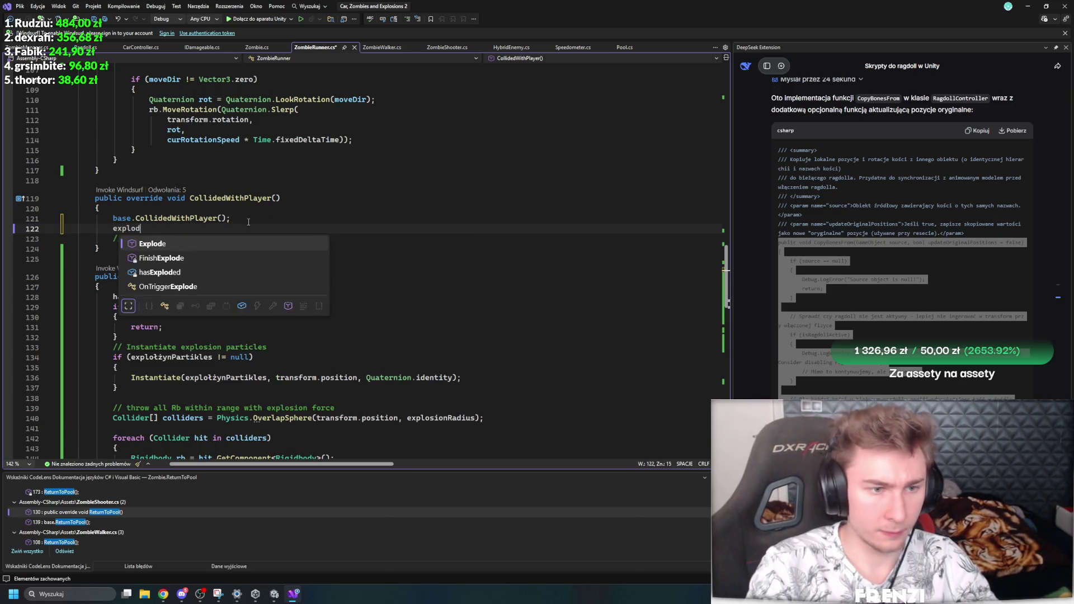
key(Tab)
text(();)
Step: Add IDamageable_Die() above ReturnToPool() in Explode(), replacing a trial Killed() line
scroll(248, 222, down, 1)
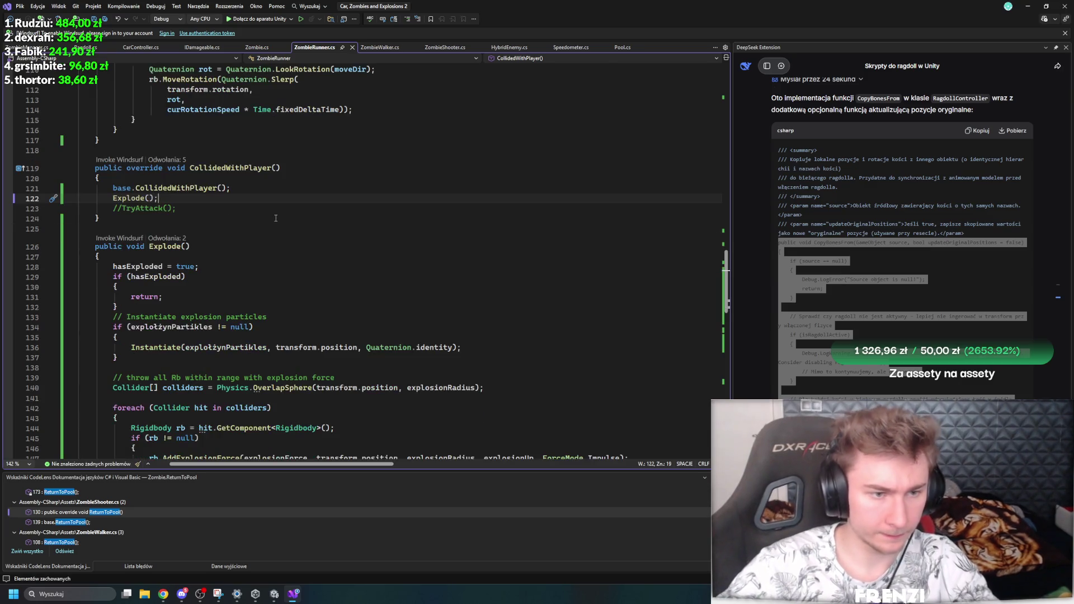
scroll(276, 208, down, 5)
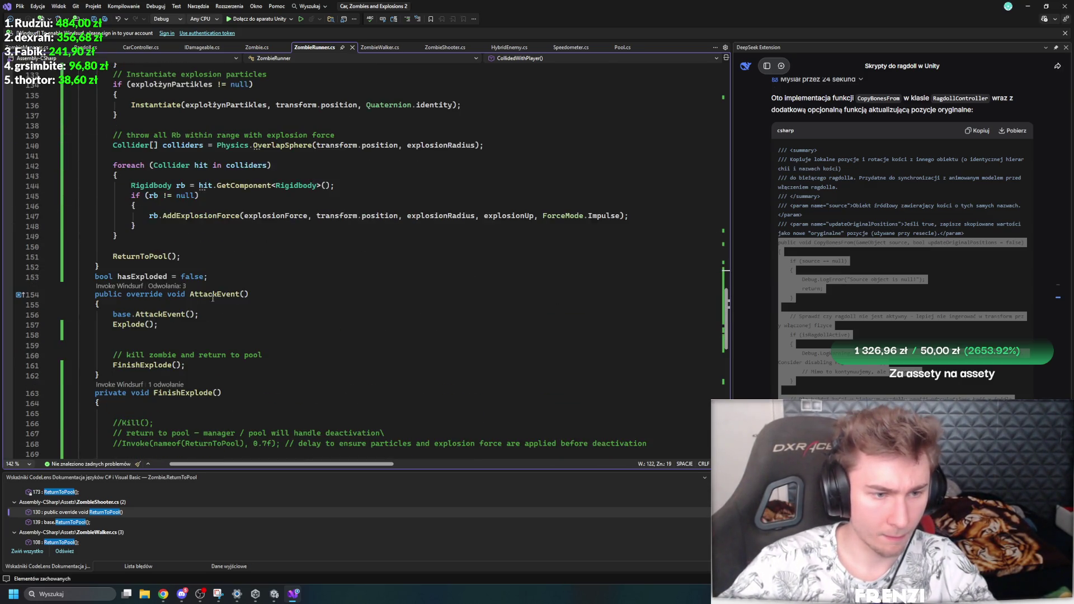
click(180, 333)
text(Killed();)
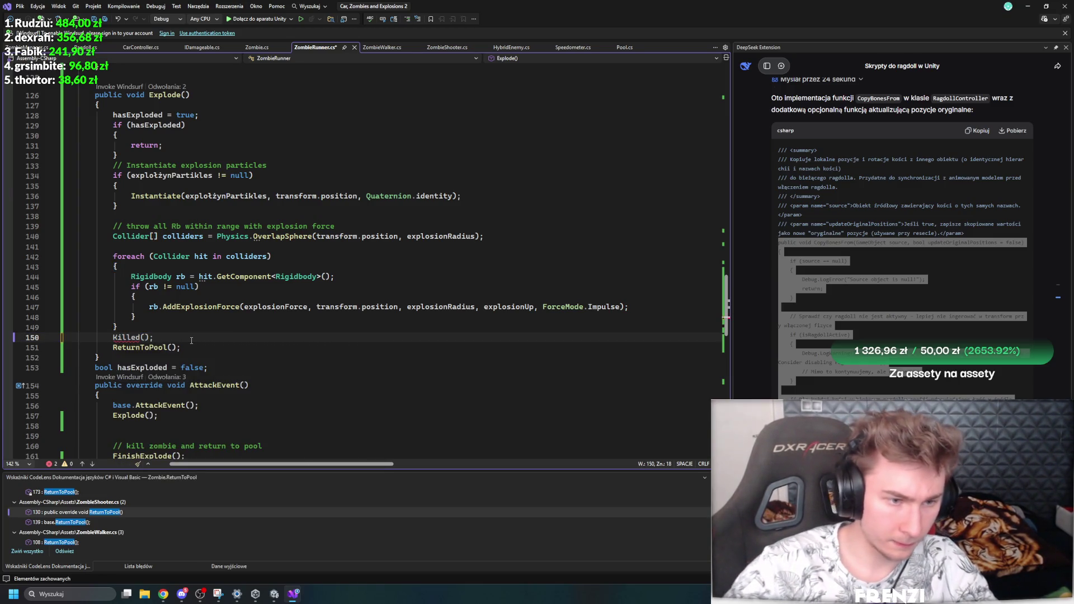
drag(178, 338, 77, 337)
key(BackSpace)
scroll(242, 357, down, 10)
scroll(242, 357, up, 10)
scroll(242, 357, down, 15)
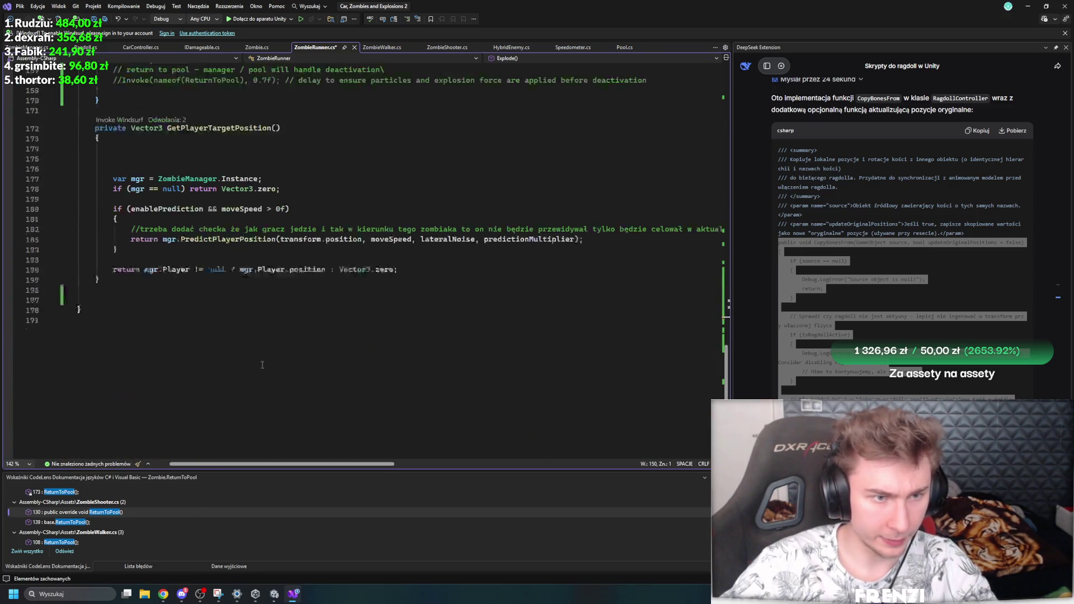
scroll(275, 388, up, 17)
text(IDamageable_Die ())
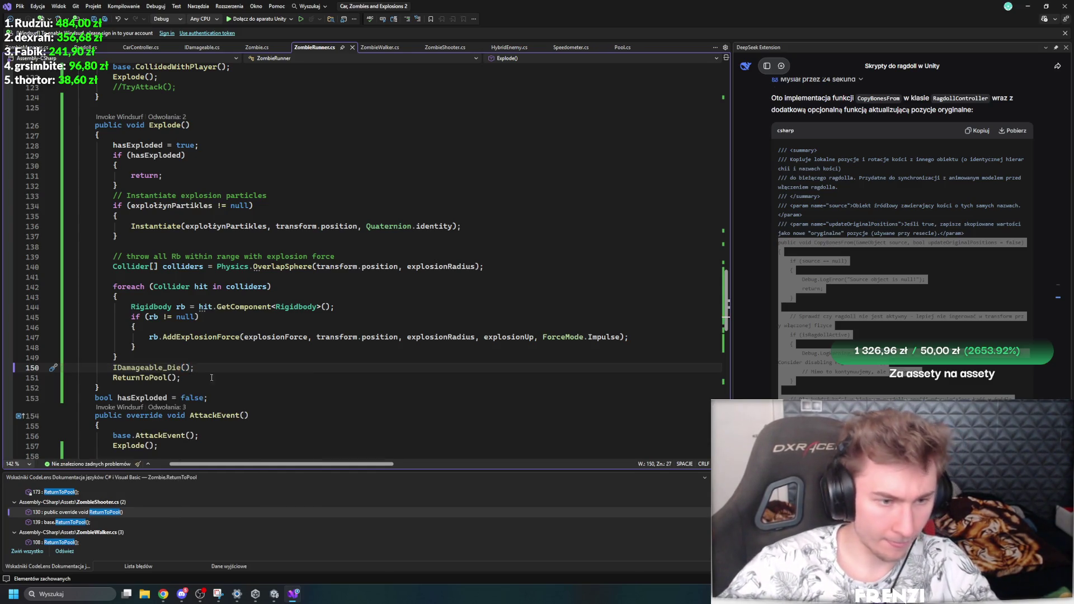
drag(204, 368, 106, 368)
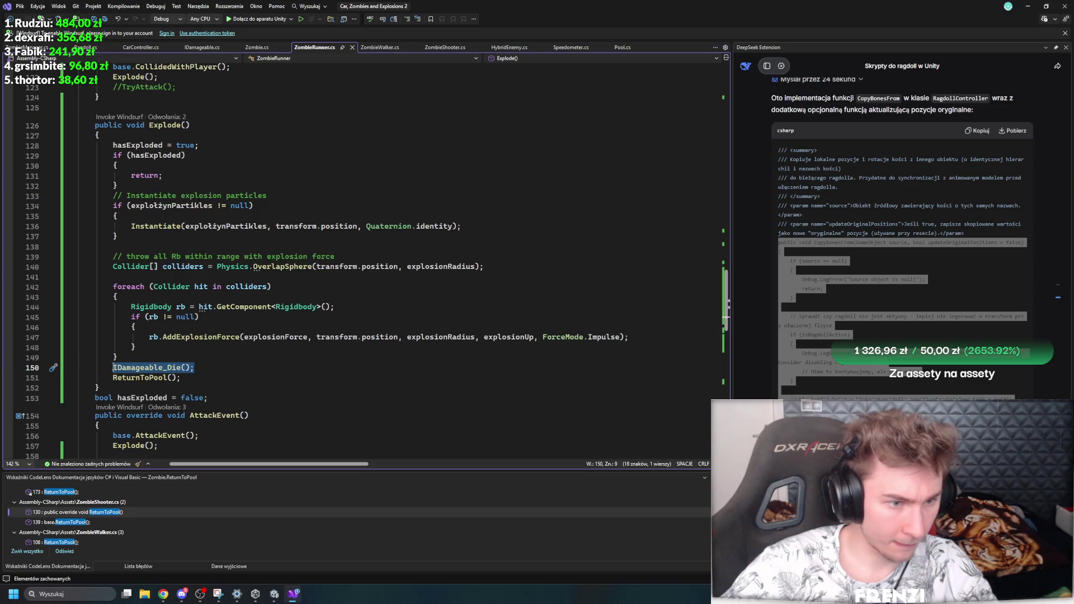
scroll(302, 389, down, 18)
Step: Scroll through the ZombieRunner script to review Explode and FinishExplode
scroll(307, 392, up, 20)
scroll(311, 393, up, 8)
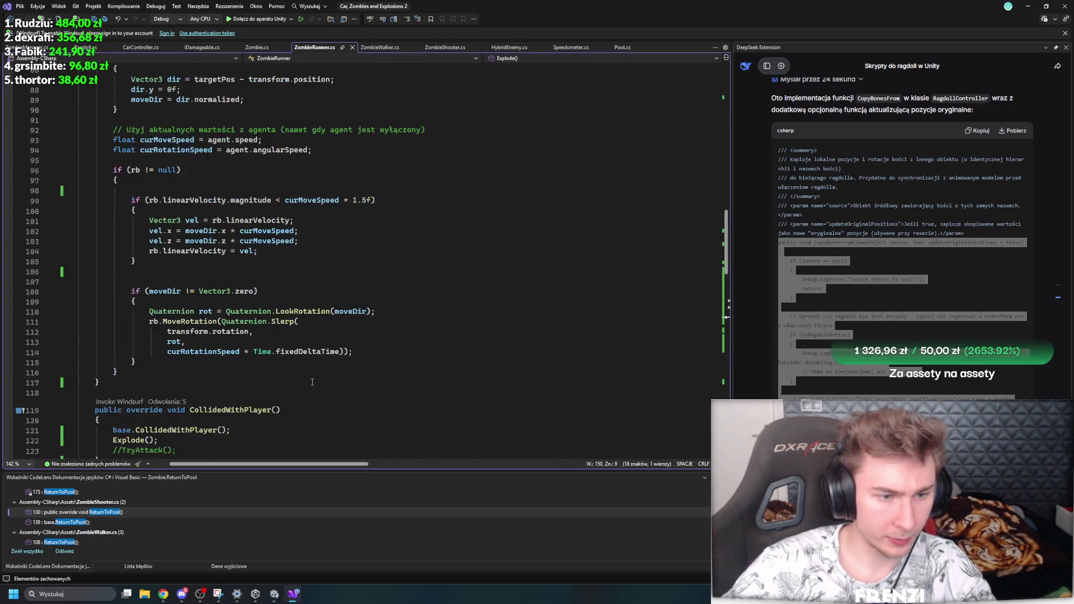
scroll(174, 380, down, 8)
scroll(190, 378, up, 18)
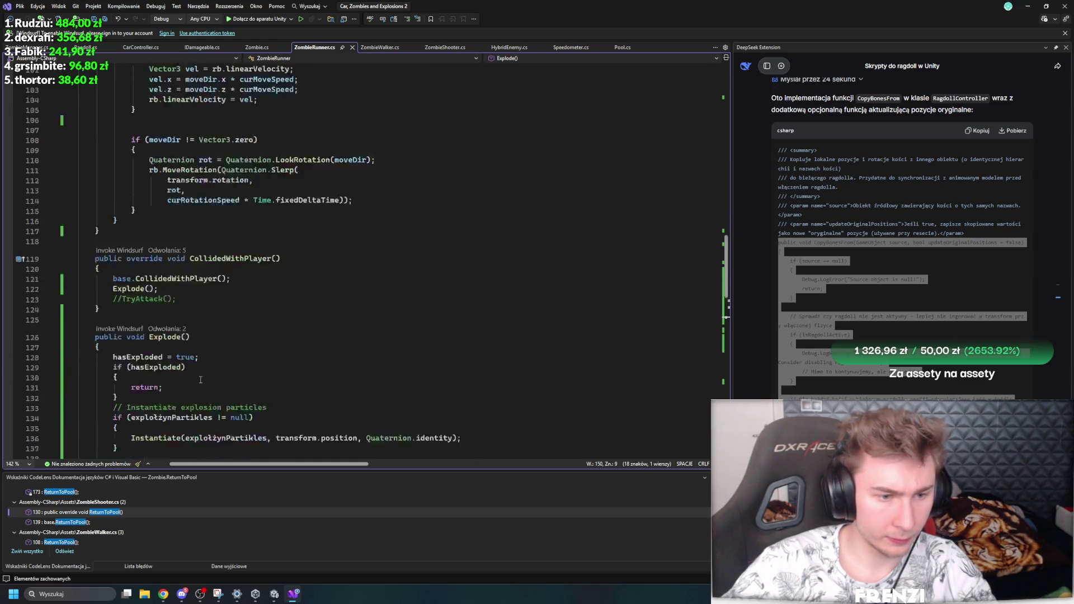
scroll(205, 374, up, 10)
scroll(224, 381, down, 20)
scroll(232, 383, up, 18)
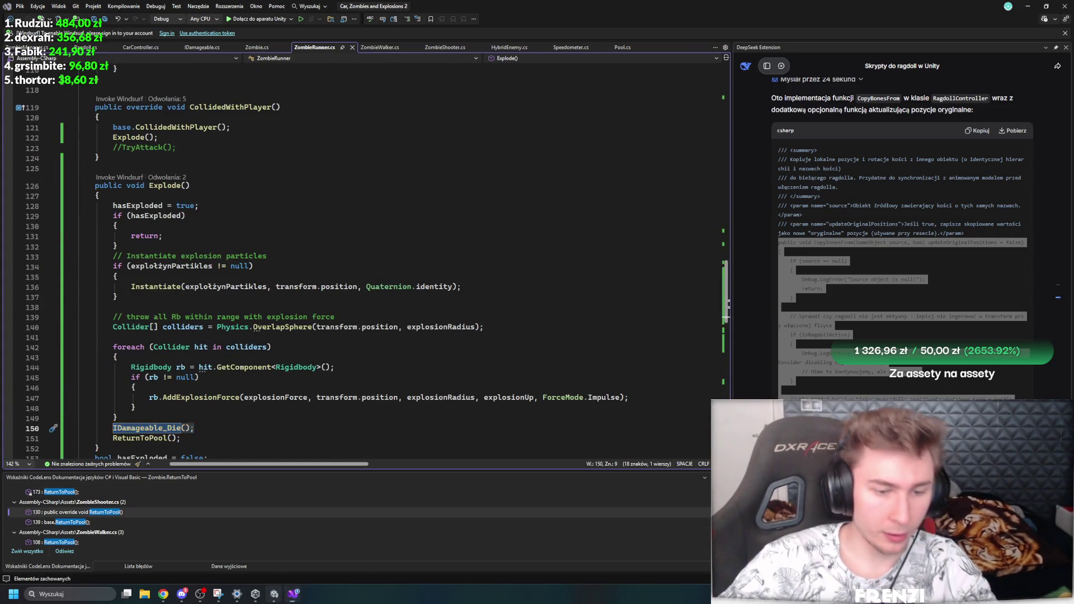
key(alt+Tab)
key(alt+Tab)
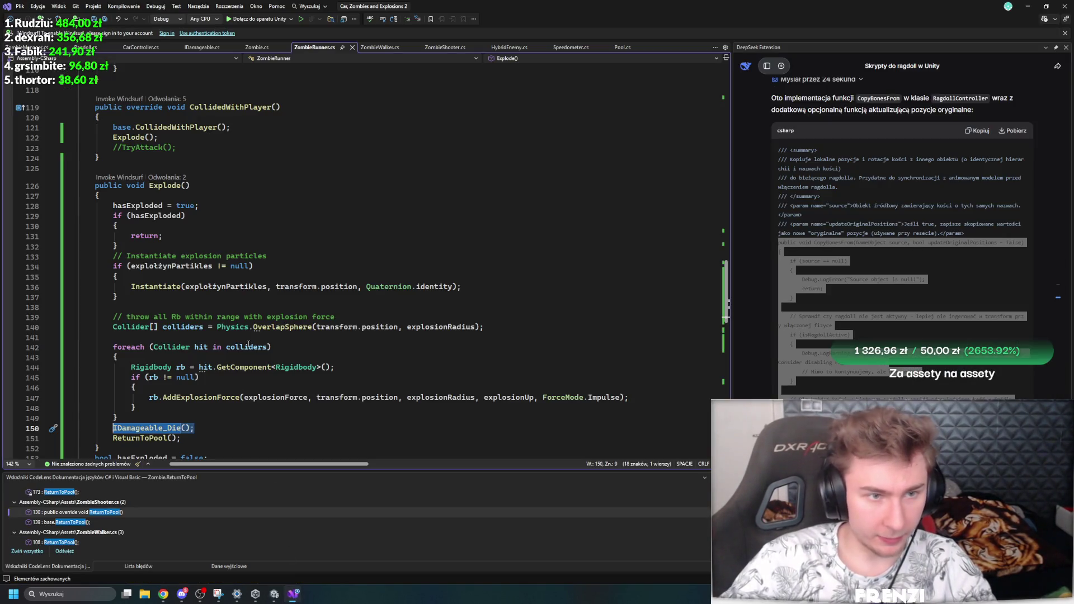
scroll(290, 239, up, 18)
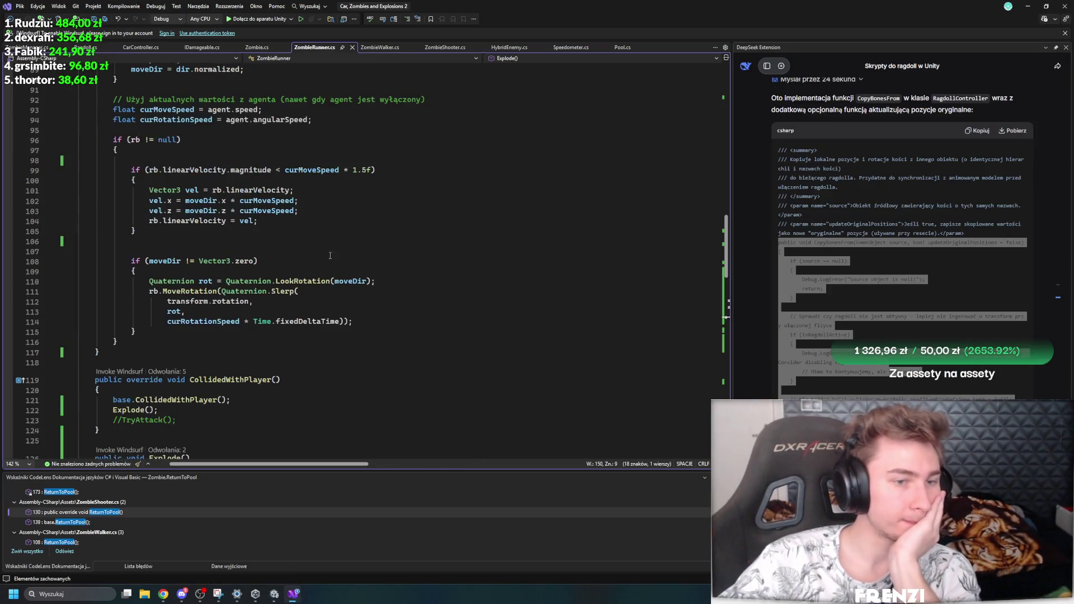
scroll(442, 381, up, 7)
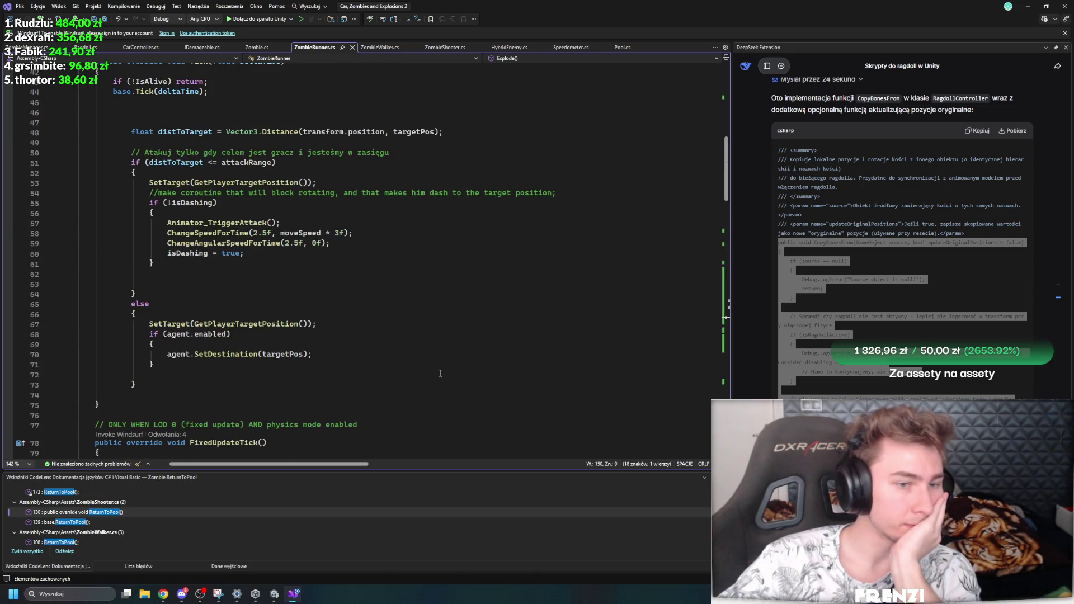
scroll(440, 373, up, 4)
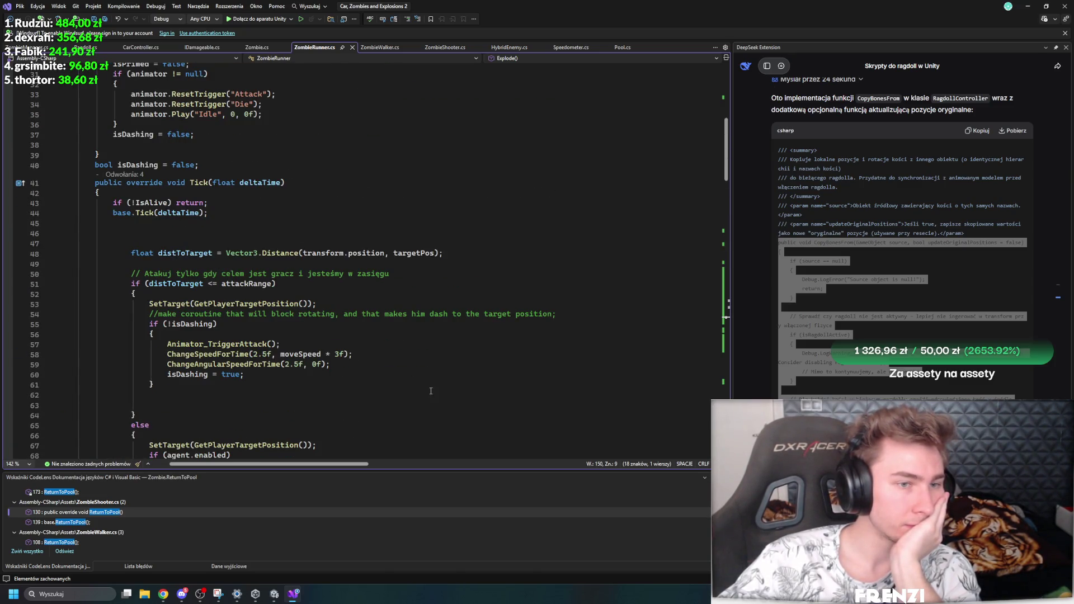
scroll(431, 391, up, 5)
scroll(414, 386, down, 20)
scroll(397, 382, up, 8)
Step: Add a blank line after Explode()'s closing brace and select FinishExplode's commented-out lines
click(196, 318)
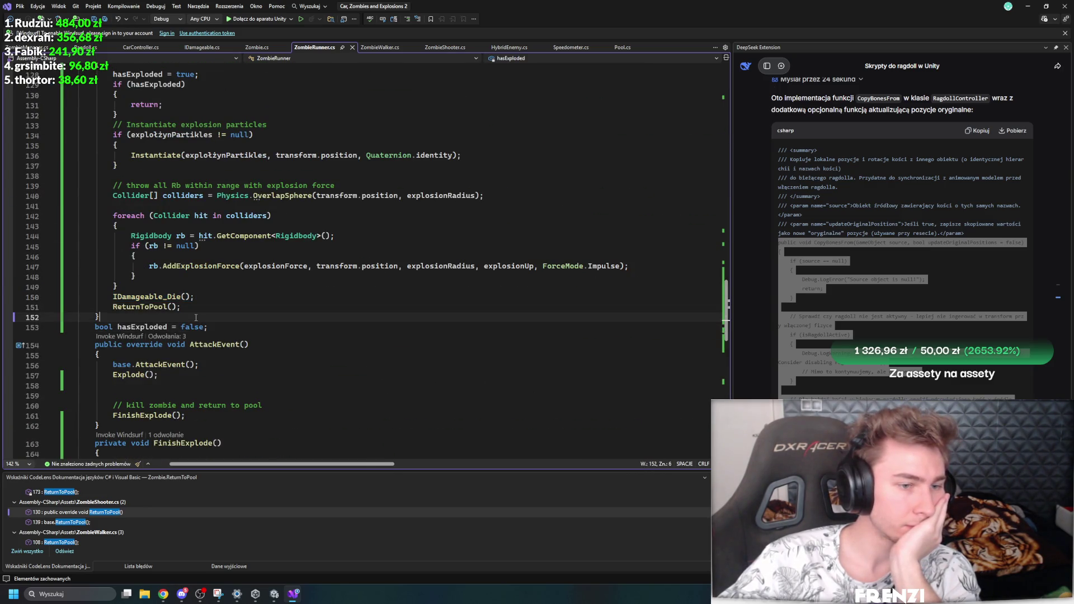
scroll(195, 317, up, 4)
scroll(306, 382, down, 2)
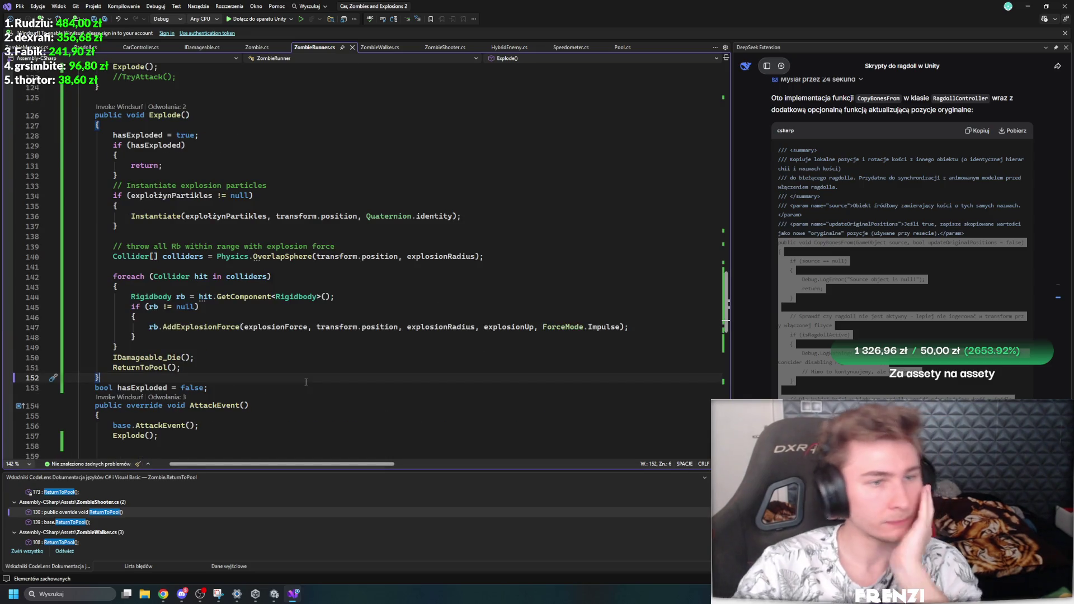
key(Return)
key(Return)
key(BackSpace)
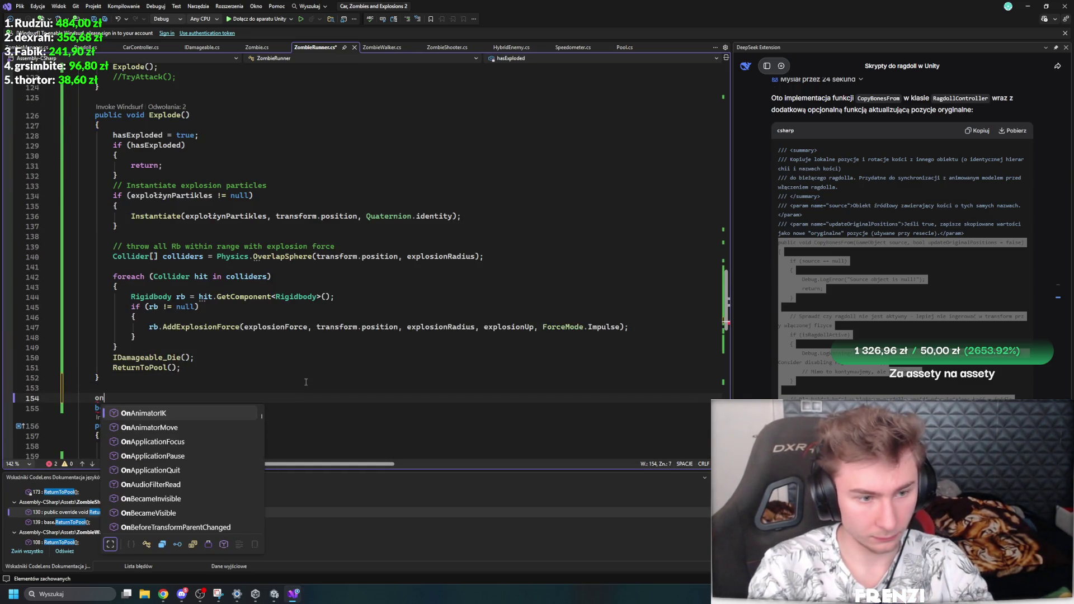
key(Escape)
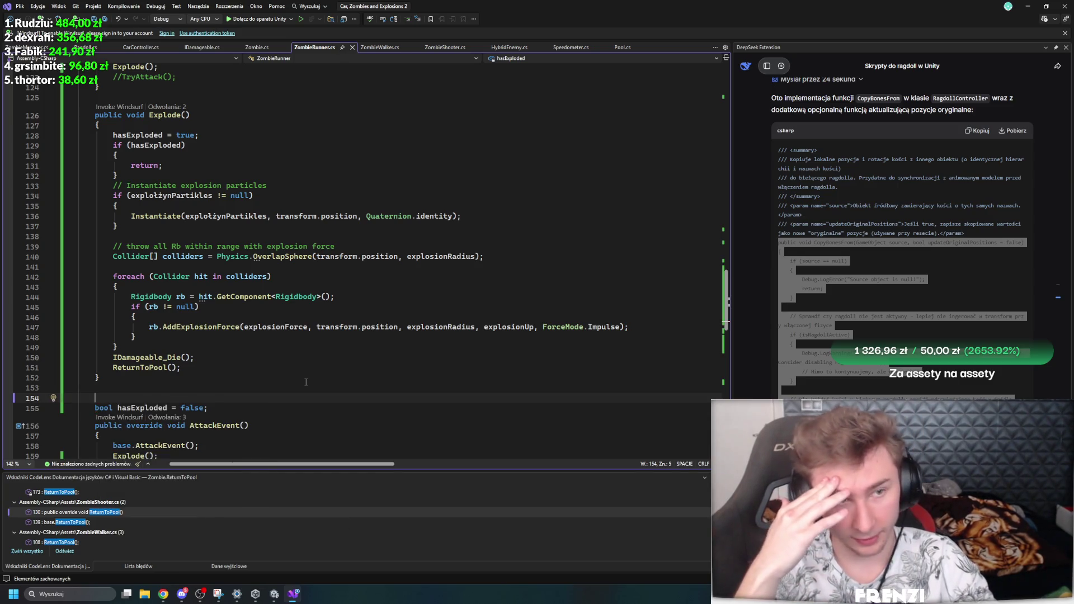
scroll(268, 350, down, 7)
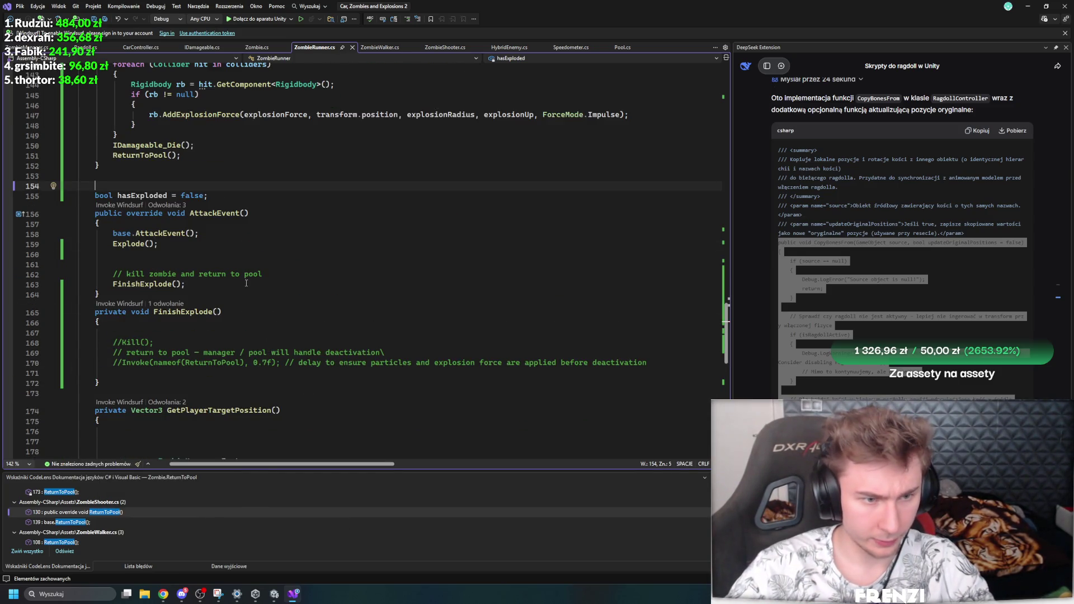
drag(649, 363, 96, 333)
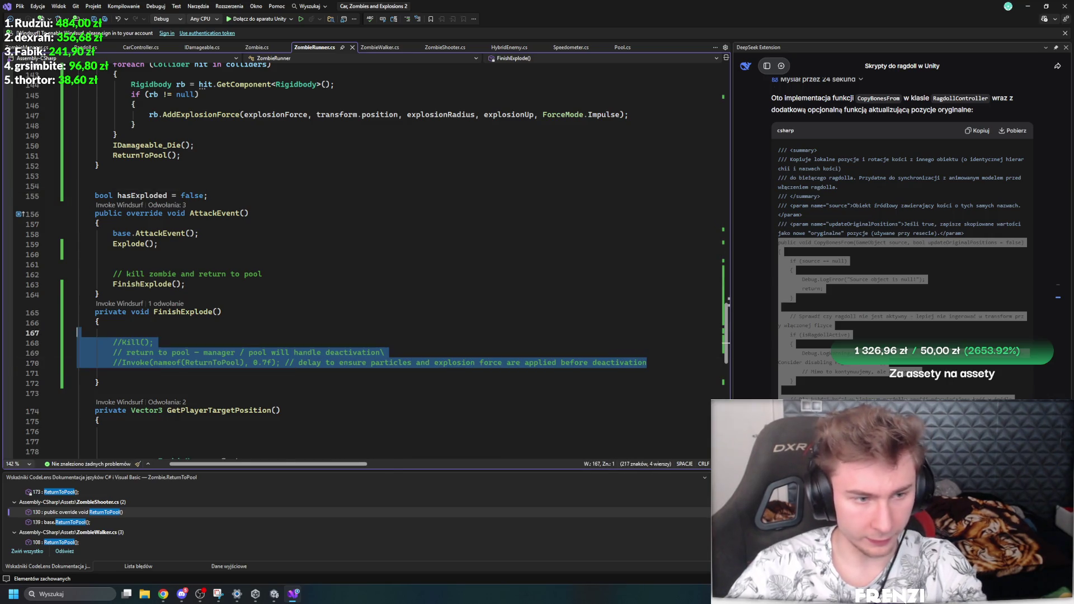
Step: Delete FinishExplode's commented lines and add an if (IsAlive) block after Explode's foreach loop
key(BackSpace)
key(BackSpace)
scroll(406, 272, up, 7)
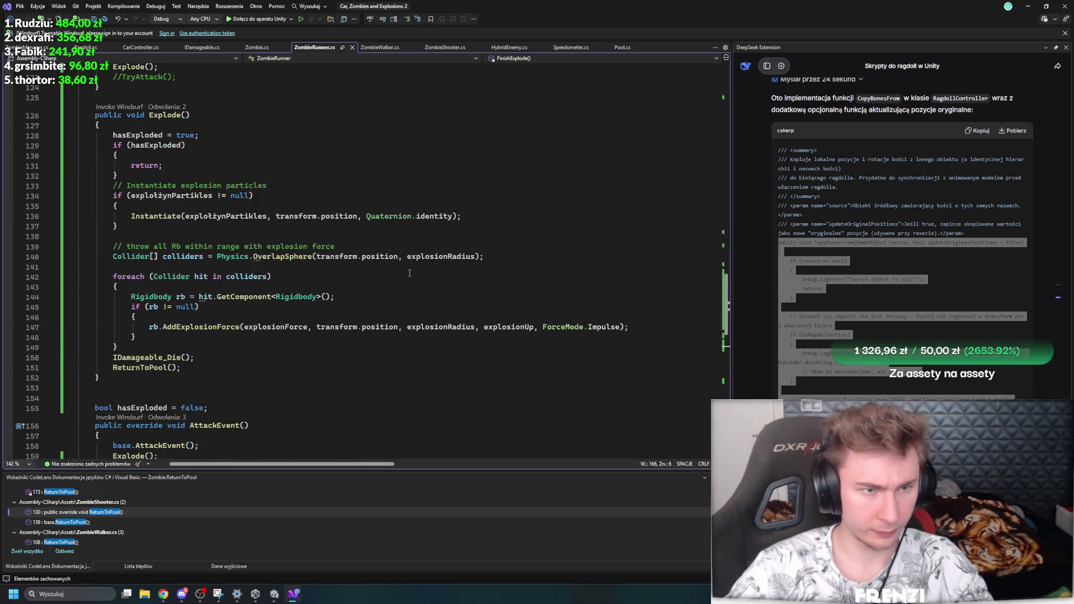
click(199, 347)
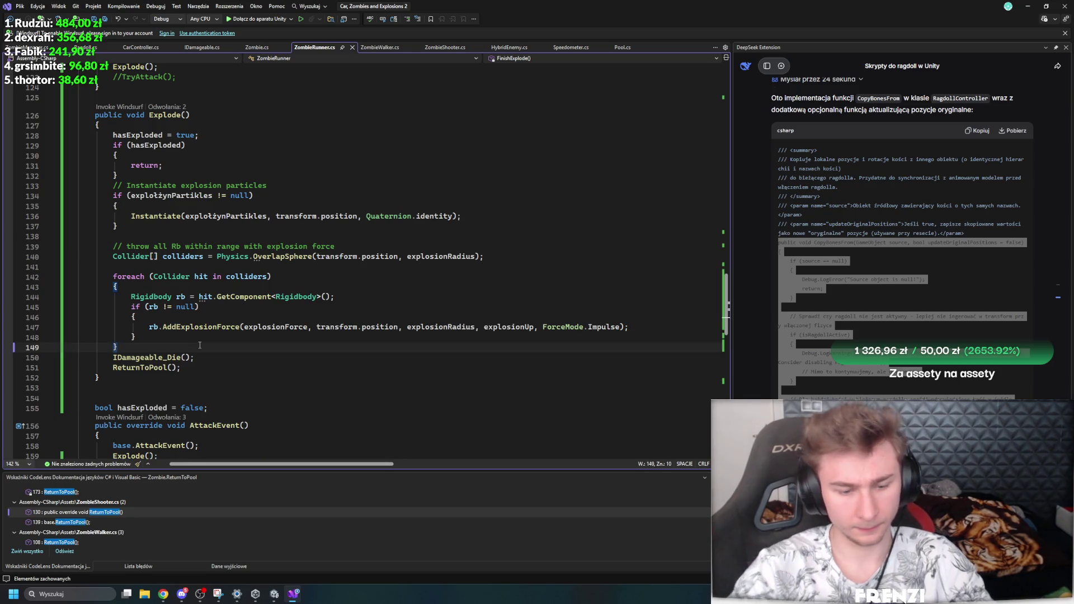
key(Return)
text(if)
key(Tab)
key(Tab)
text(isa)
key(Down)
key(Tab)
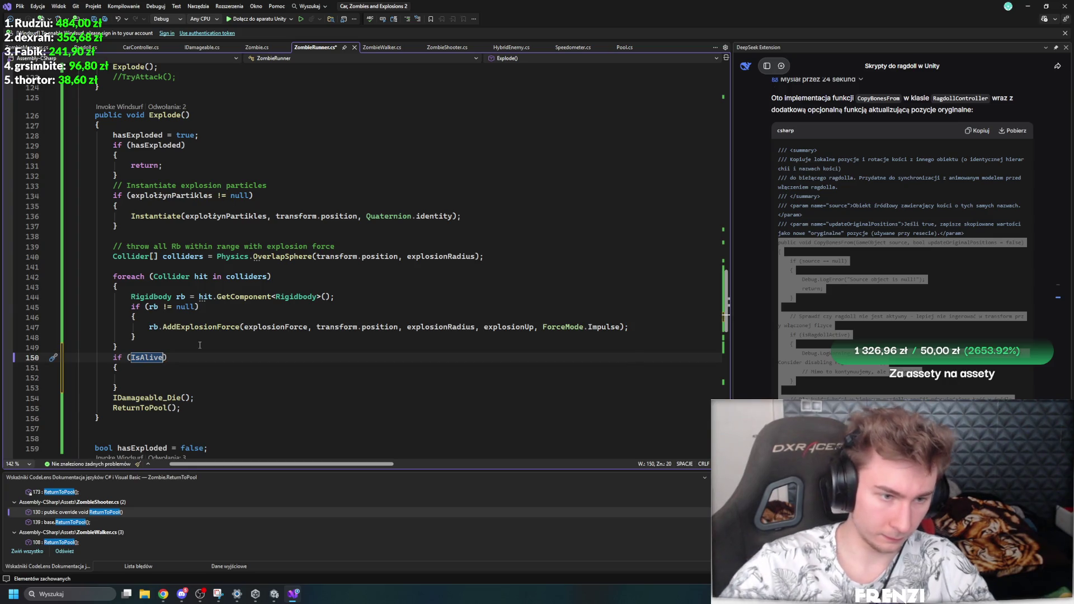
Step: Move the IDamageable_Die() call inside the if (IsAlive) block and save
click(171, 381)
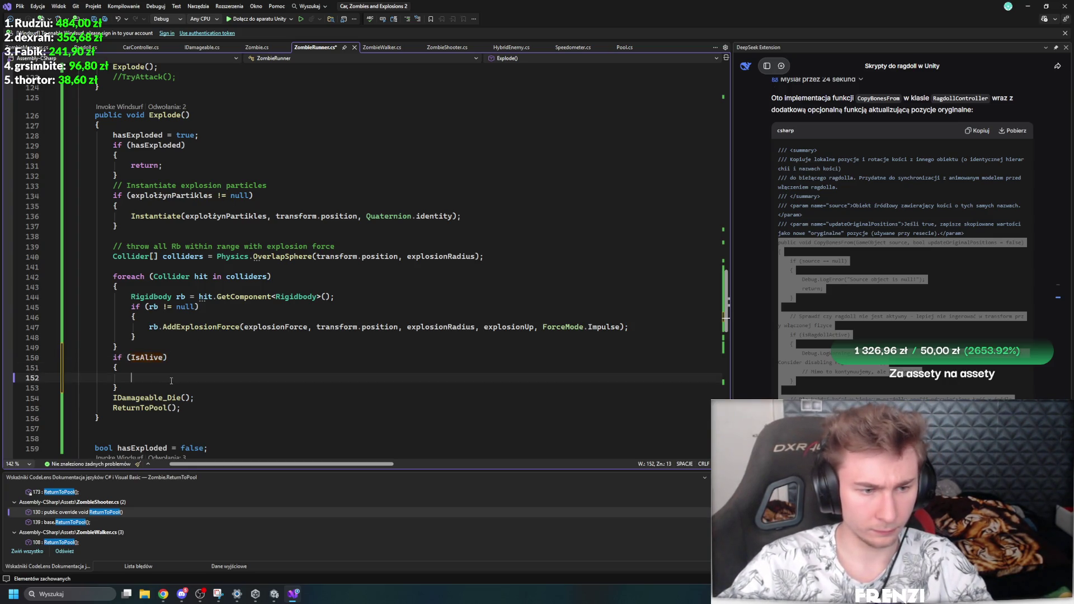
drag(195, 397, 112, 398)
key(ctrl+x)
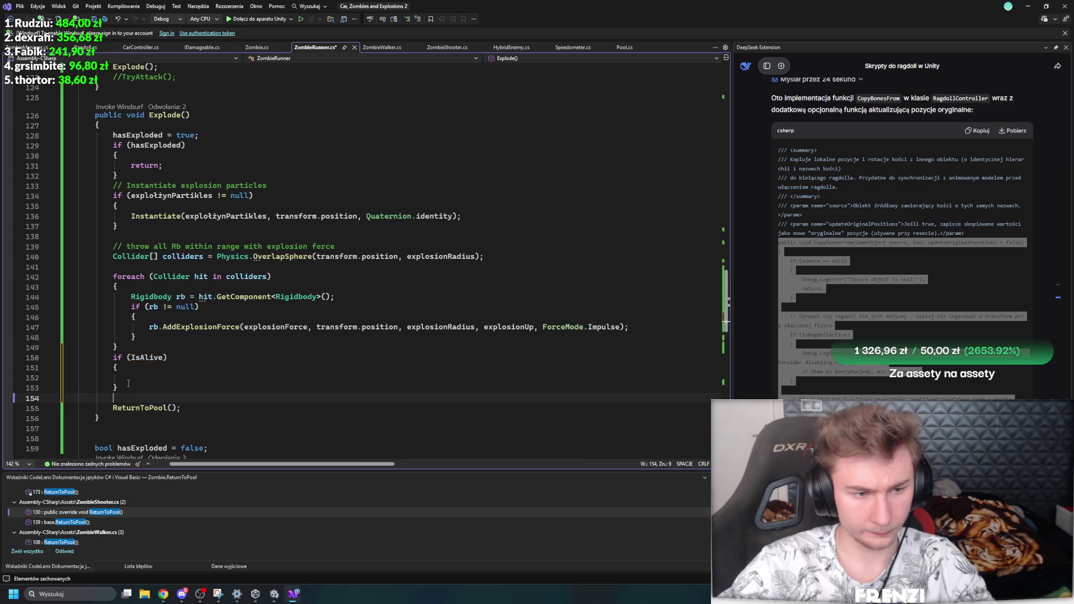
key(Up)
key(Up)
key(ctrl+v)
drag(201, 407, 107, 410)
key(ctrl+s)
click(320, 389)
Step: Add blank lines below Explode() and save the script
scroll(320, 390, up, 7)
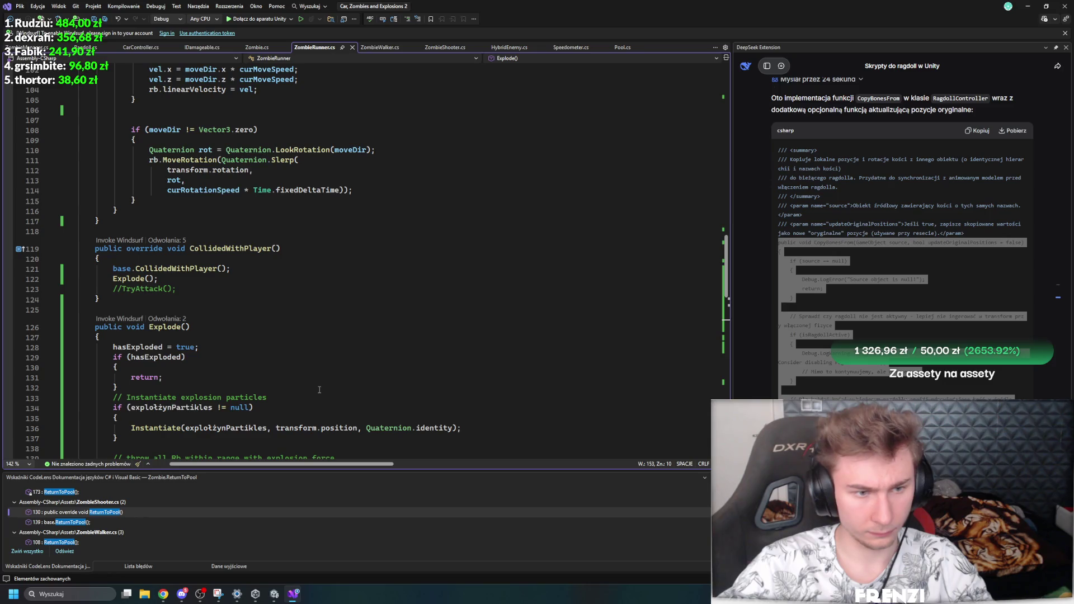
scroll(319, 389, down, 10)
click(140, 326)
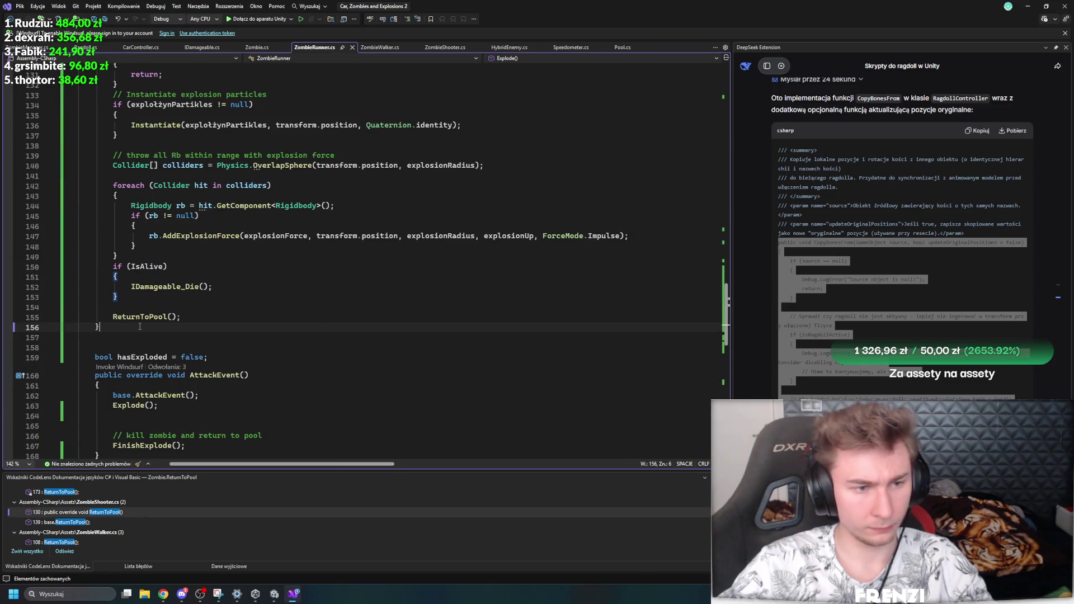
key(Return)
click(160, 349)
key(ctrl+s)
scroll(266, 333, up, 19)
scroll(266, 334, down, 20)
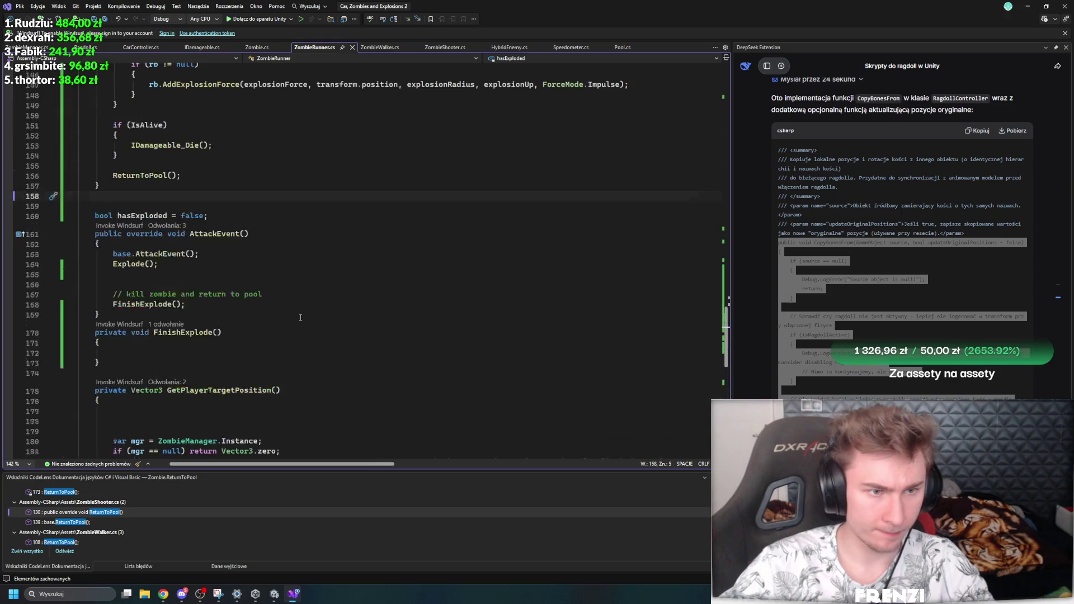
scroll(301, 317, up, 4)
key(Return)
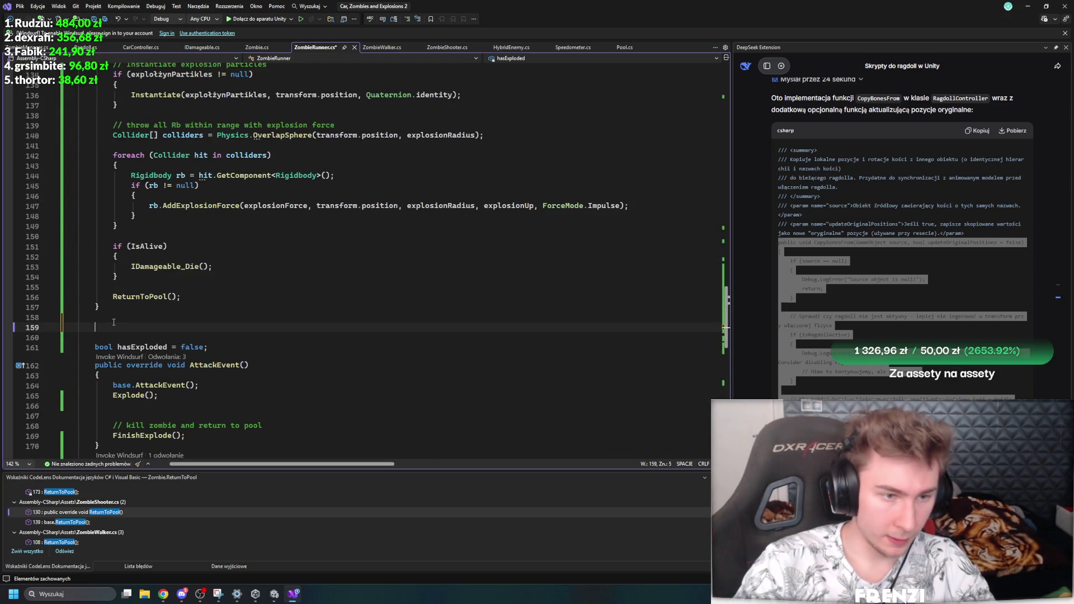
Step: Add a public override of IDamageable_Die() that calls Explode();
text(pu)
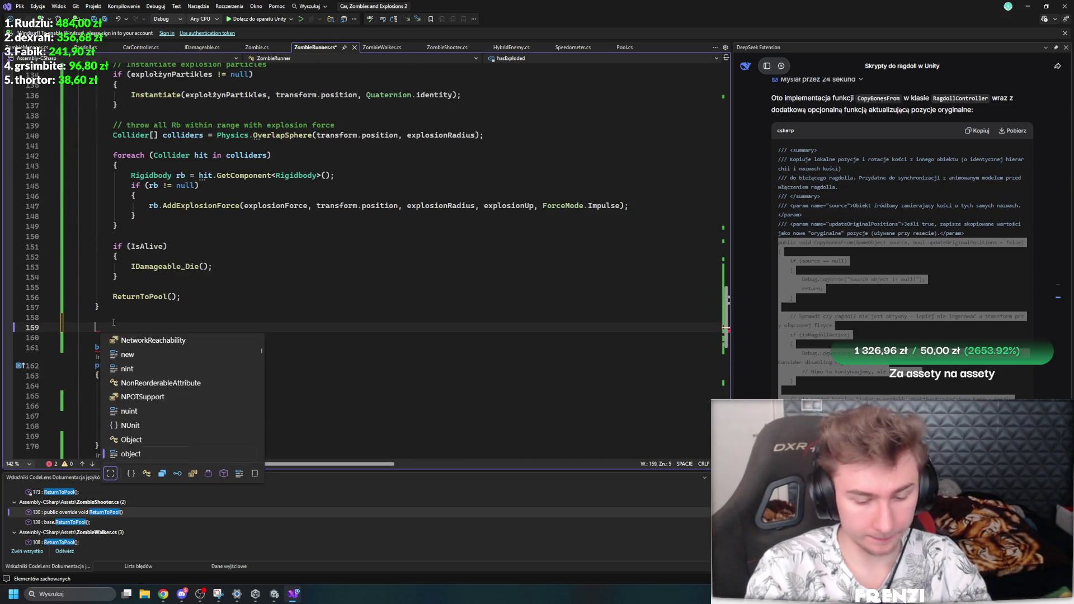
text(blic override)
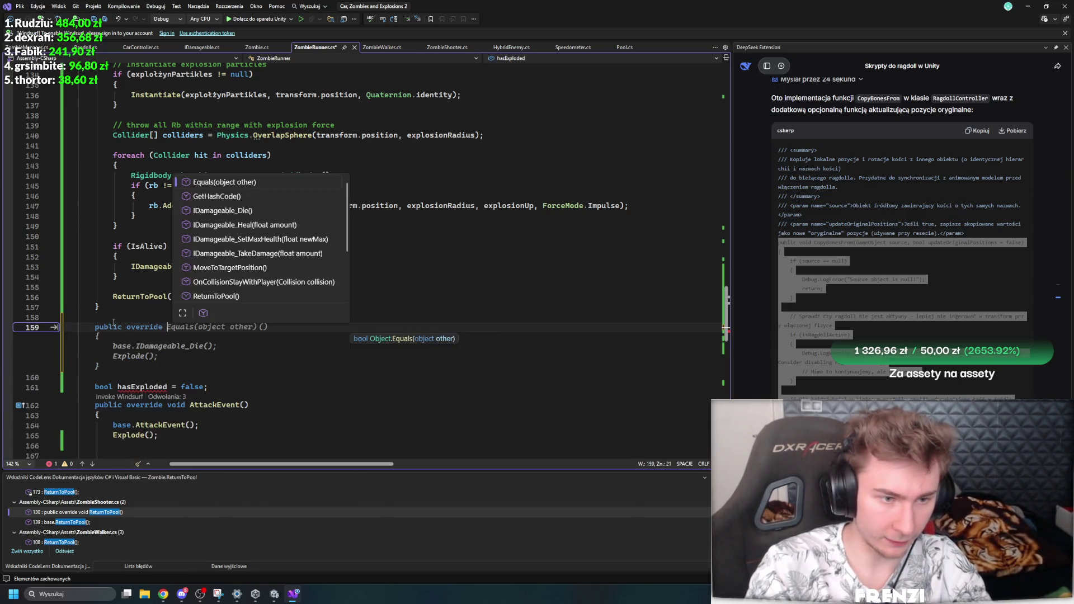
key(Down)
key(Down)
key(Return)
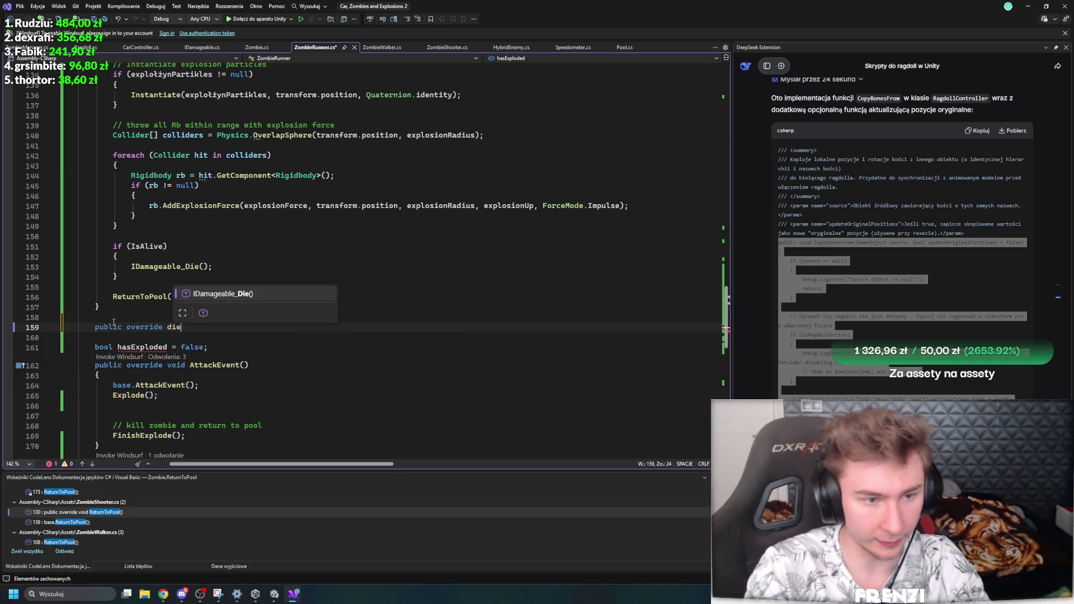
text(explo)
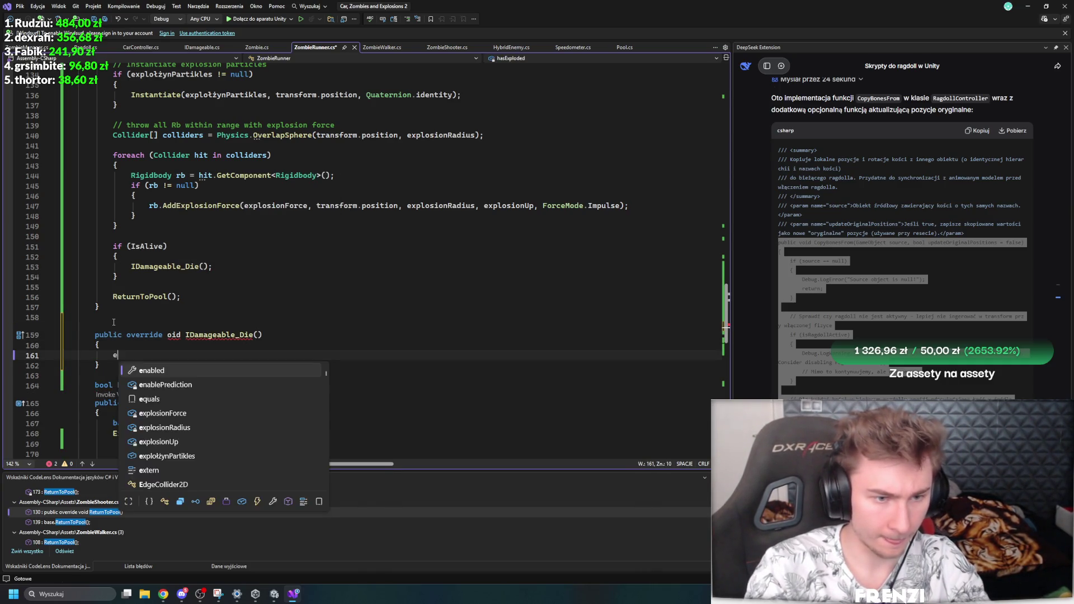
key(Tab)
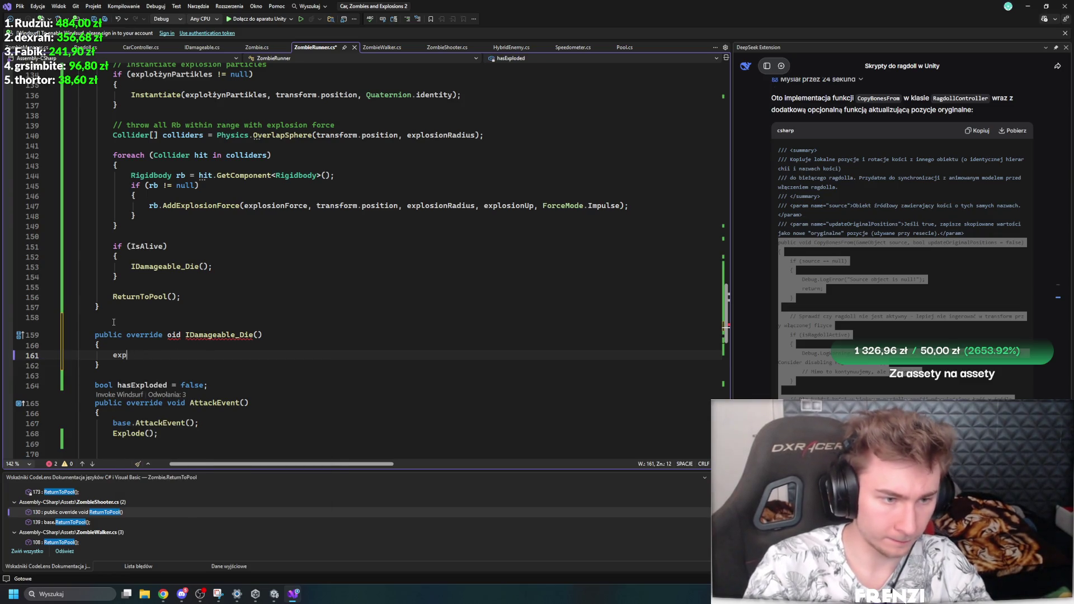
key(BackSpace)
text(lod)
key(BackSpace)
key(BackSpace)
key(BackSpace)
text(plod)
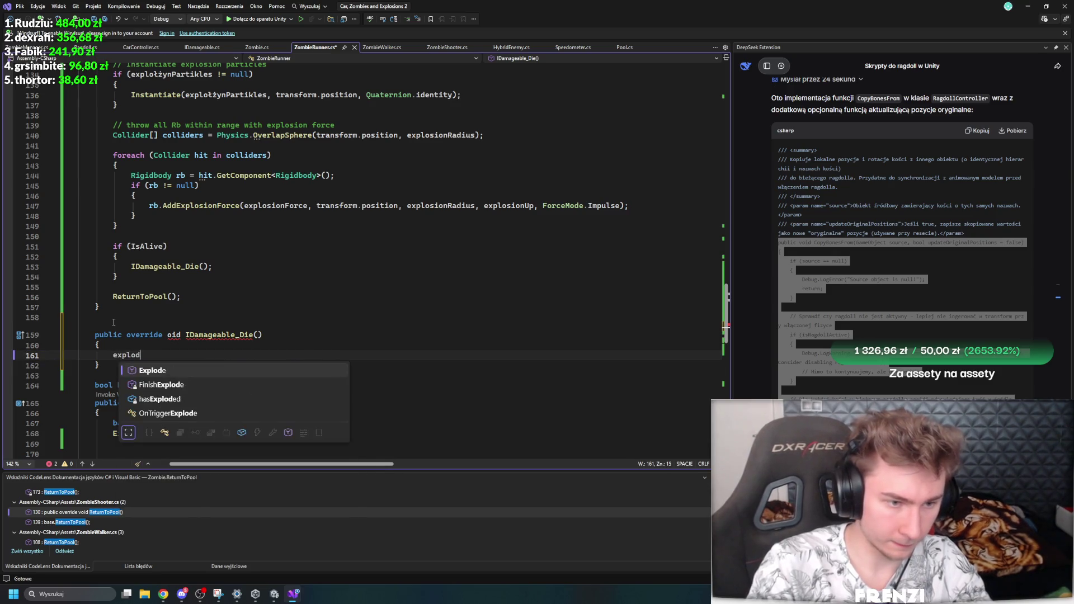
key(Tab)
text(();)
Step: Insert base.IDamageable_Die(); before the Explode() call in the override
click(161, 342)
key(Return)
text(base.)
key(Tab)
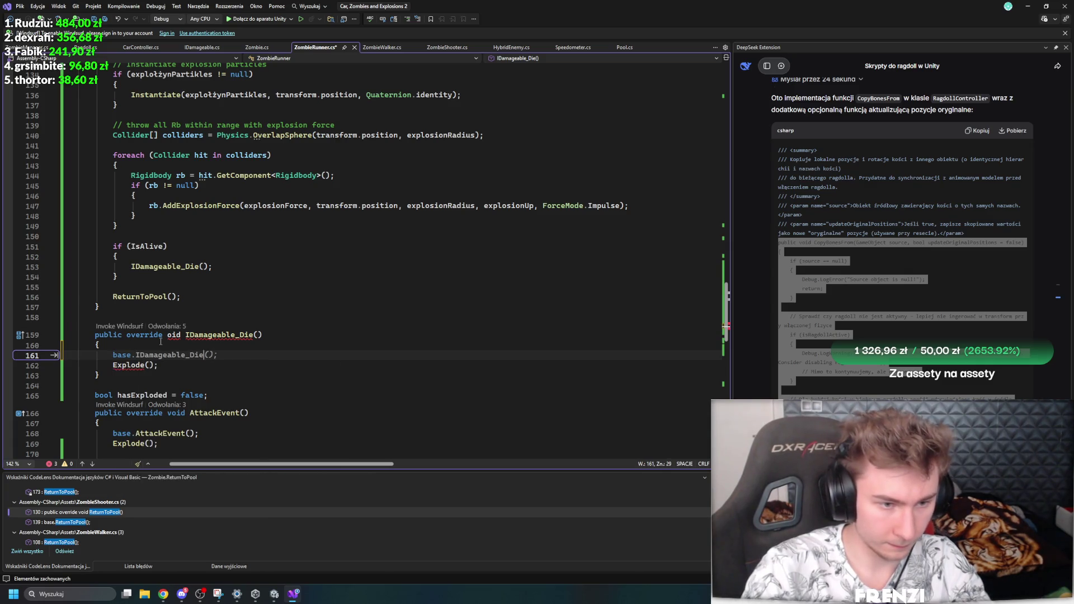
text(v)
click(136, 365)
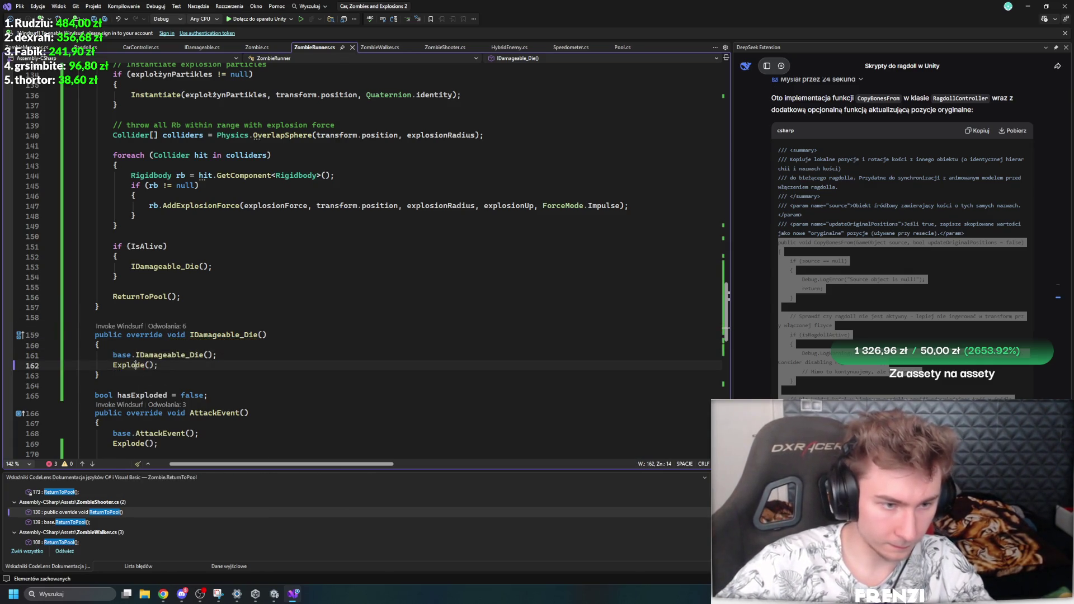
click(273, 327)
scroll(280, 336, down, 8)
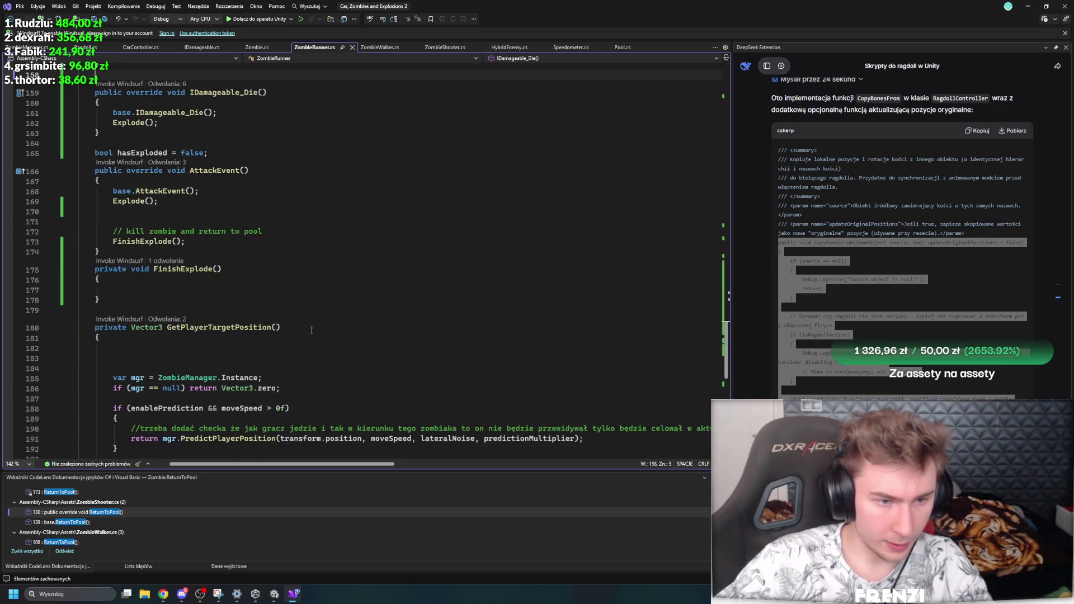
scroll(301, 356, up, 9)
scroll(283, 378, up, 7)
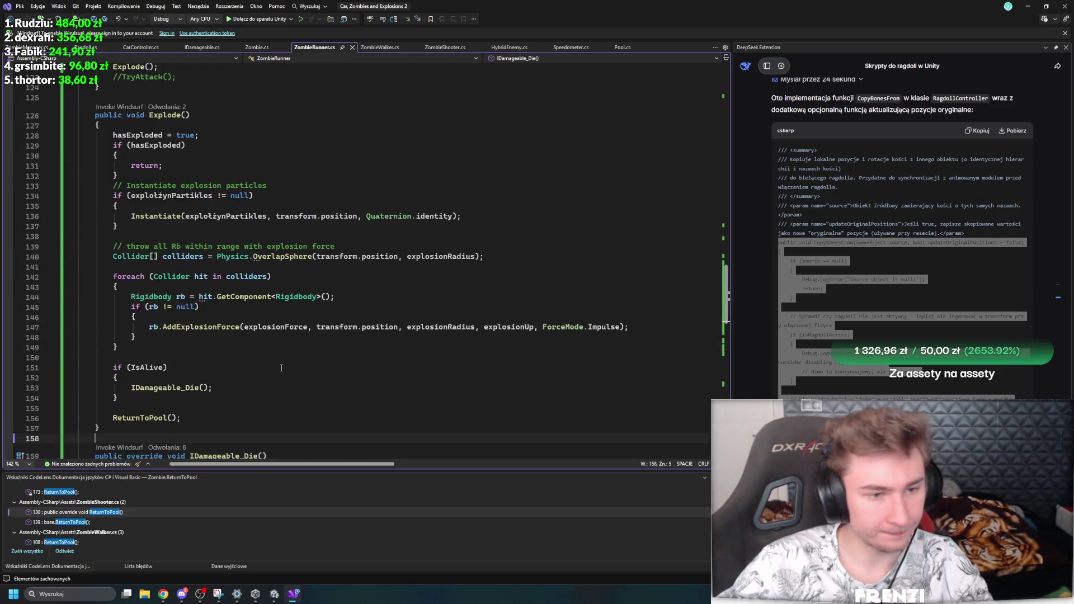
Step: Remove the commented //TryAttack(); line from CollidedWithPlayer, save, and switch to Unity
click(193, 223)
key(shift+Up)
key(BackSpace)
key(ctrl+s)
scroll(392, 308, up, 20)
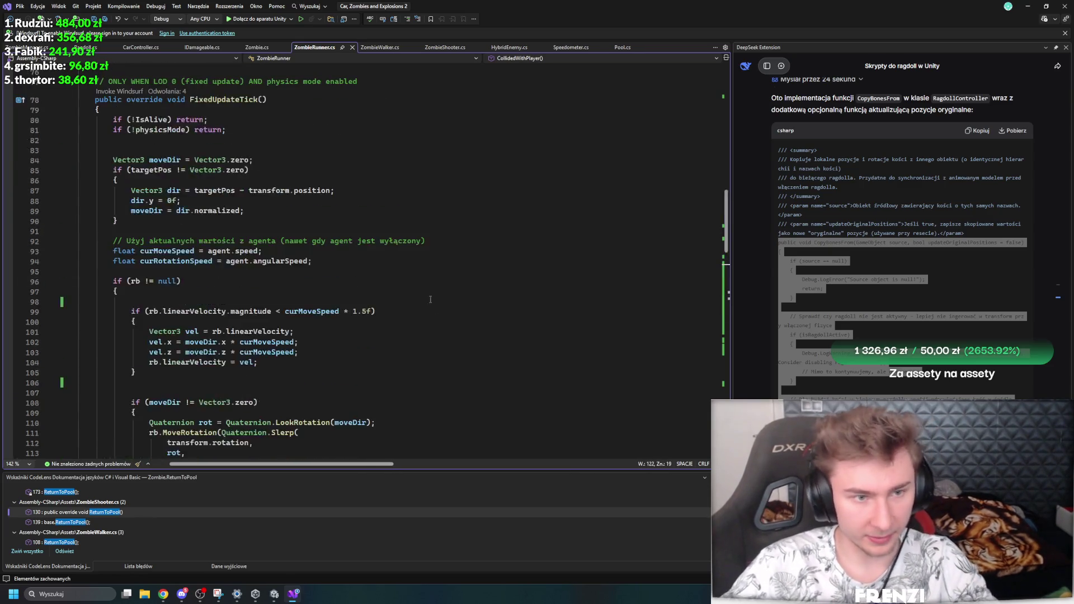
scroll(330, 325, up, 7)
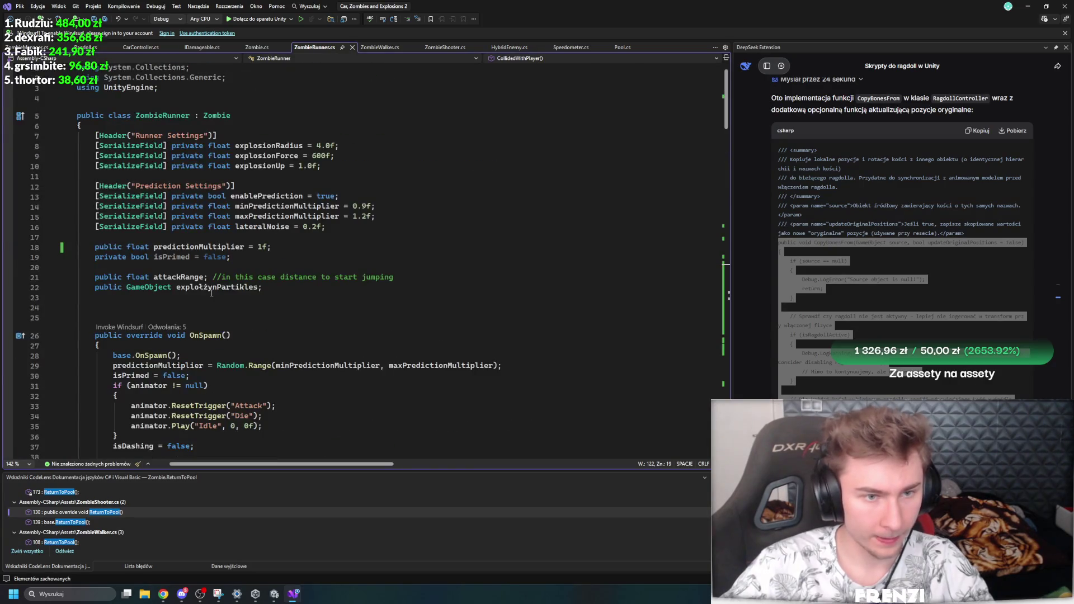
scroll(218, 308, down, 20)
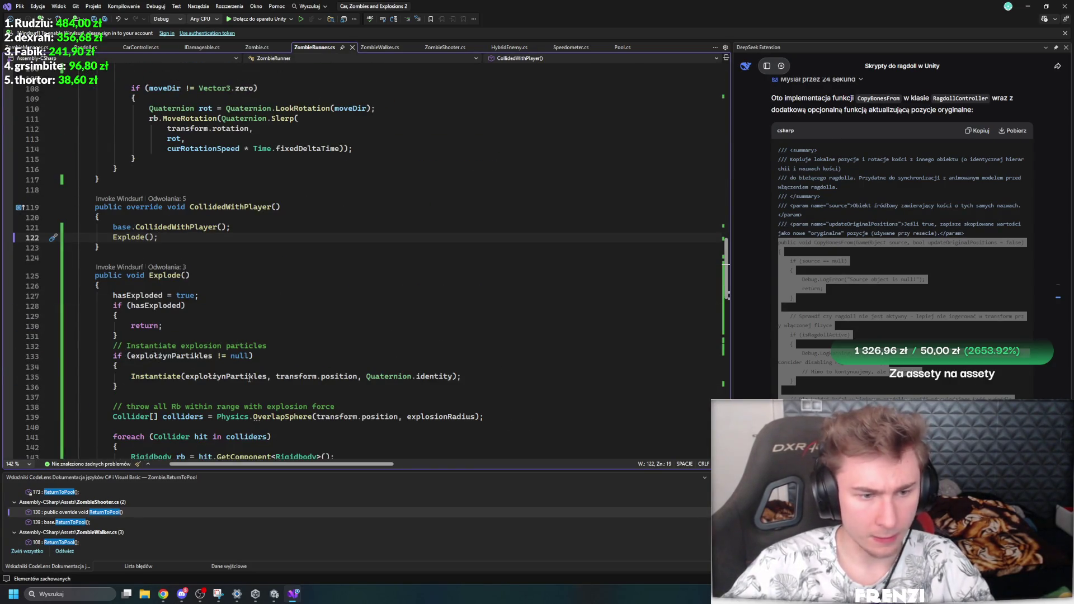
key(alt+Tab)
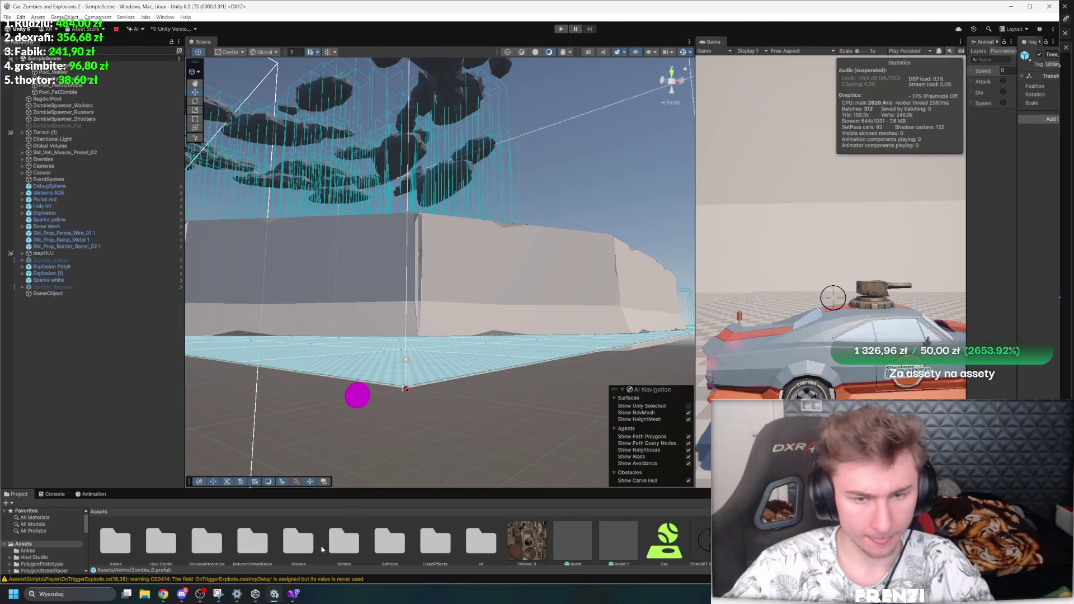
Step: Play-test in a maximized Game view, driving the car into the zombies, then show the Console's warnings
key(ctrl+p)
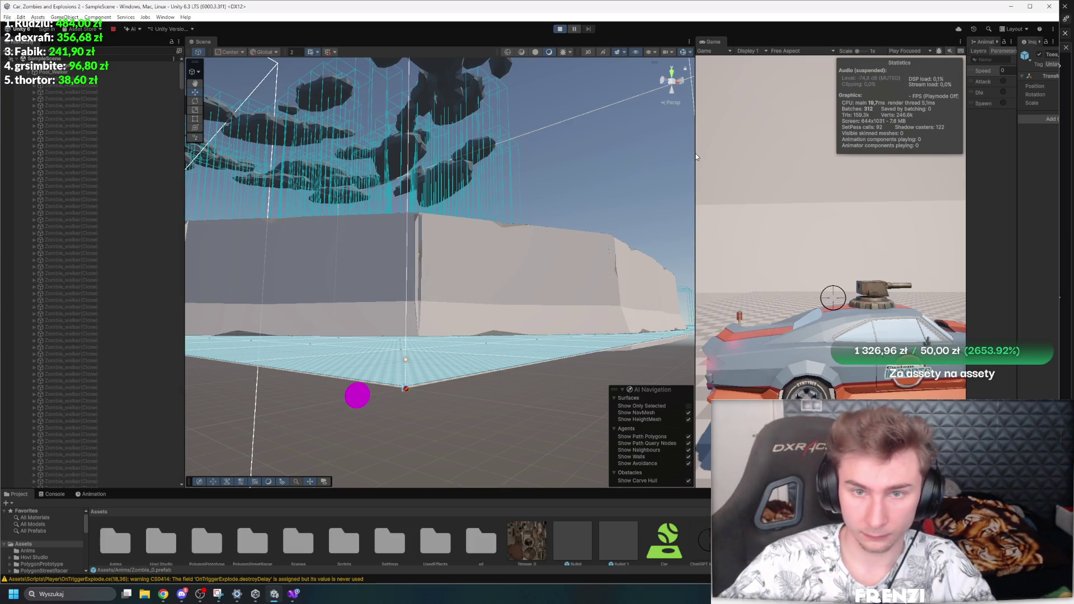
drag(695, 151, 486, 151)
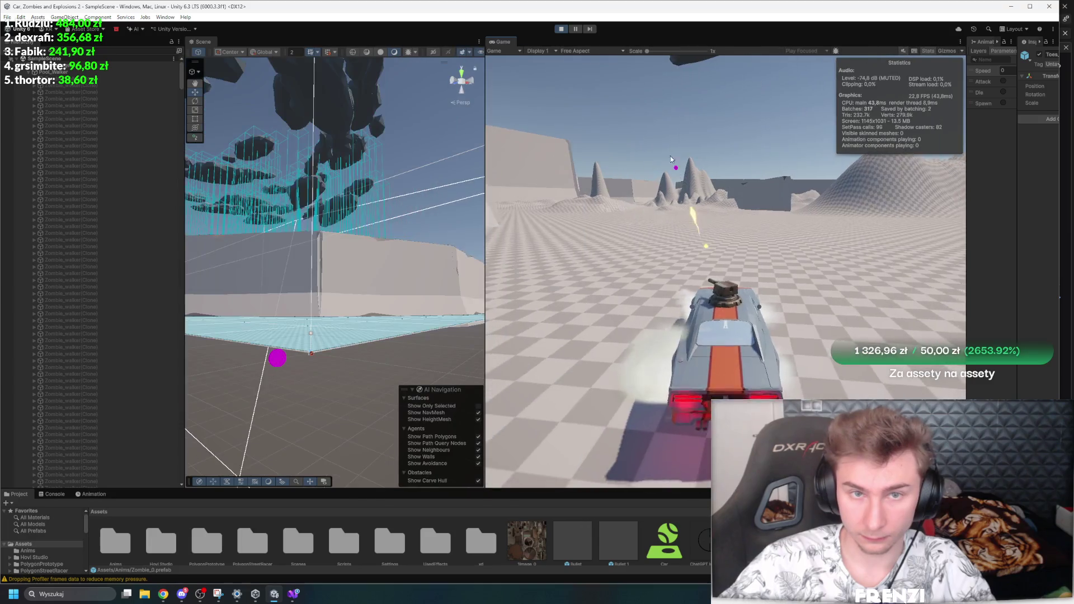
double_click(583, 45)
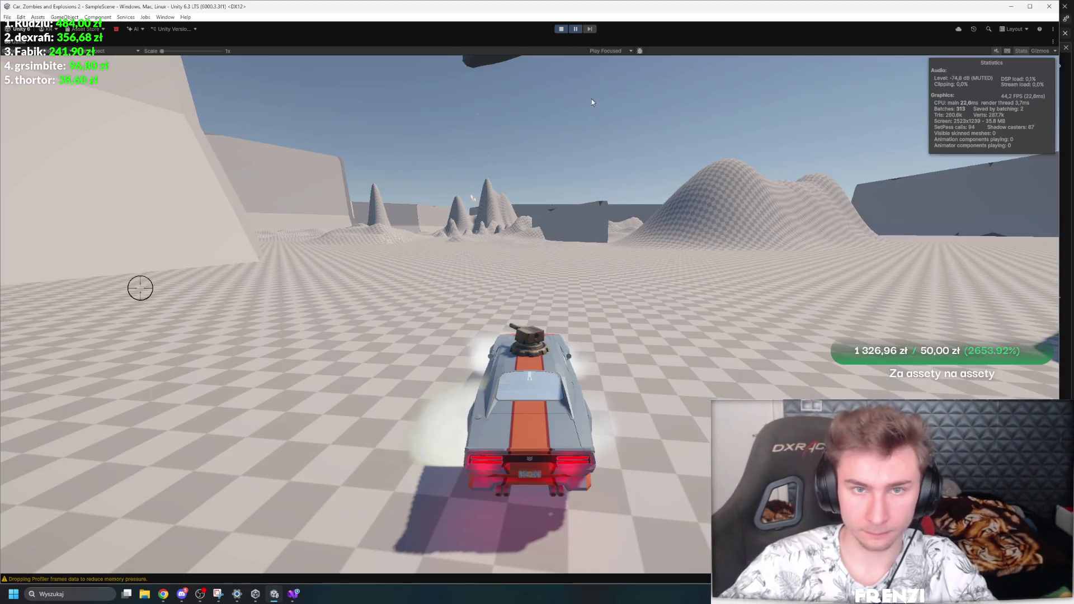
key(w)
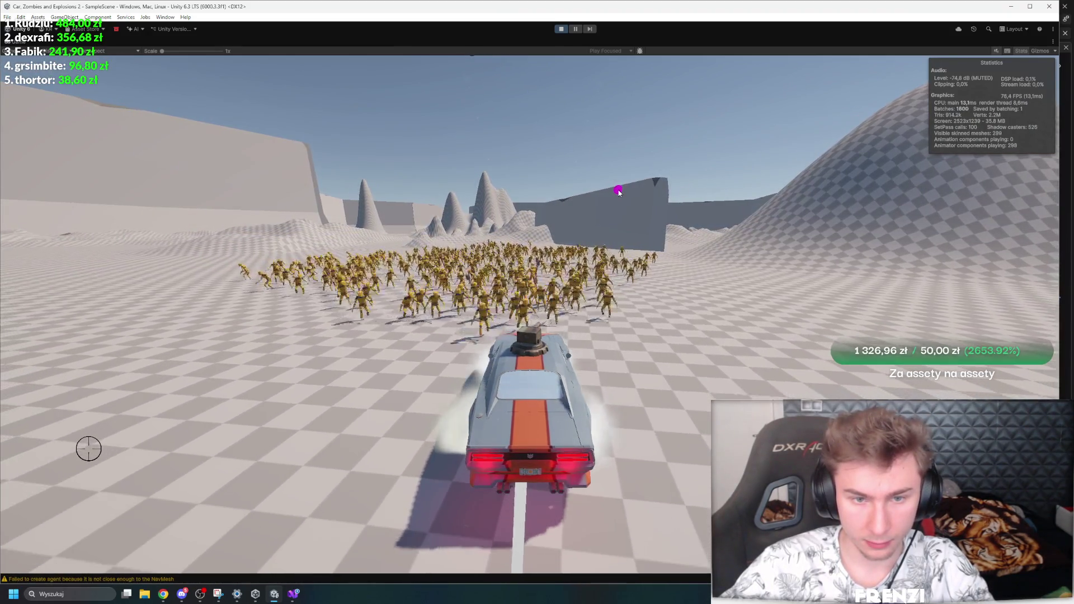
click(588, 297)
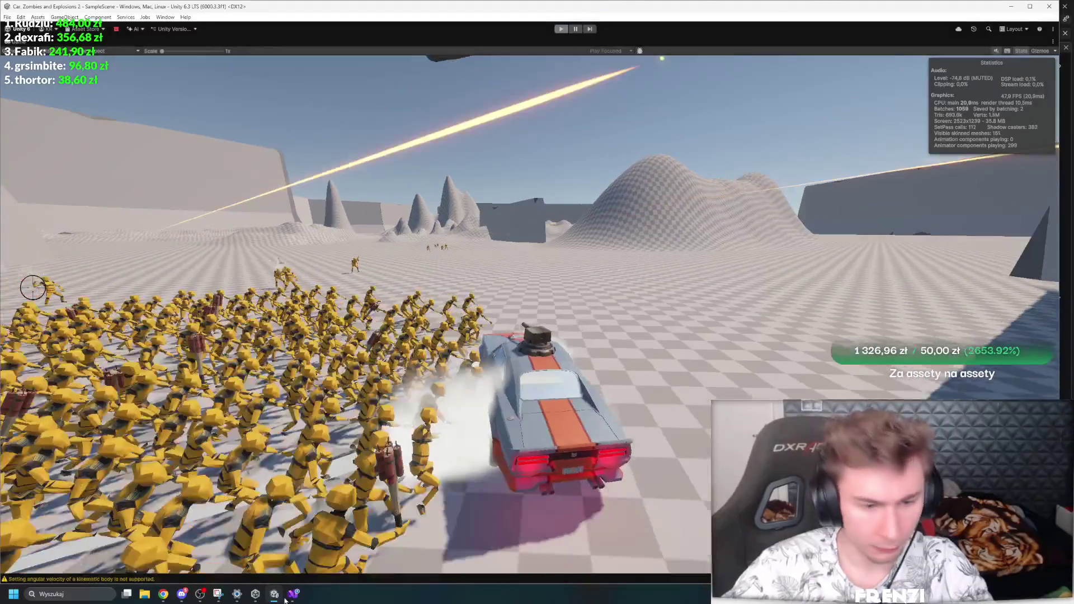
key(ctrl+p)
click(171, 579)
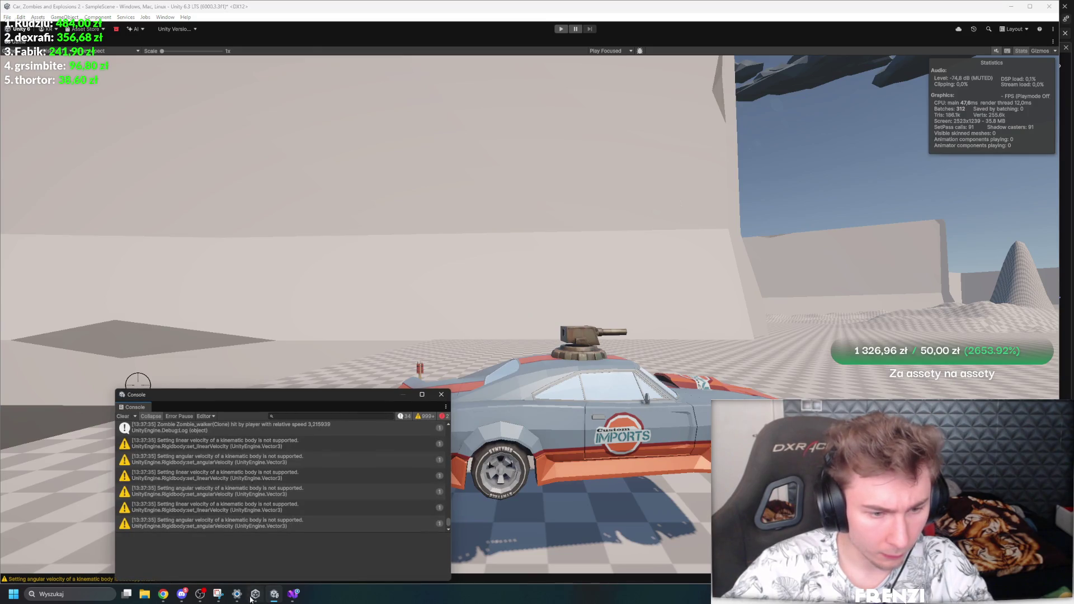
Step: Dock the floating Console below the Hierarchy and then close it
click(292, 595)
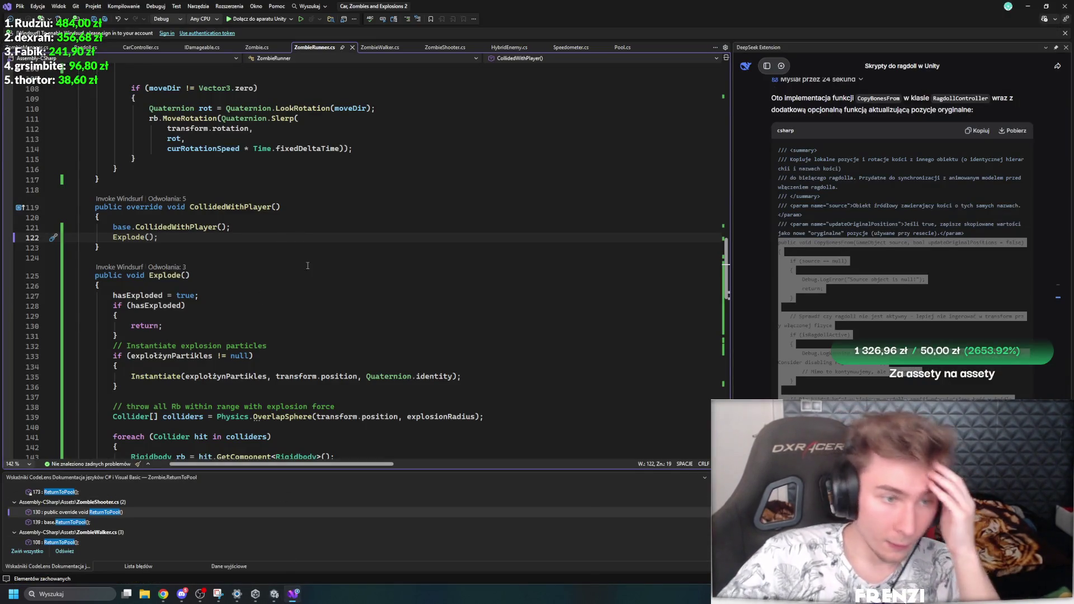
key(Up)
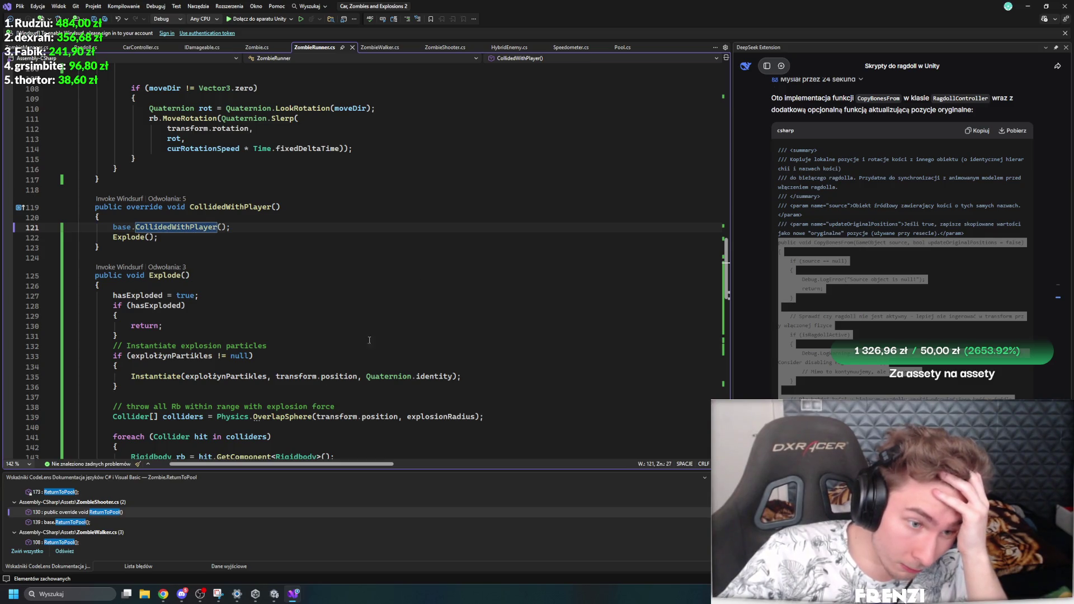
click(274, 595)
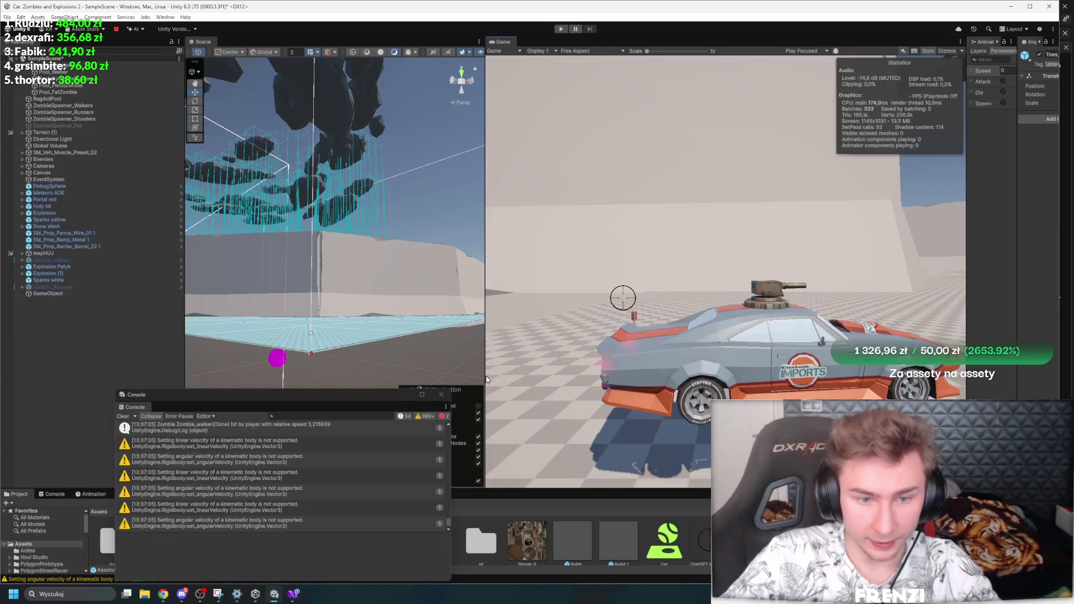
drag(152, 411, 103, 456)
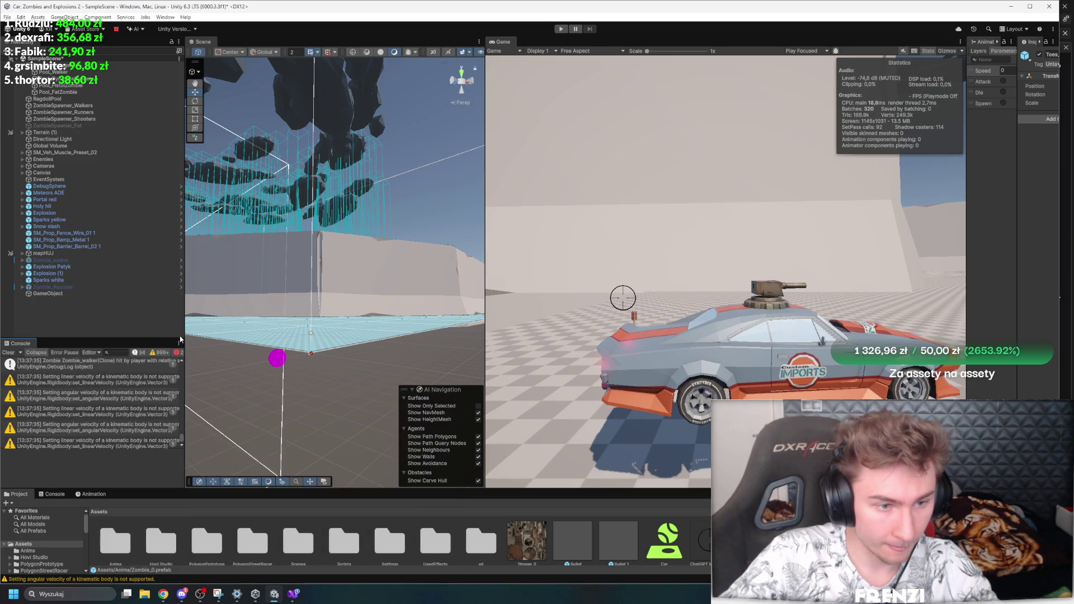
right_click(25, 344)
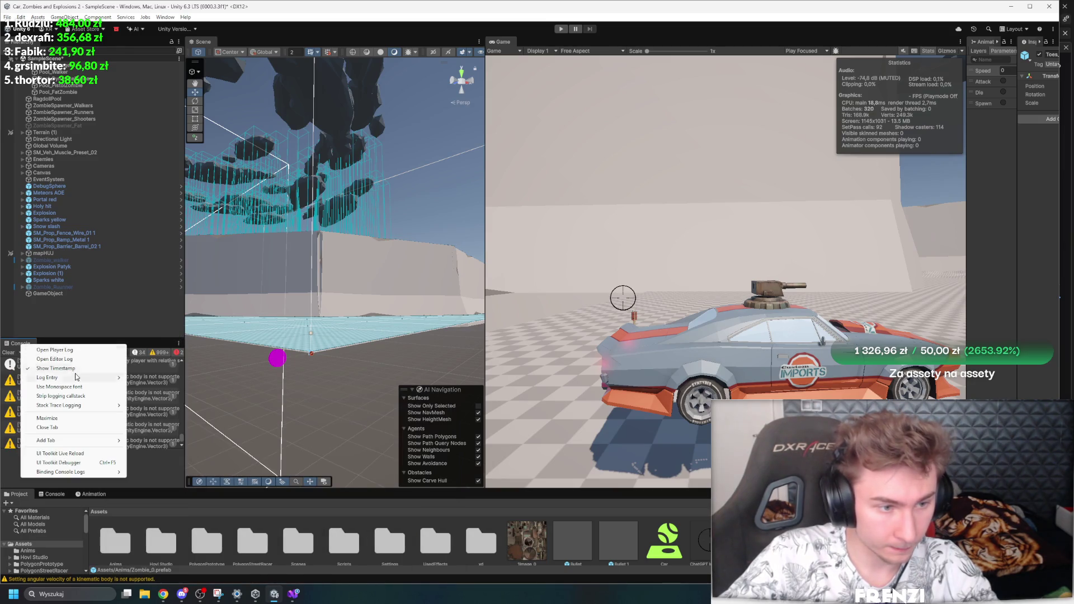
click(56, 428)
Step: Browse the Project folders and open Assets > Scripts > Zombies
click(435, 541)
click(403, 547)
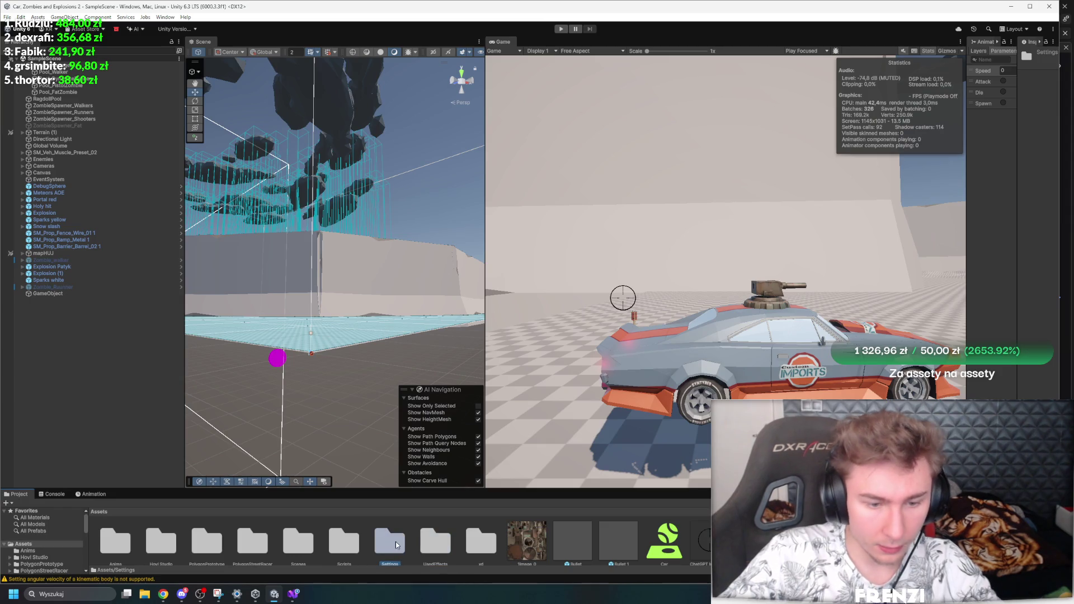
double_click(395, 542)
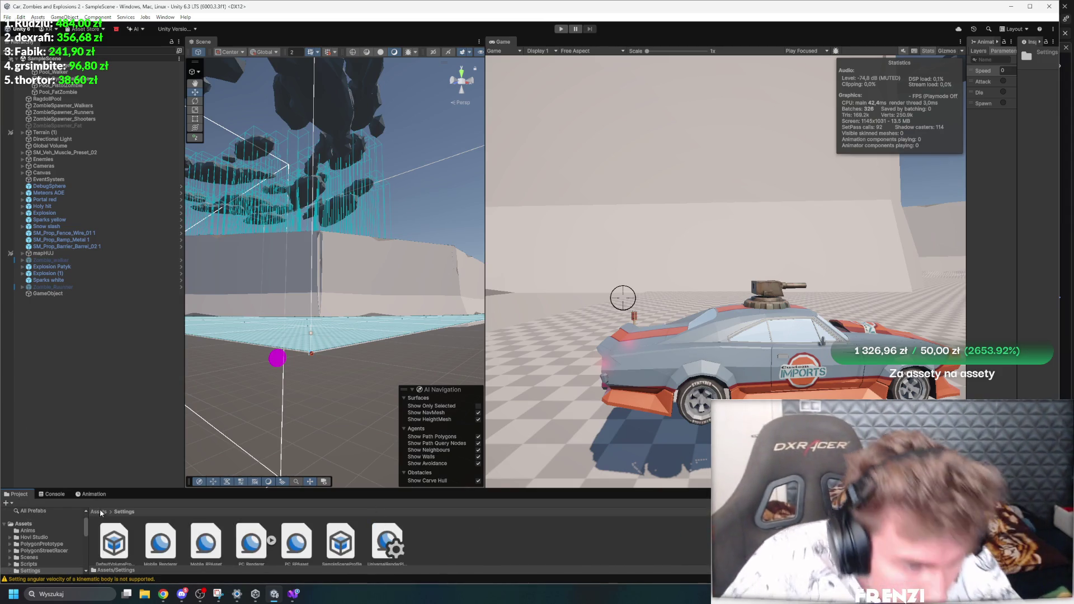
click(99, 512)
drag(291, 491, 291, 388)
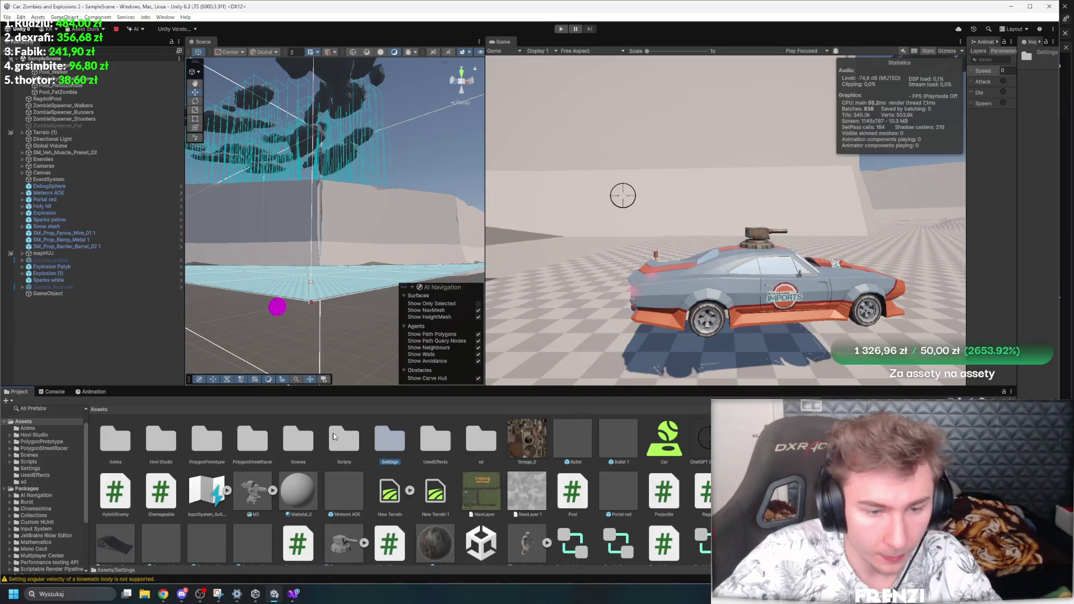
click(276, 444)
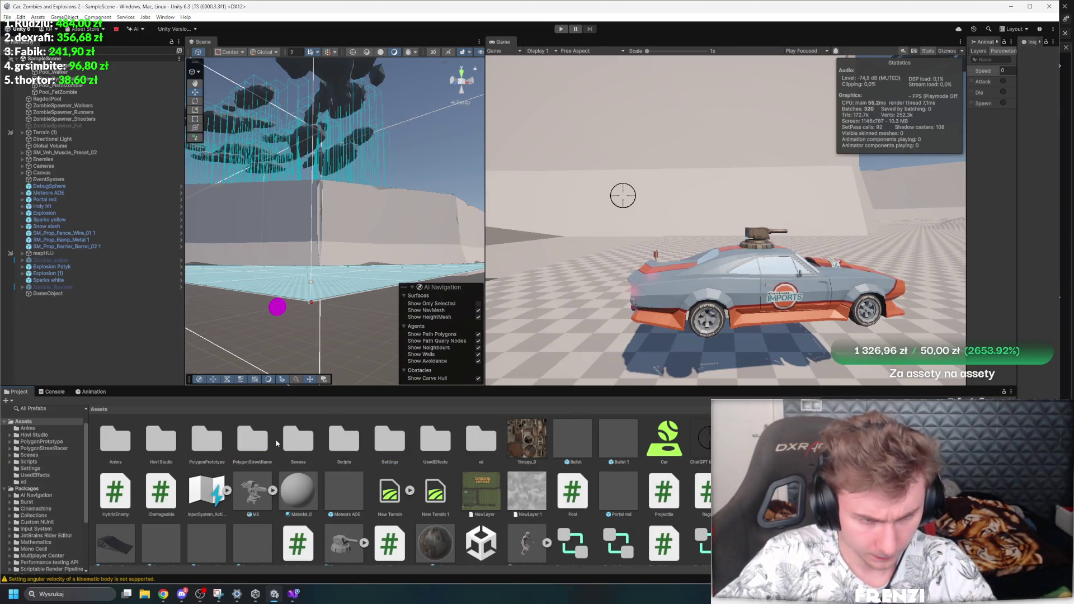
click(448, 446)
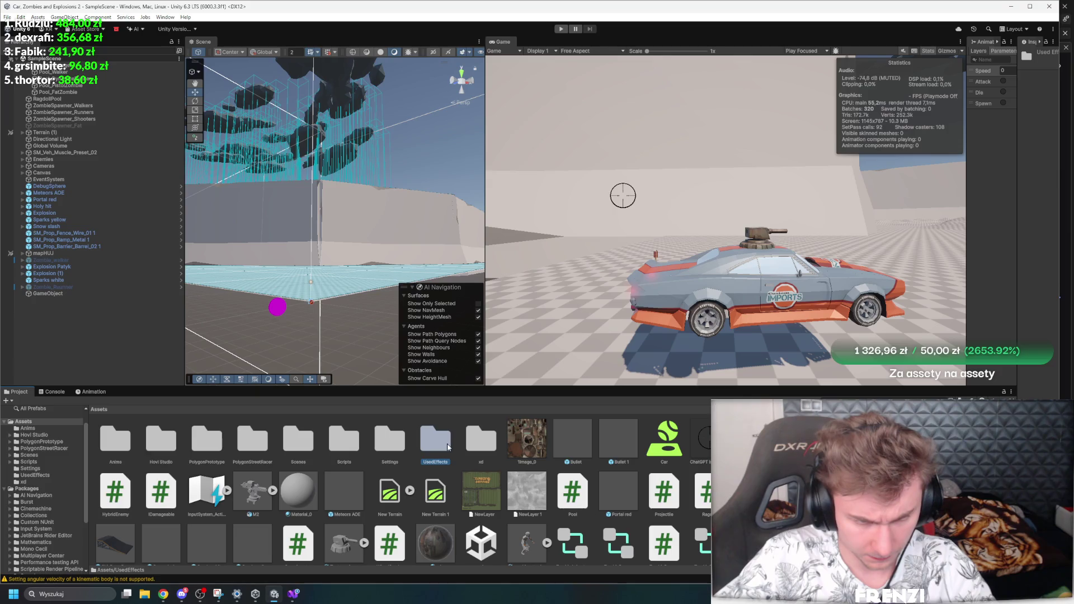
double_click(390, 440)
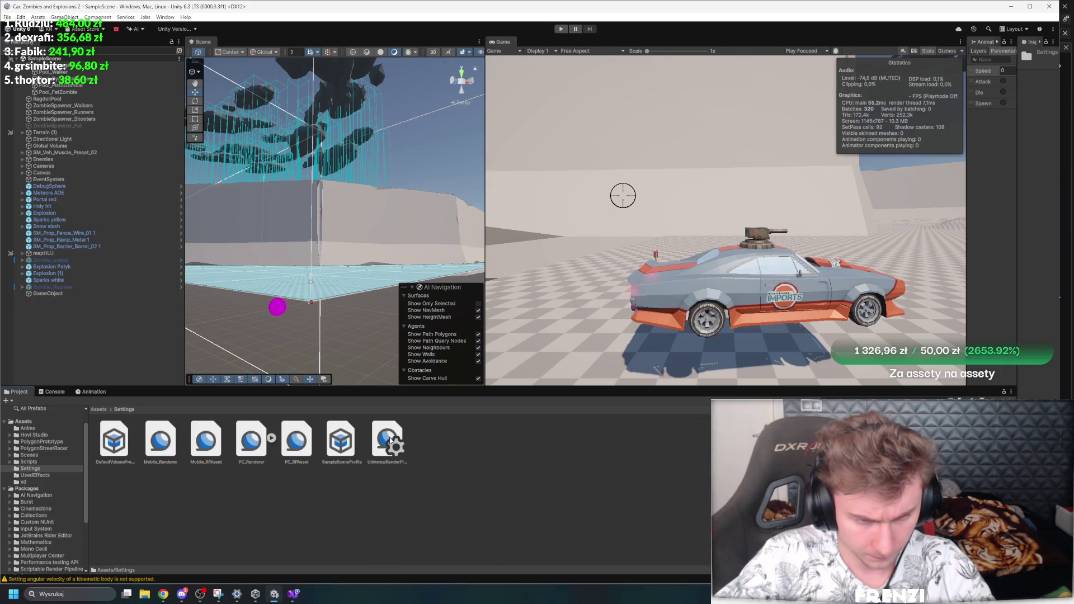
click(96, 409)
double_click(170, 444)
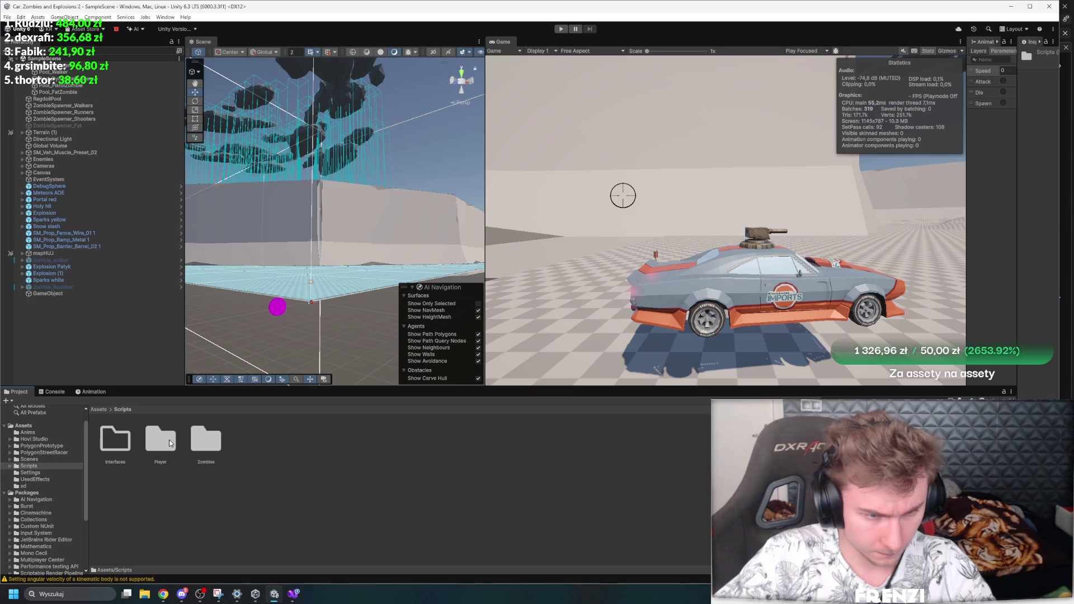
double_click(208, 441)
Step: Compare the LOD distances of the ragdoll, Zombie_walker, Zombie_Shooter and Zombie_Runner prefabs
click(330, 453)
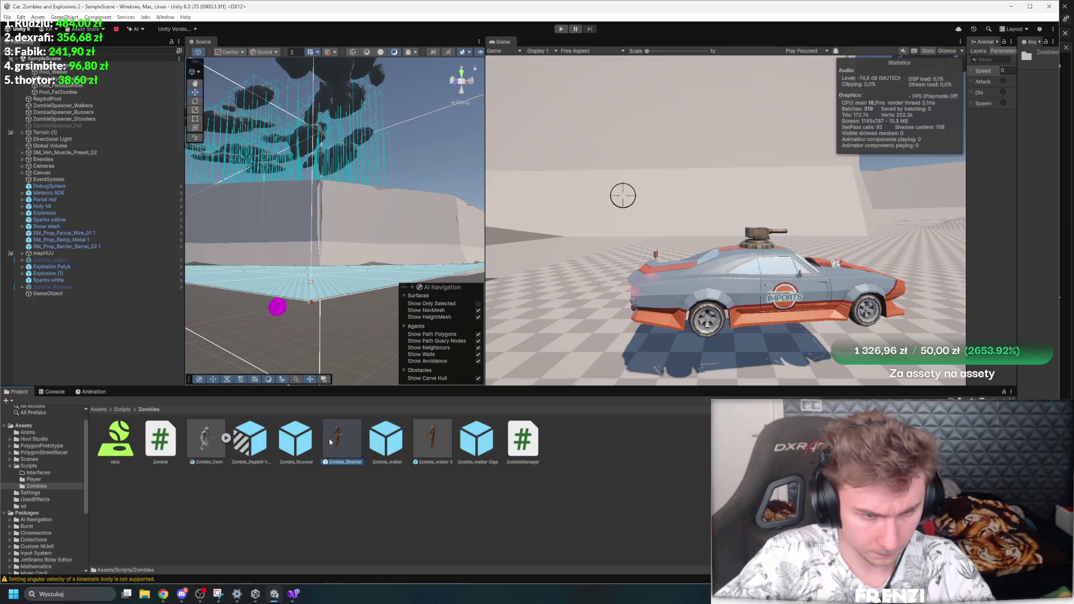
click(289, 439)
drag(1018, 274, 675, 274)
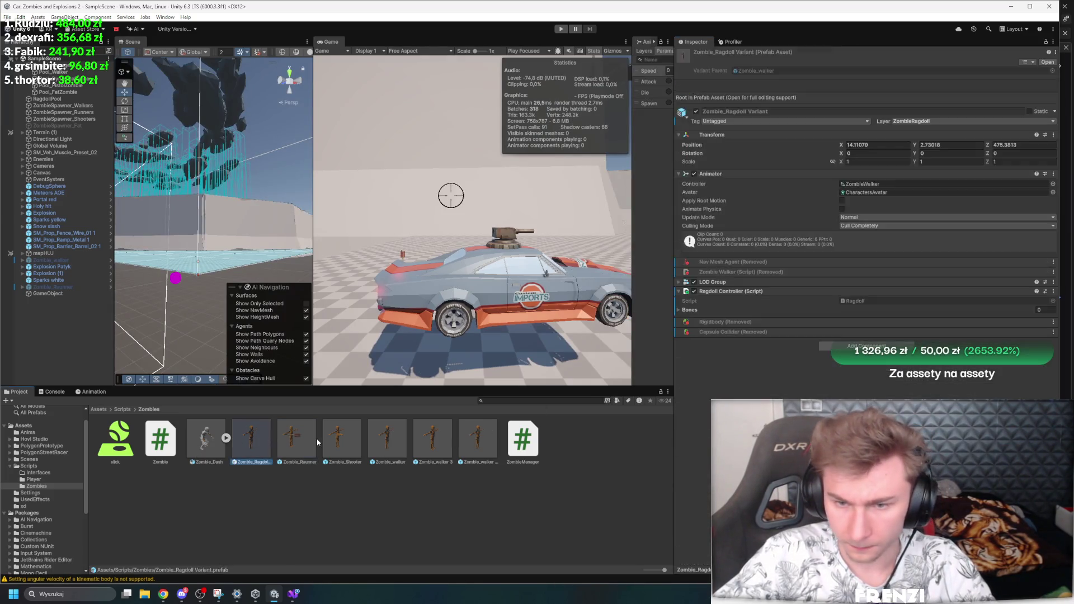
click(367, 439)
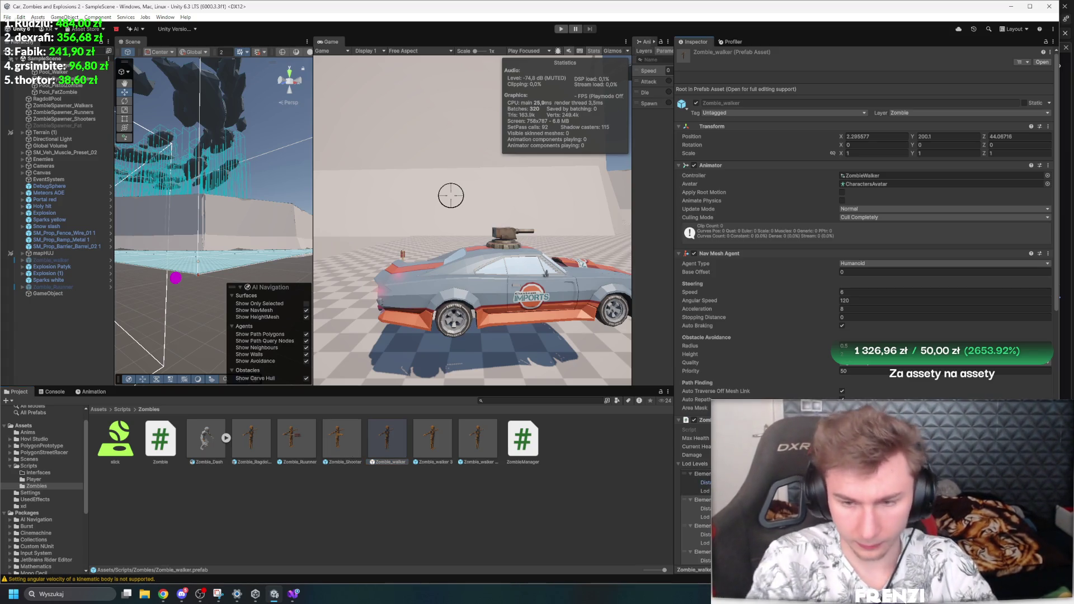
click(333, 446)
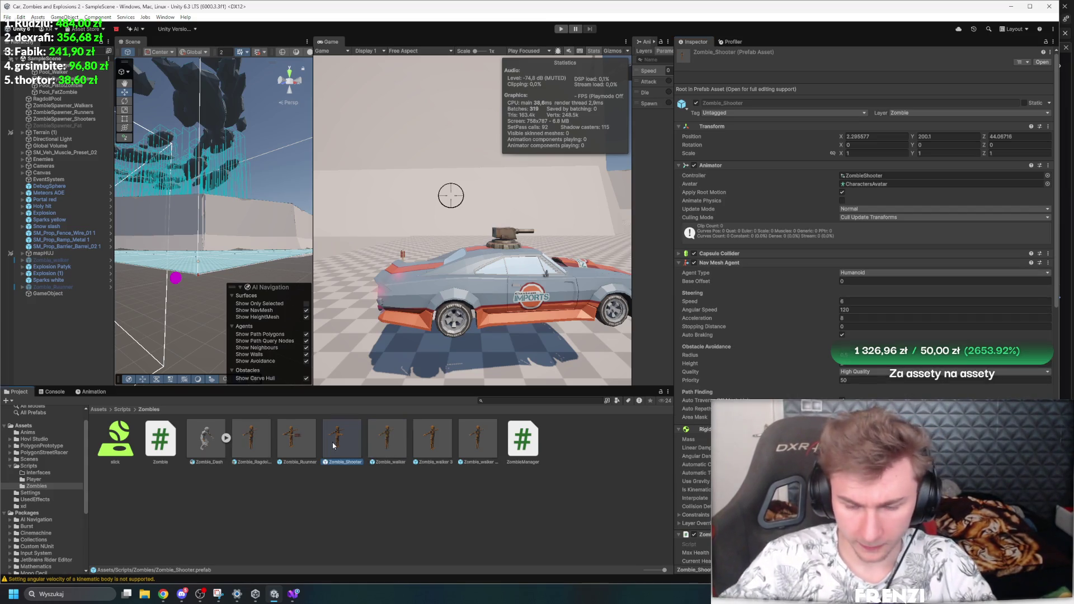
scroll(879, 292, down, 5)
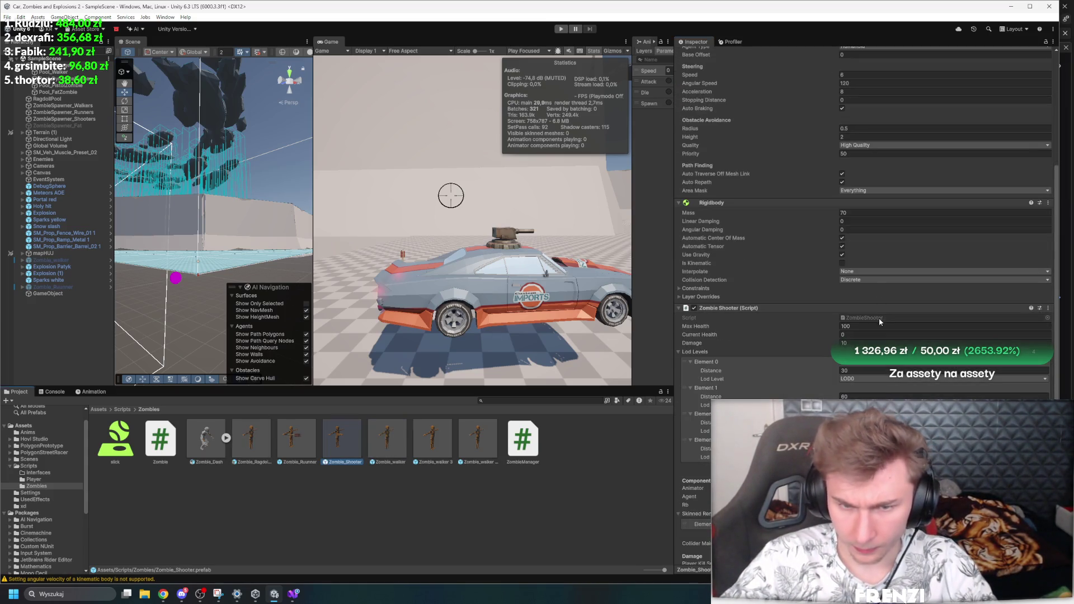
click(308, 442)
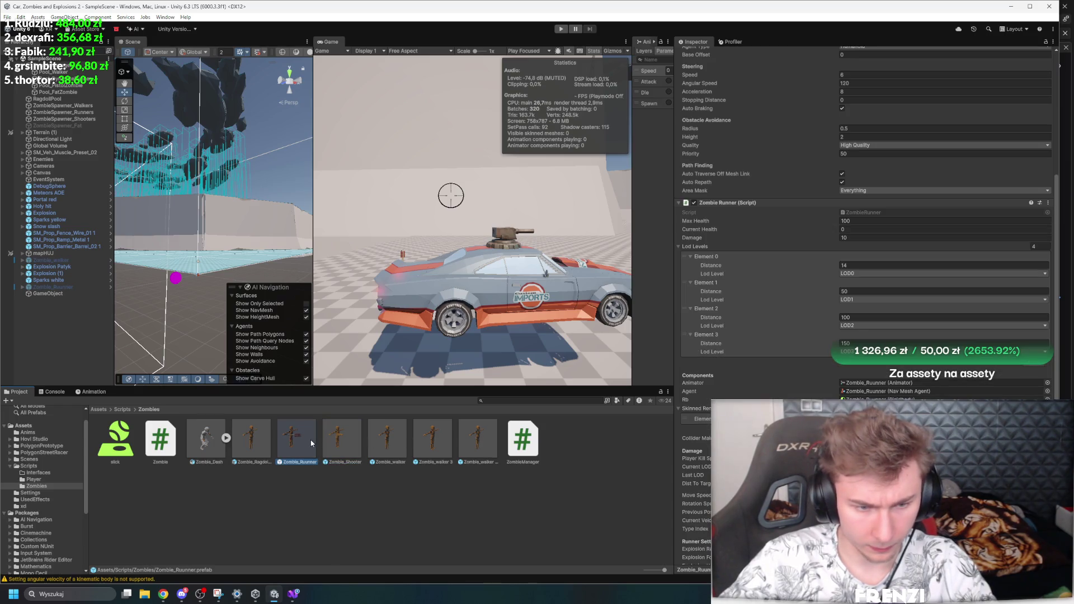
click(340, 439)
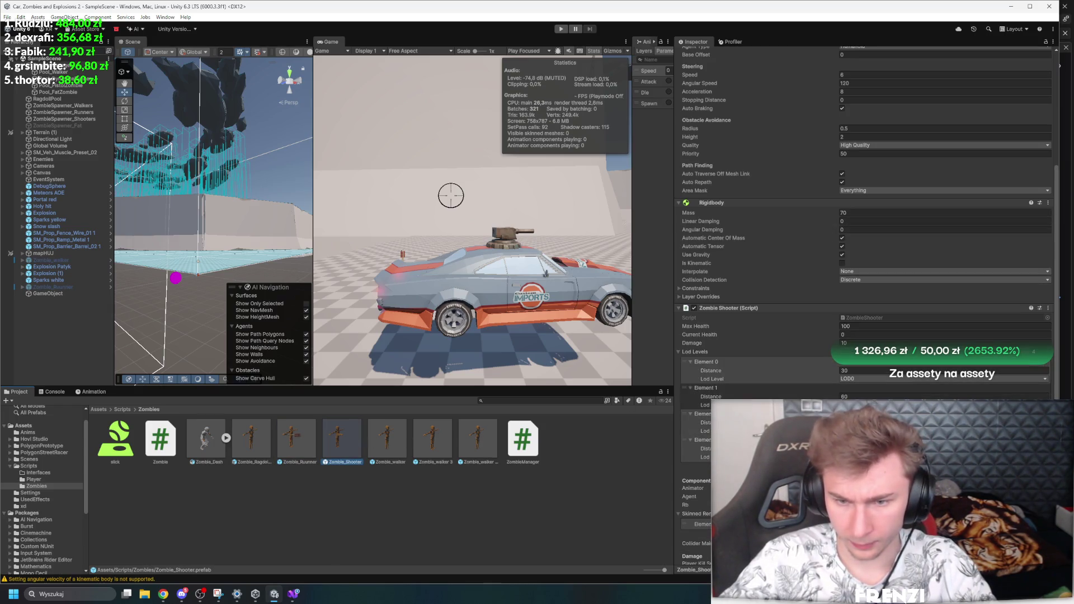
Step: Set Zombie_Shooter's first LOD distance to 20 and Zombie_Runner's Element 0 from 14 to 30
click(856, 370)
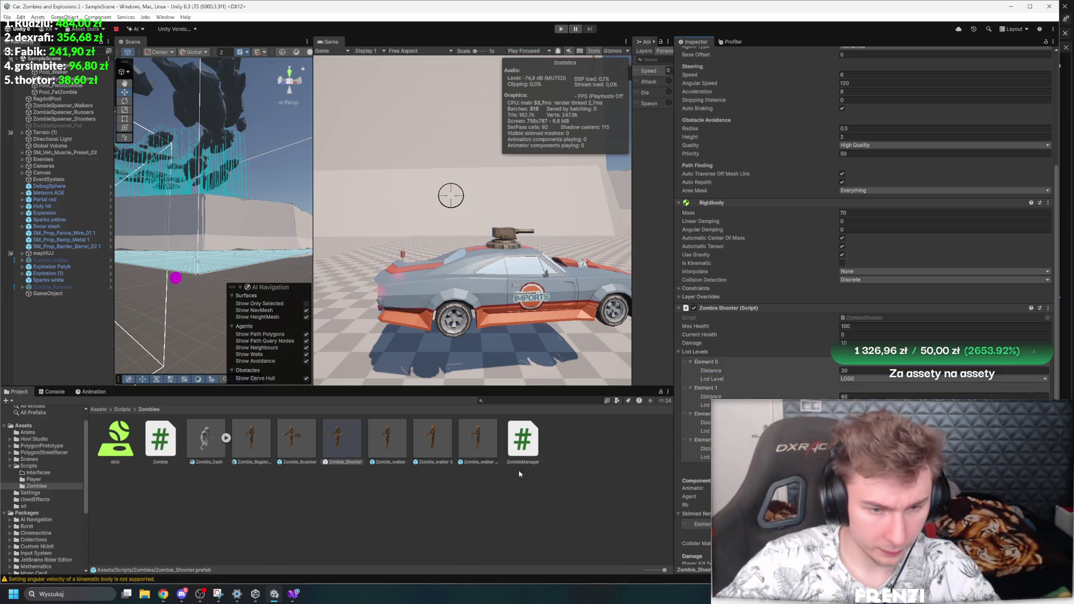
click(392, 492)
click(226, 438)
click(226, 438)
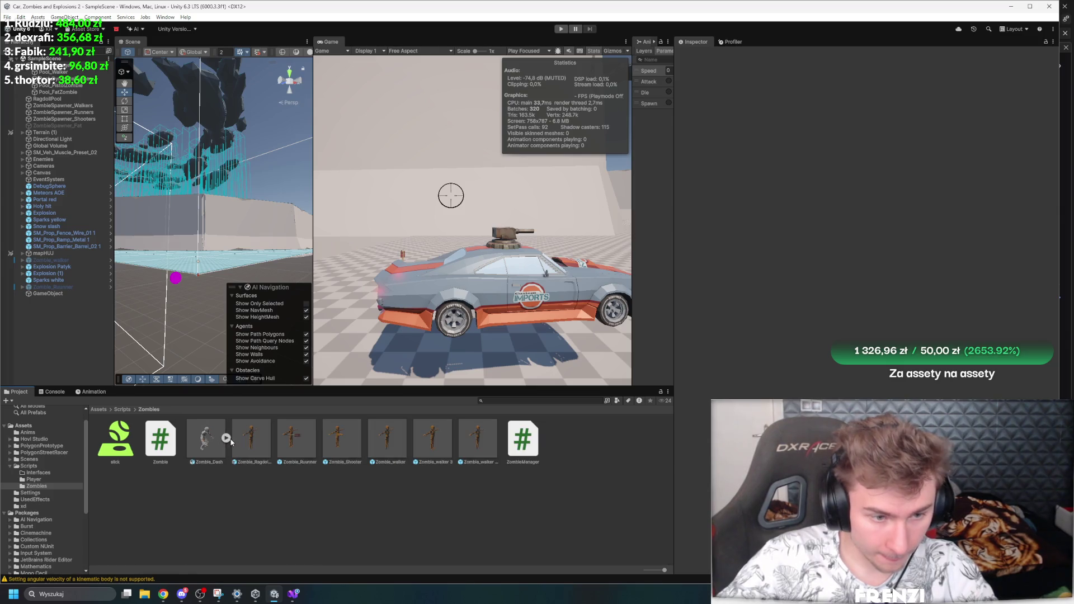
click(296, 439)
scroll(867, 279, down, 5)
click(866, 310)
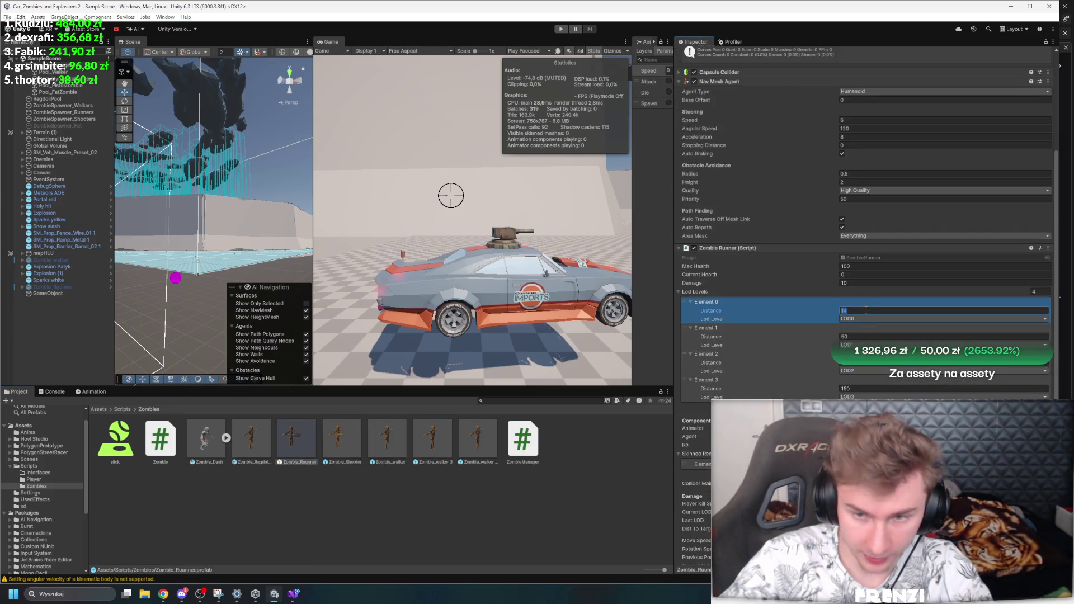
click(526, 210)
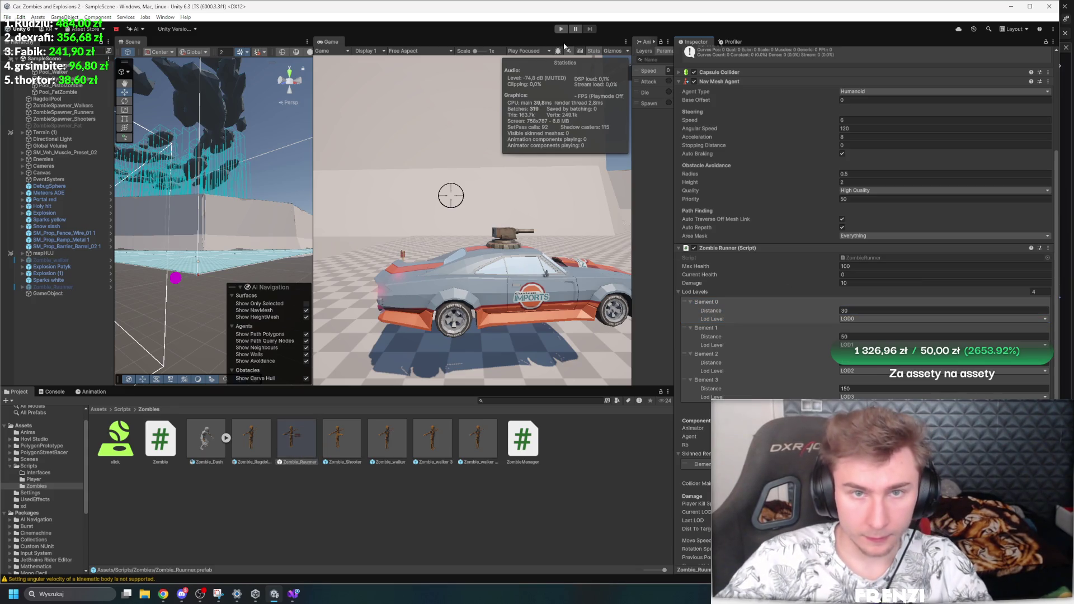
Step: Test-drive into the dense zombie horde in a maximized Game view, then return to ZombieRunner.cs
click(561, 29)
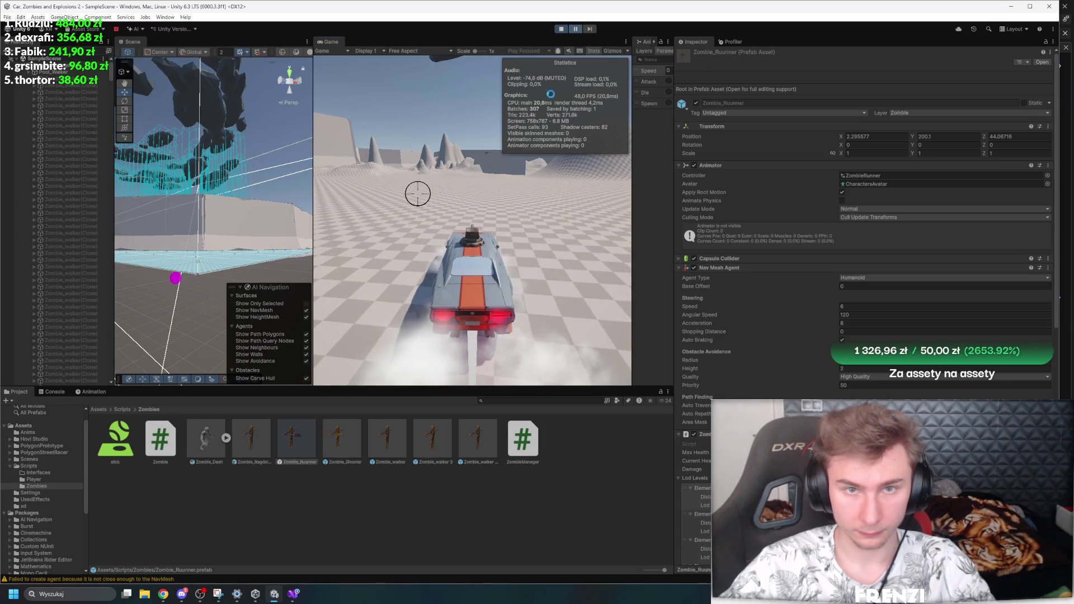
key(shift+space)
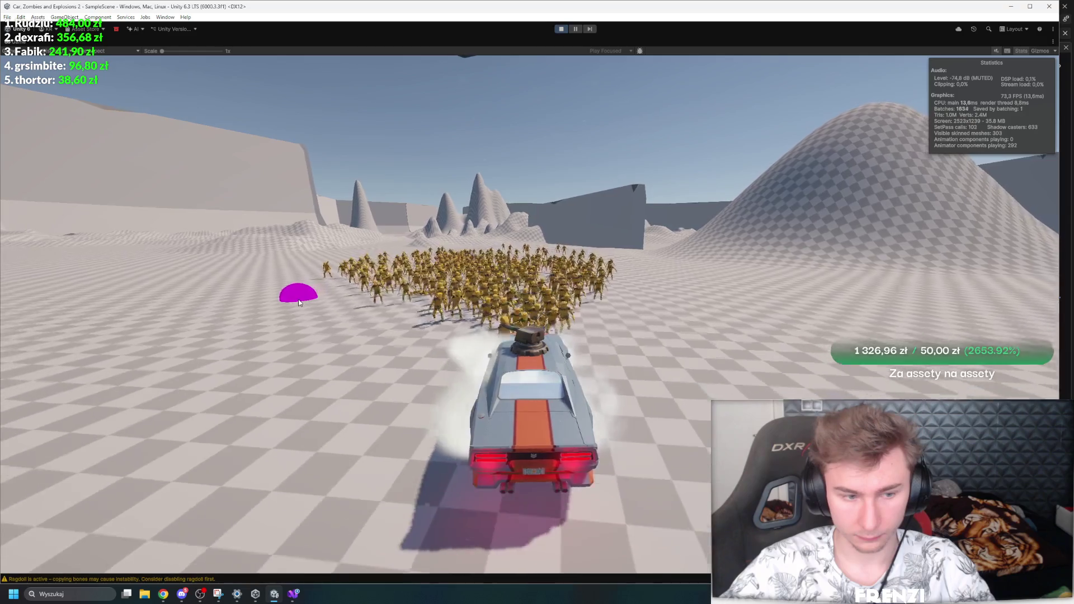
key(ctrl+p)
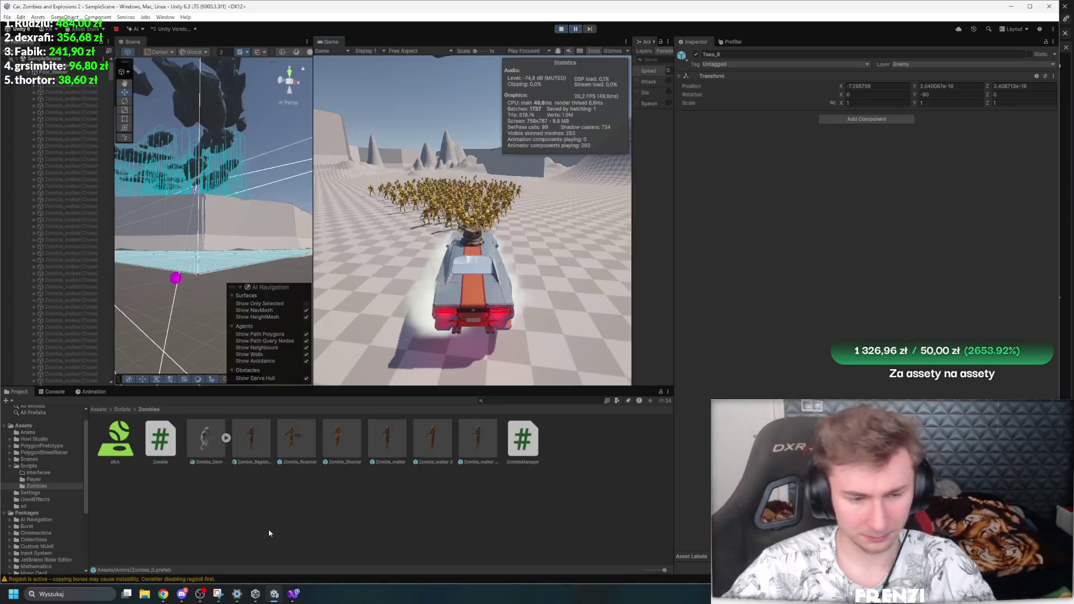
key(alt+Tab)
scroll(280, 348, up, 20)
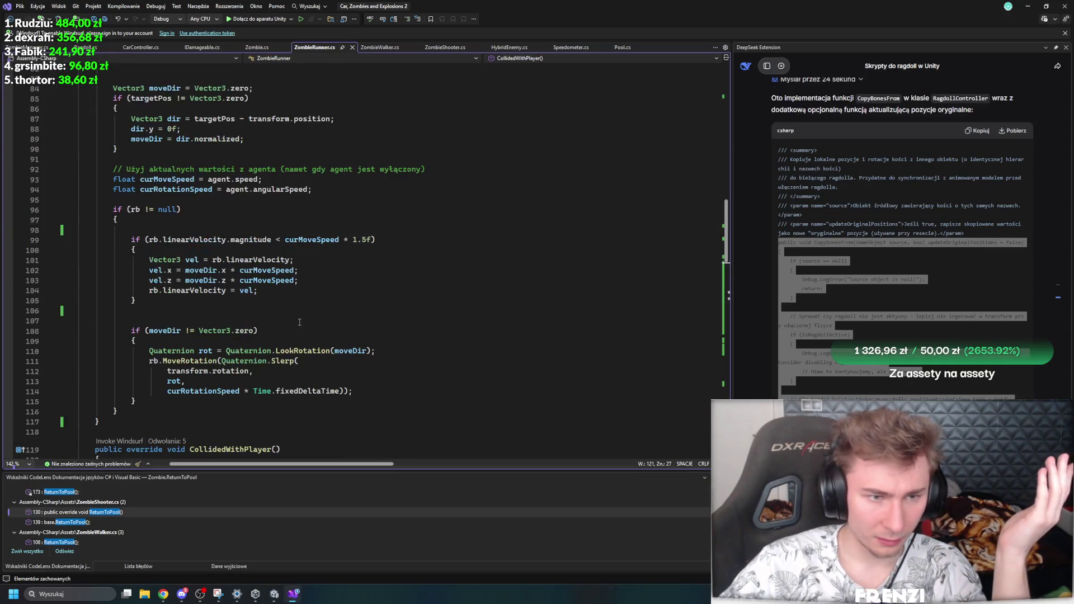
scroll(390, 384, down, 20)
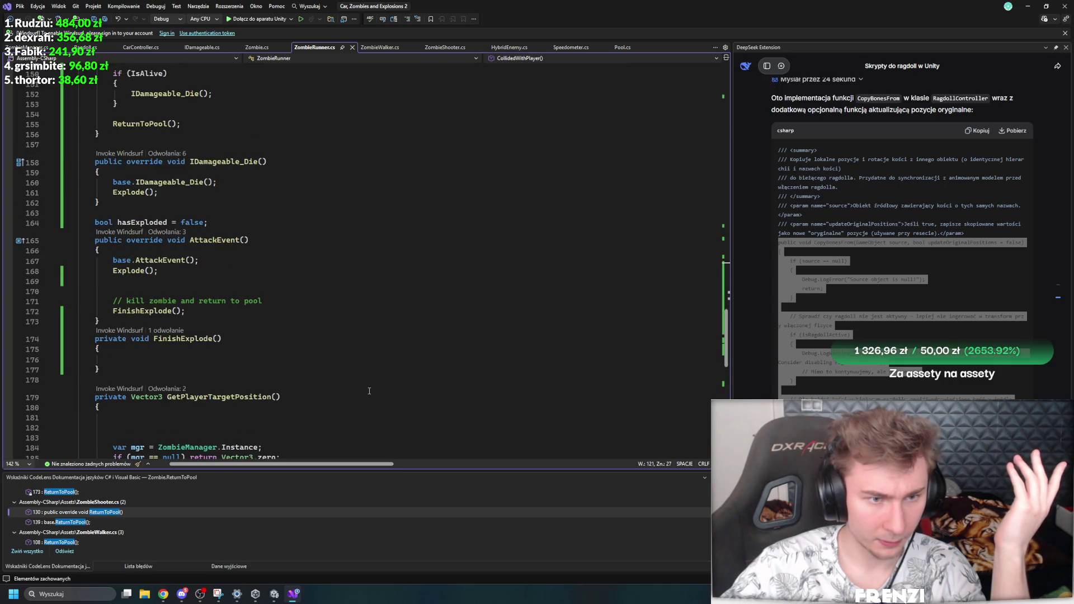
scroll(221, 385, up, 6)
click(223, 374)
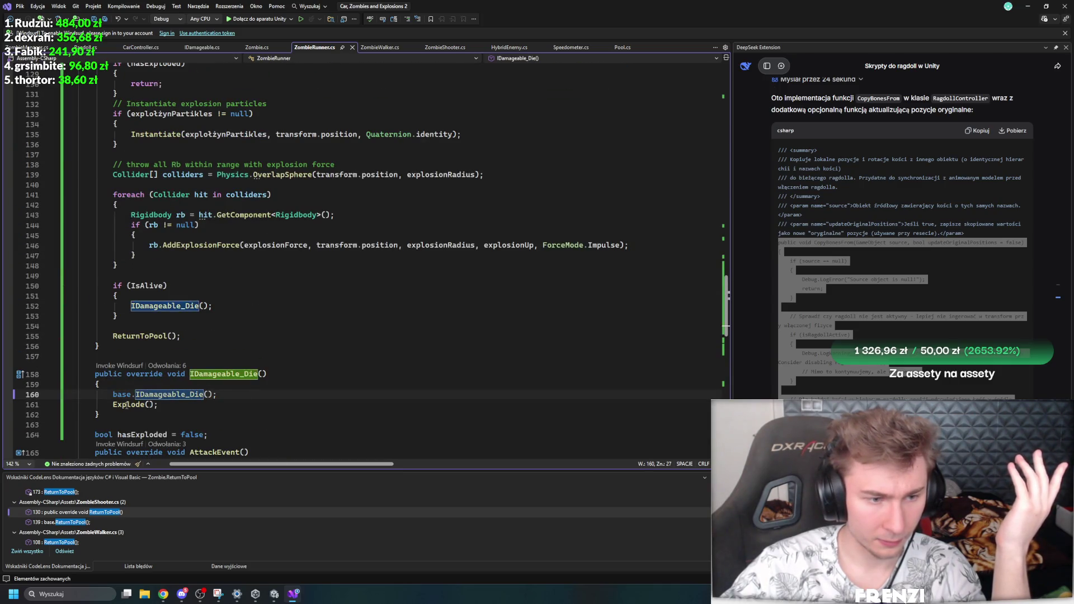
click(126, 404)
scroll(390, 367, up, 5)
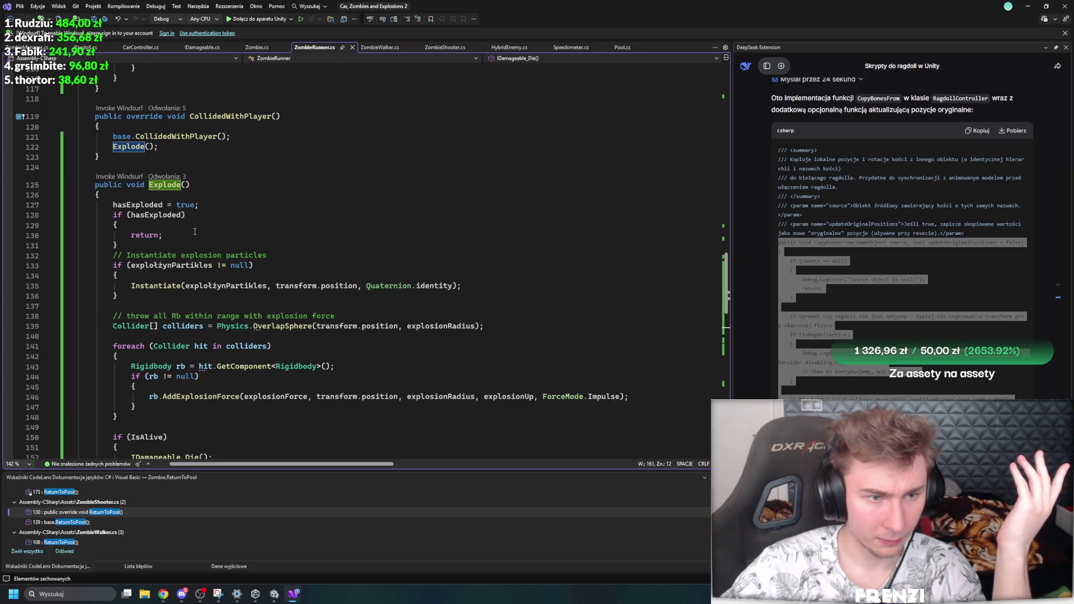
drag(223, 220, 178, 215)
scroll(336, 313, down, 3)
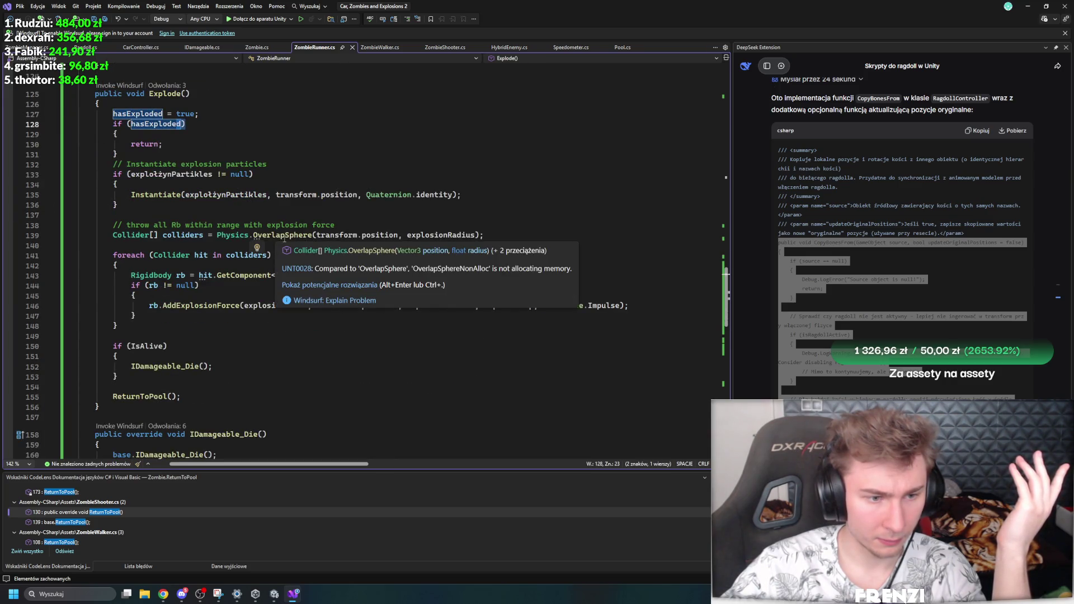
scroll(408, 172, up, 8)
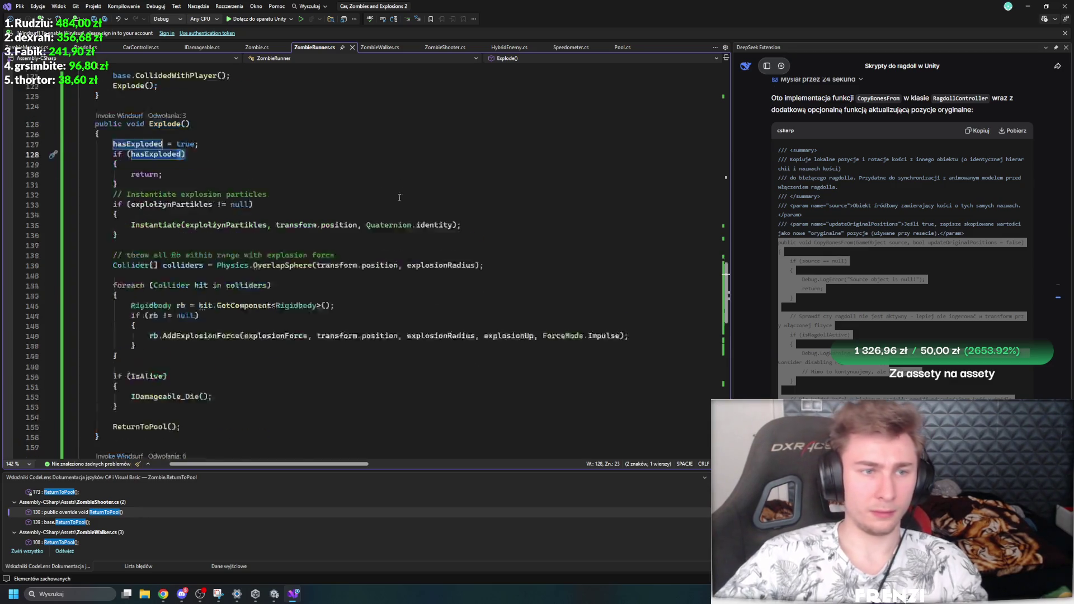
scroll(403, 235, down, 5)
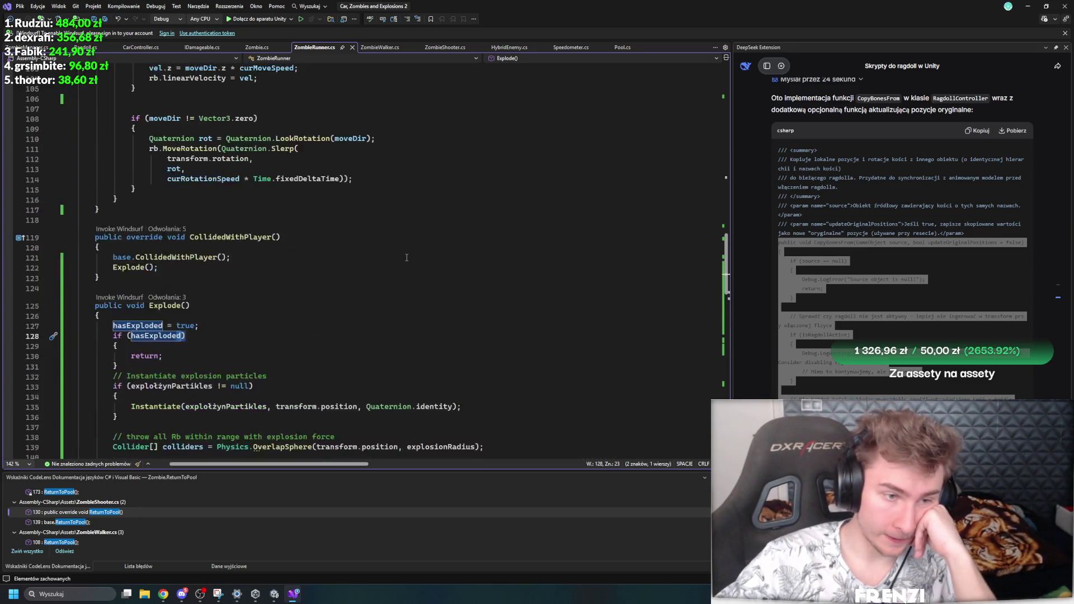
scroll(407, 258, down, 5)
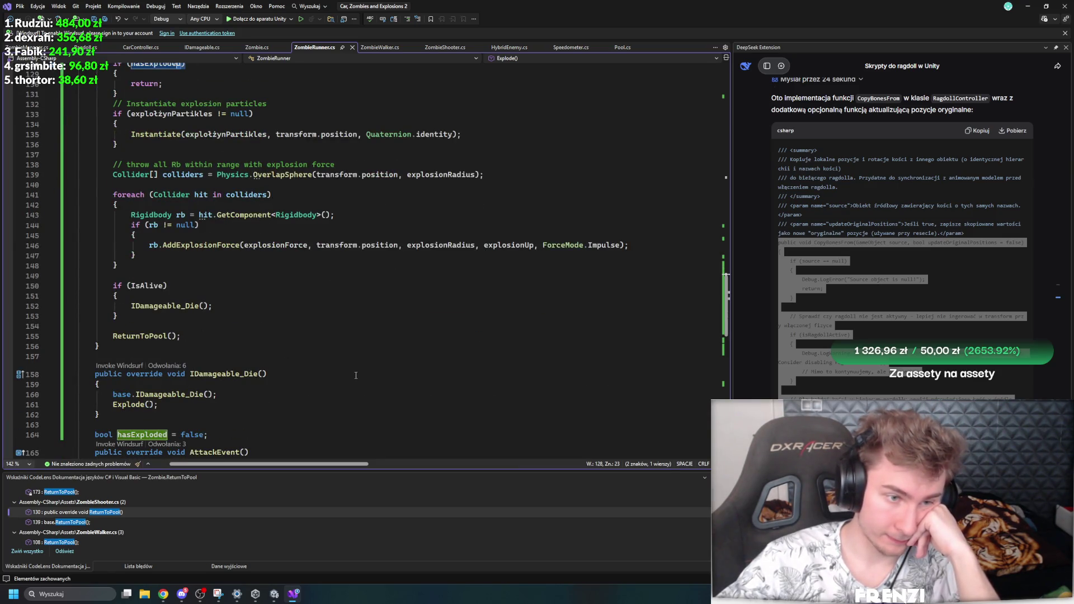
scroll(355, 376, up, 7)
mouse_move(160, 237)
mouse_down()
mouse_move(134, 230)
mouse_move(109, 239)
mouse_up()
Step: Move the Explode() call above base.CollidedWithPlayer()
key(ctrl+x)
click(156, 216)
key(Return)
key(ctrl+v)
Step: Look up the CollidedWithPlayer and IDamageable_Die definitions in Zombie.cs and IDamageable
double_click(179, 238)
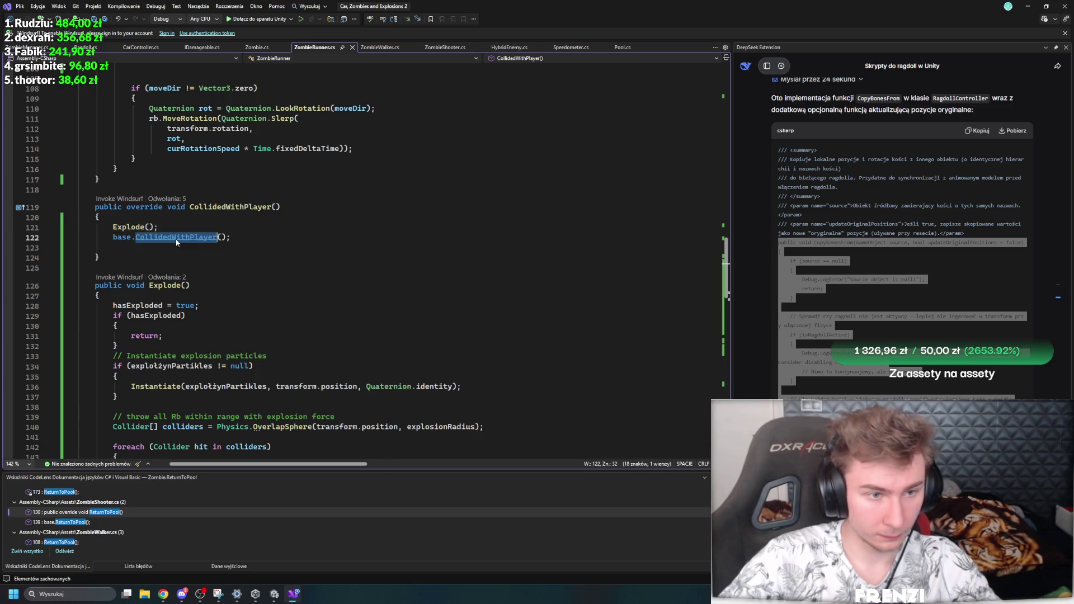
key(F12)
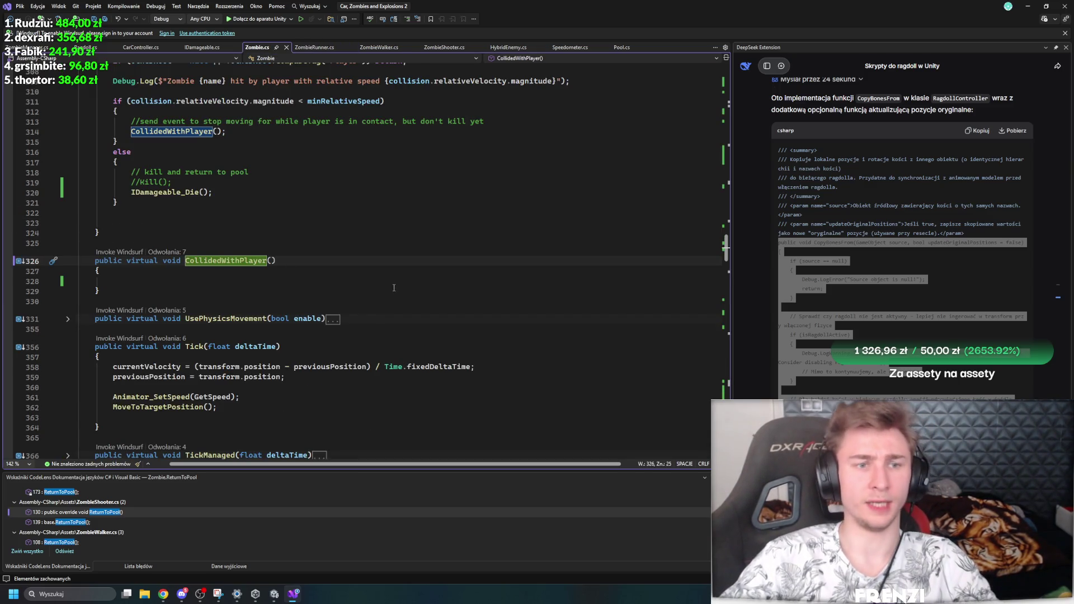
double_click(168, 192)
key(F12)
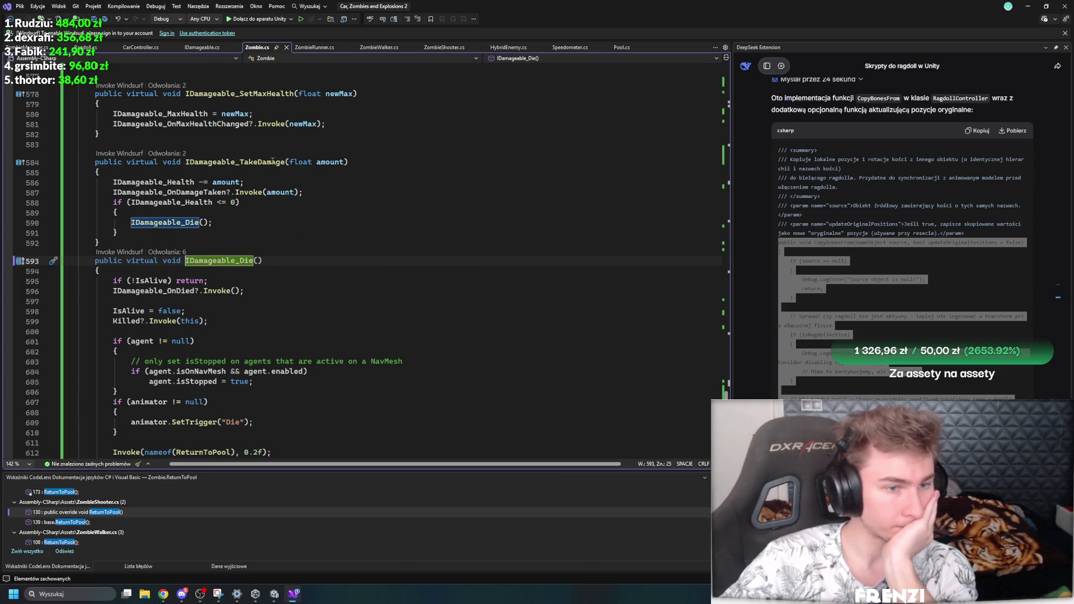
click(202, 47)
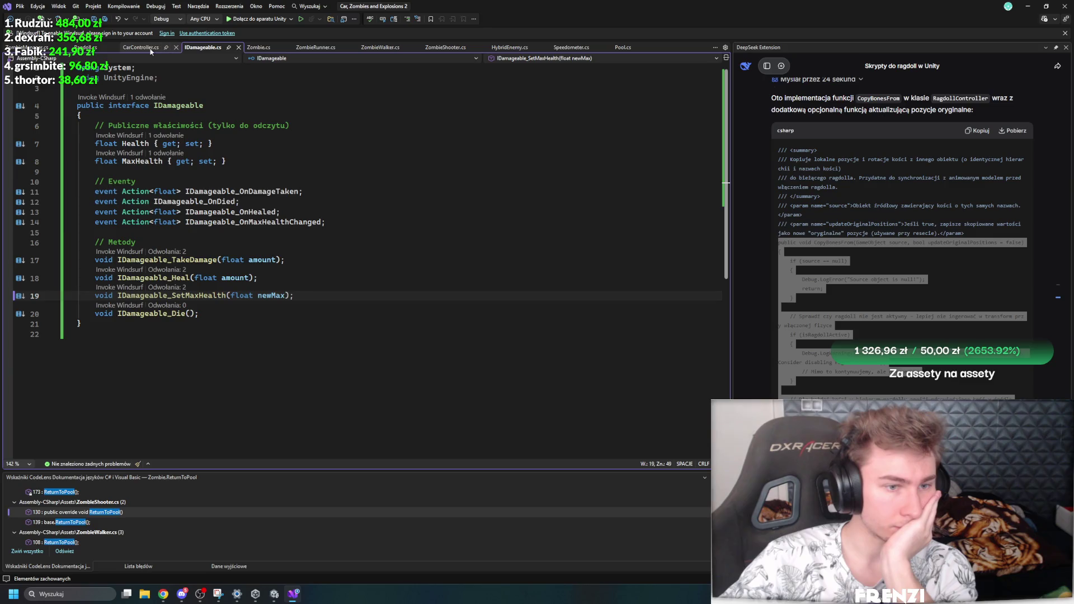
click(259, 47)
click(315, 47)
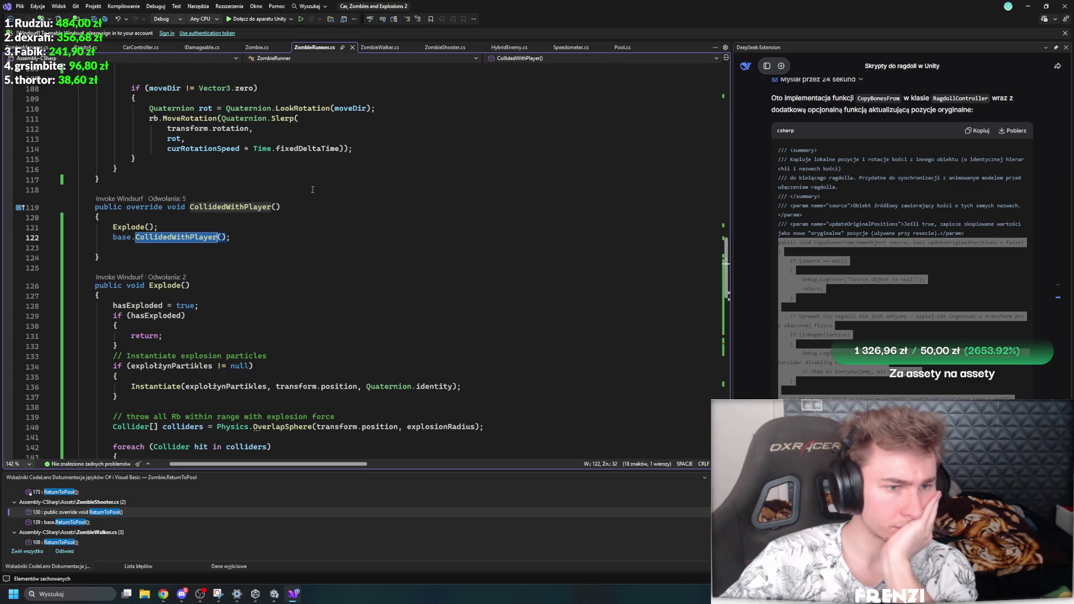
Step: Move the Explode() call above base.IDamageable_Die()
click(299, 281)
scroll(291, 276, down, 9)
key(shift+Home)
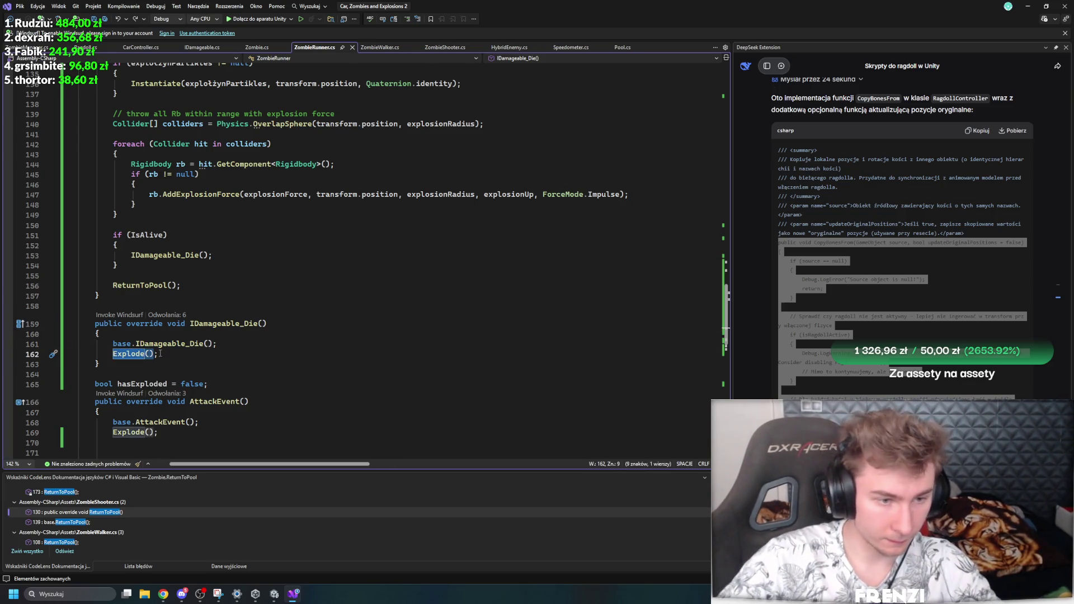
shift+click(104, 353)
key(ctrl+x)
click(128, 334)
key(Return)
key(ctrl+v)
Step: Move the Explode() call above base.AttackEvent()
click(168, 443)
key(shift+Home)
key(ctrl+x)
click(149, 419)
key(Return)
key(ctrl+v)
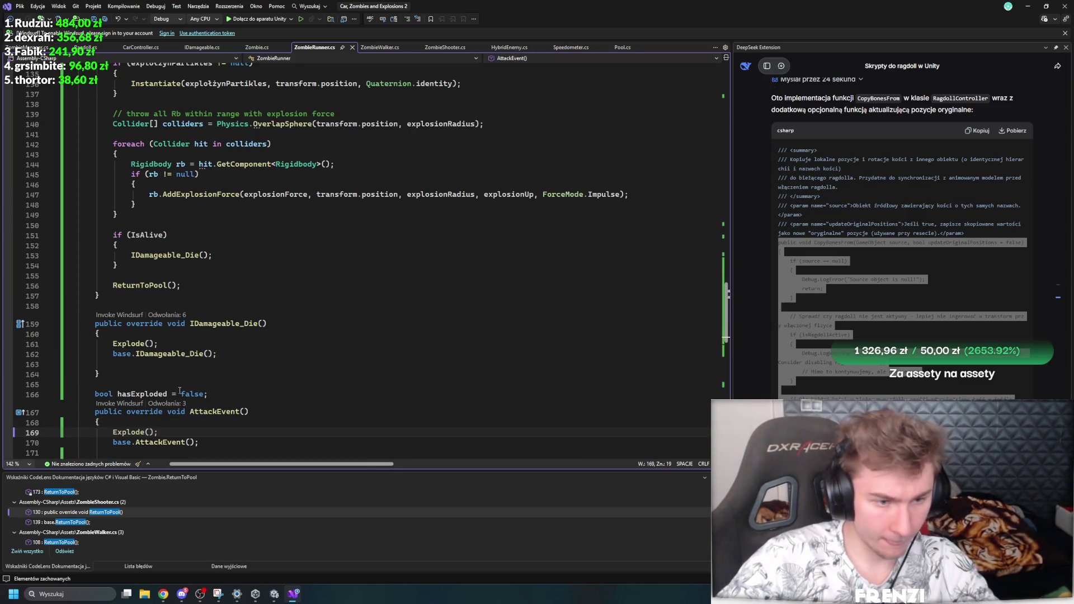
Step: Cut the early hasExploded = true assignment from the top of Explode()
drag(221, 394, 121, 396)
scroll(128, 265, up, 8)
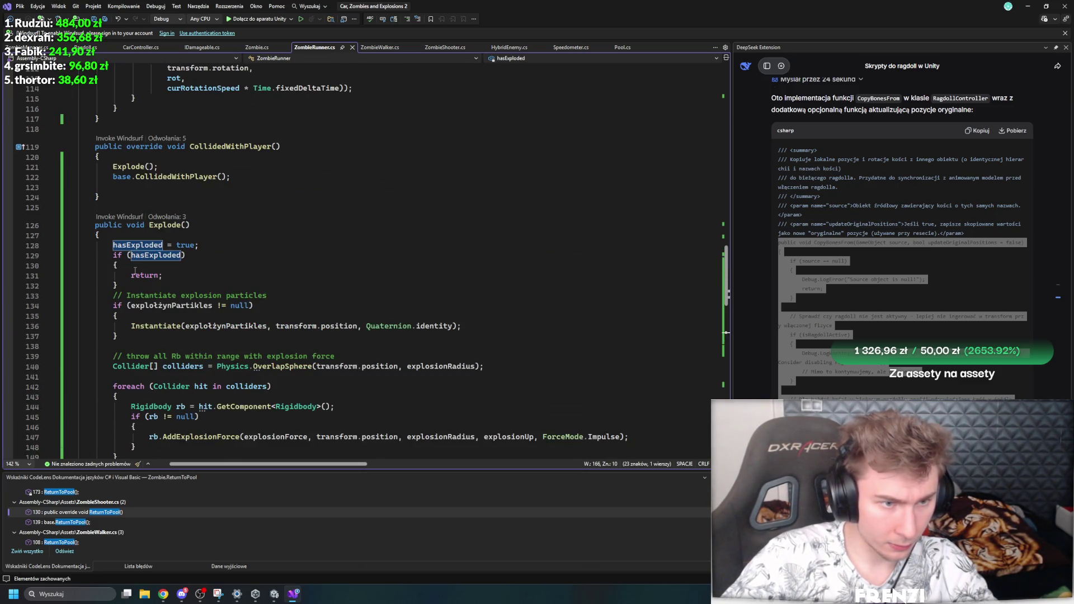
key(Delete)
click(162, 280)
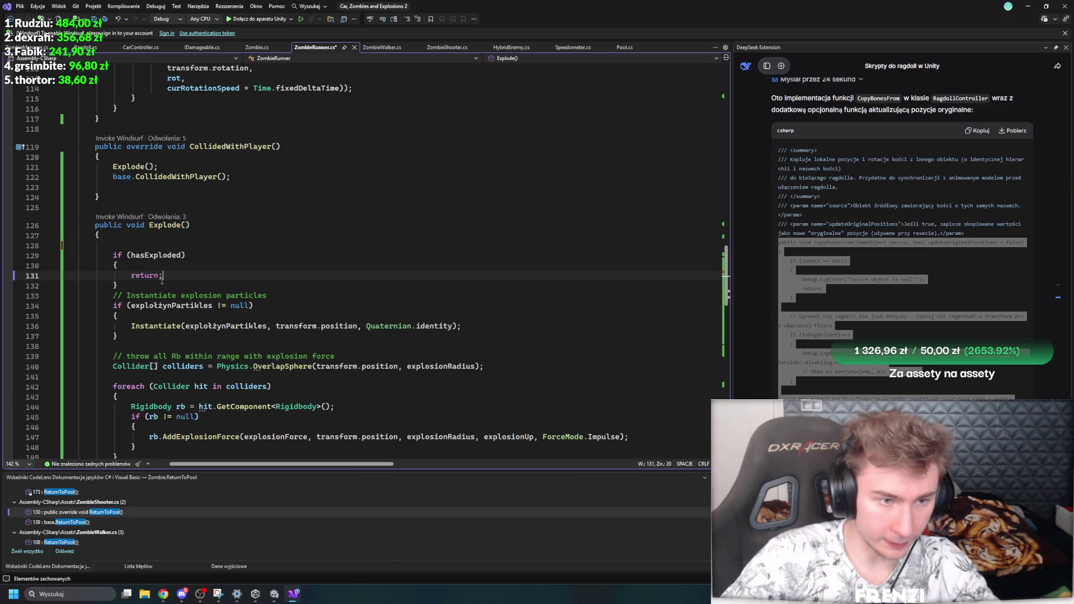
Step: Paste hasExploded = true right after the if (hasExploded) return guard
key(Down)
key(End)
key(Return)
key(ctrl+v)
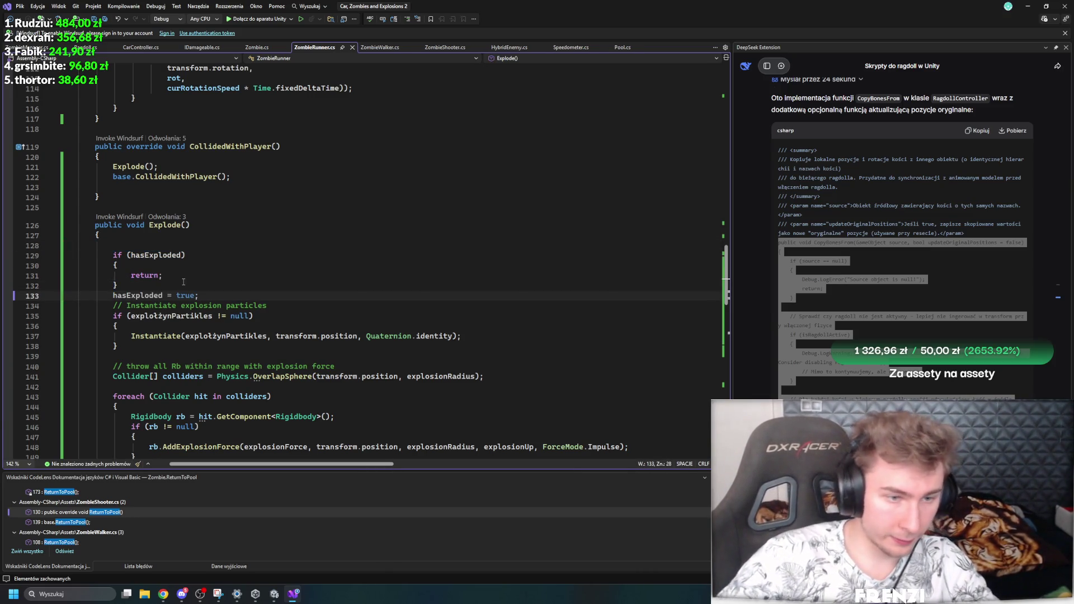
Step: Add hasExploded = false at the end of OnSpawn() and save ZombieRunner.cs
scroll(186, 283, up, 20)
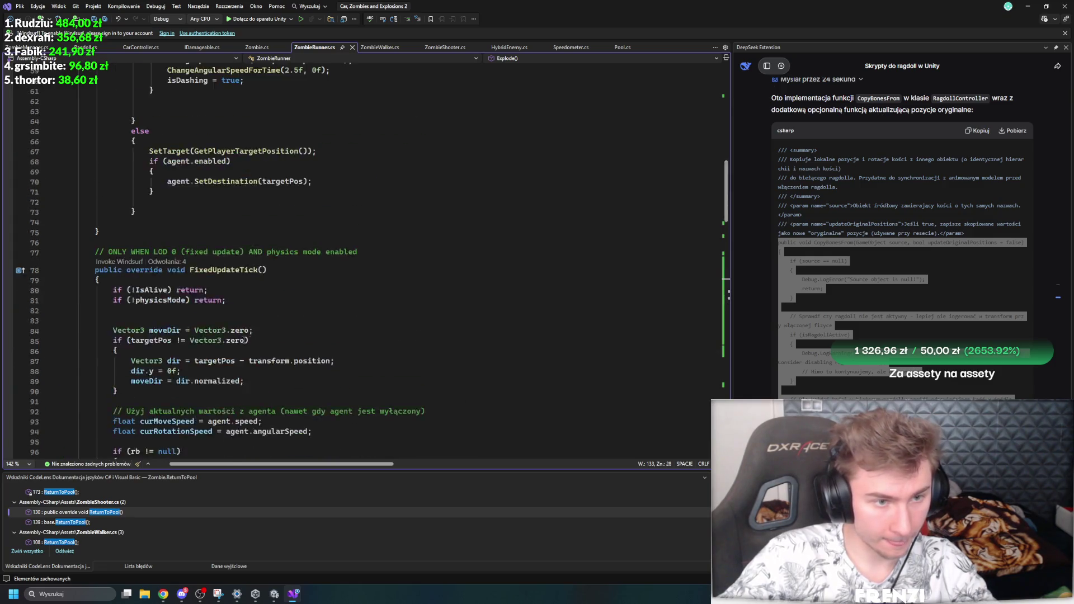
scroll(244, 338, up, 4)
click(215, 384)
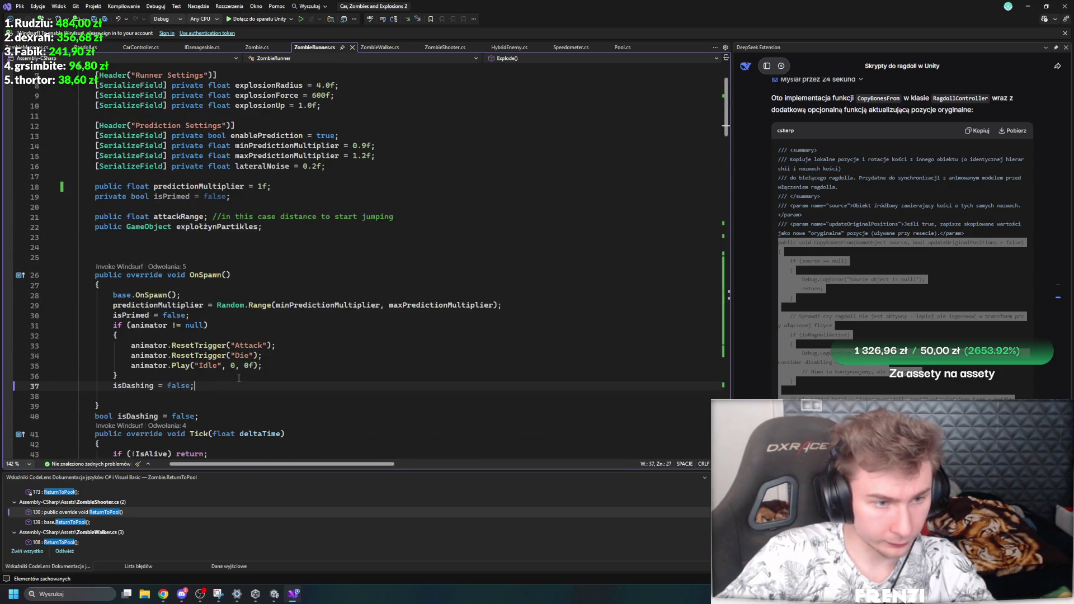
key(Return)
text(has)
key(Tab)
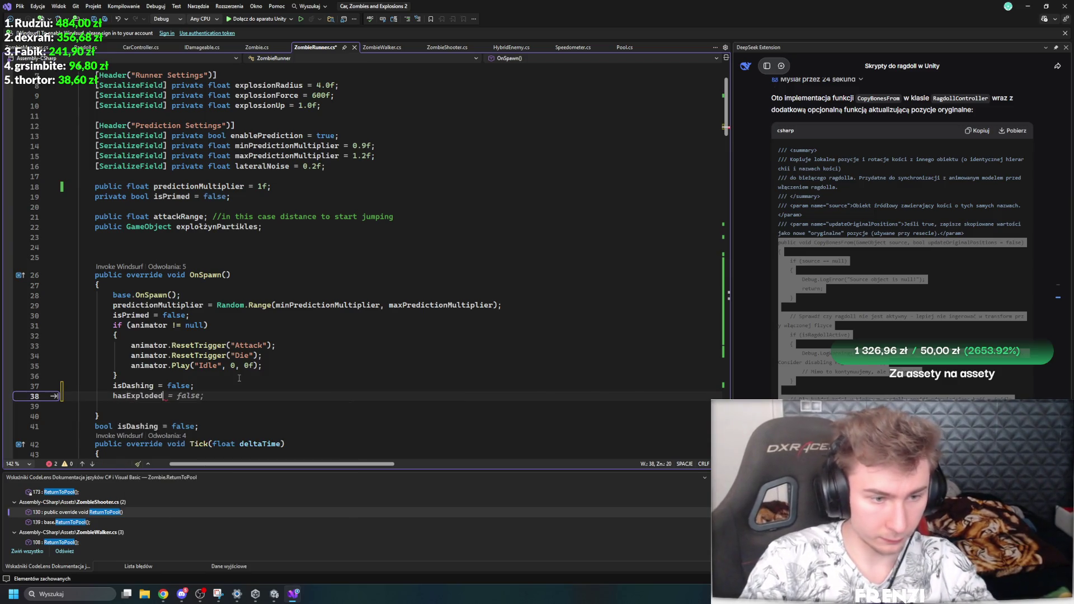
key(ctrl+s)
click(230, 275)
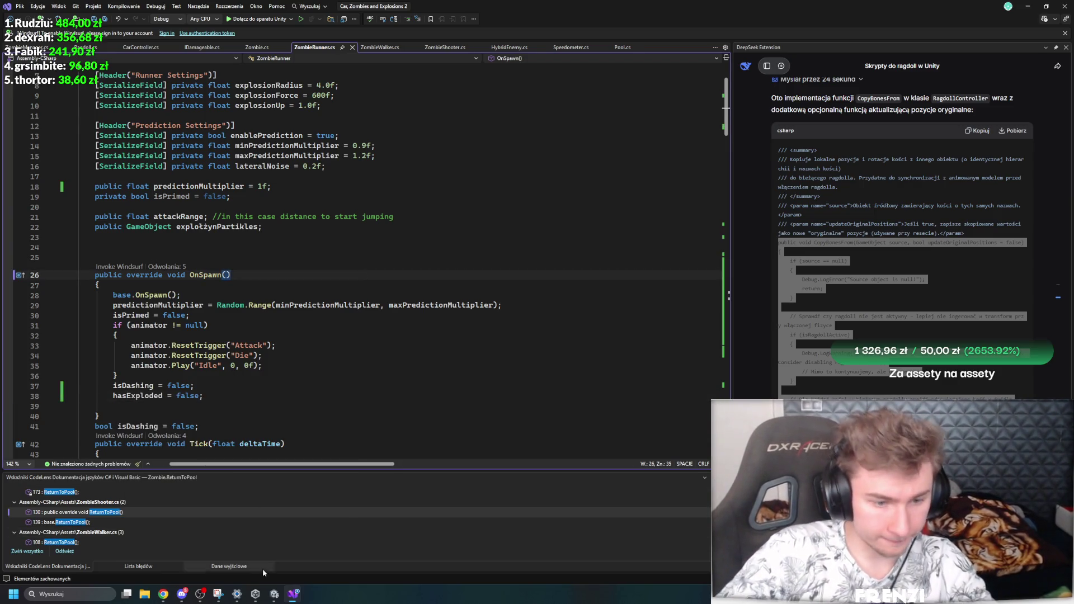
mouse_move(281, 596)
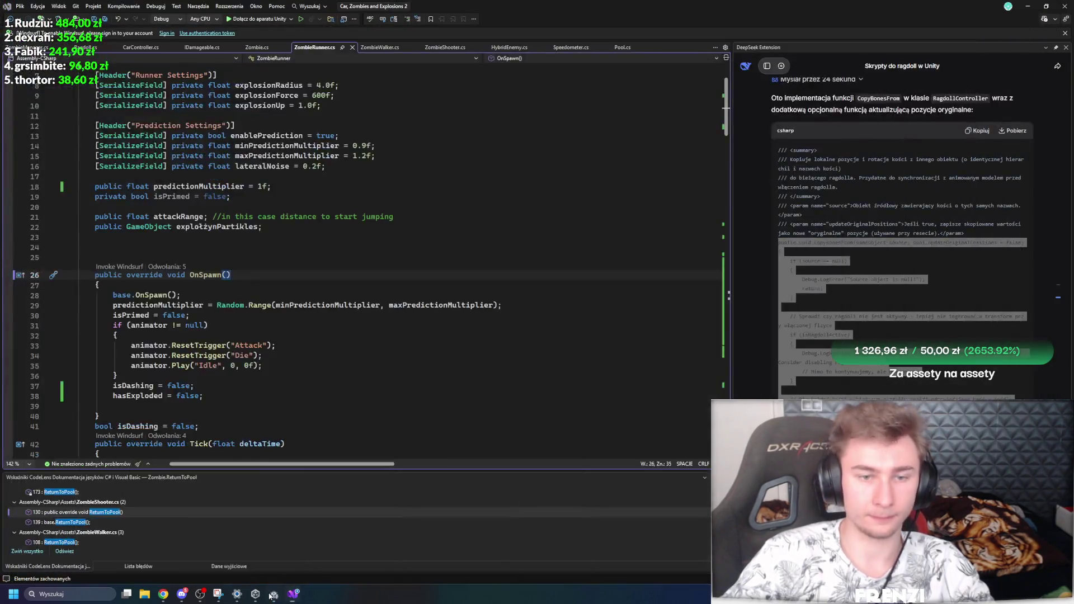
click(272, 595)
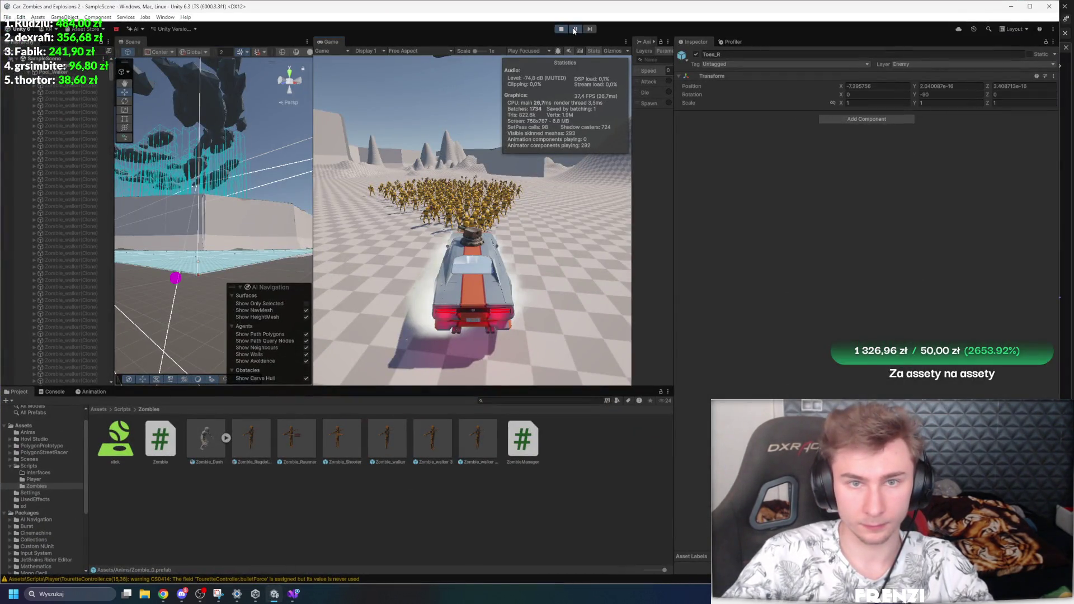
Step: Stop the game, select Pool_FatZombie and Pool_Walker, and start a new play-test
key(ctrl+p)
click(58, 91)
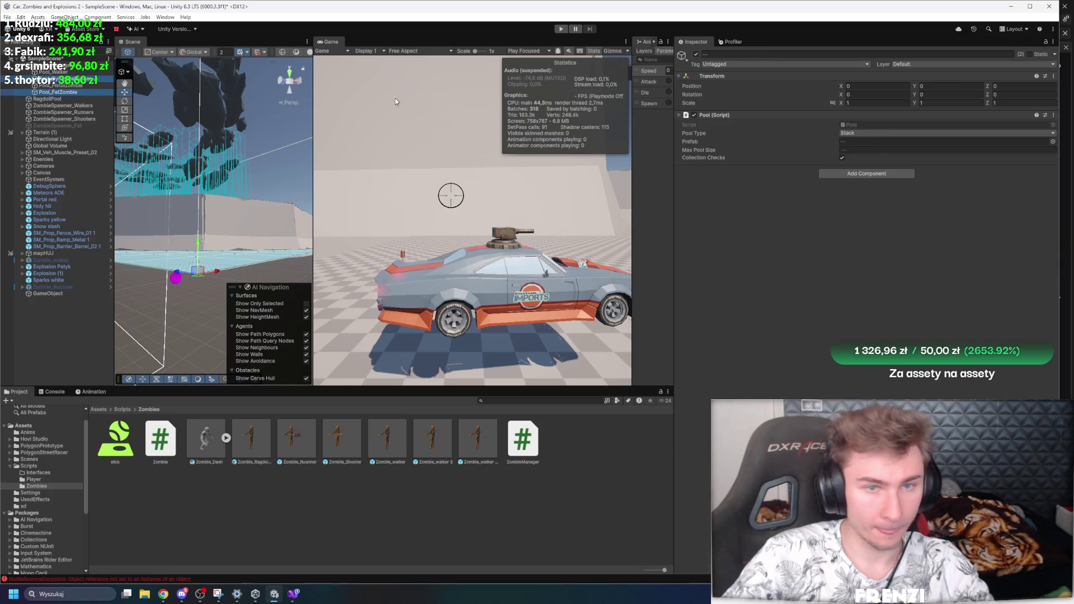
ctrl+click(53, 72)
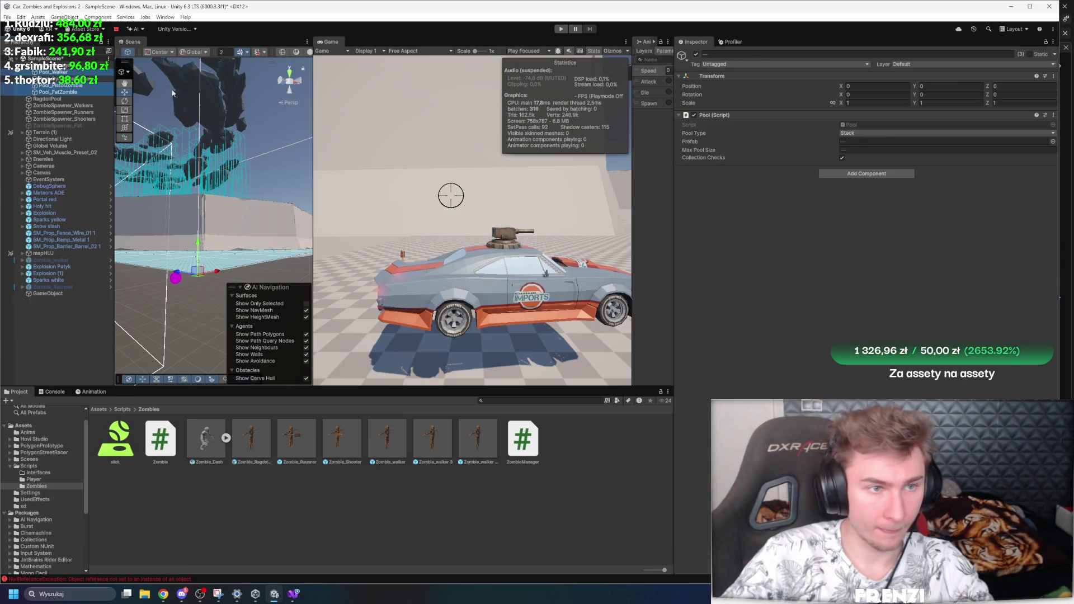
click(697, 56)
click(561, 30)
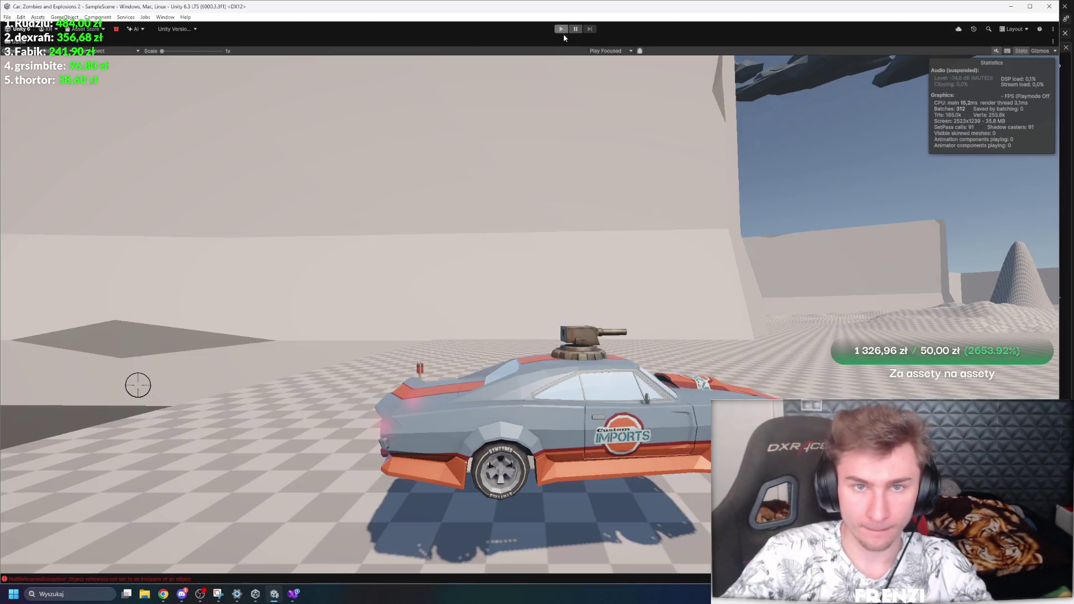
click(561, 29)
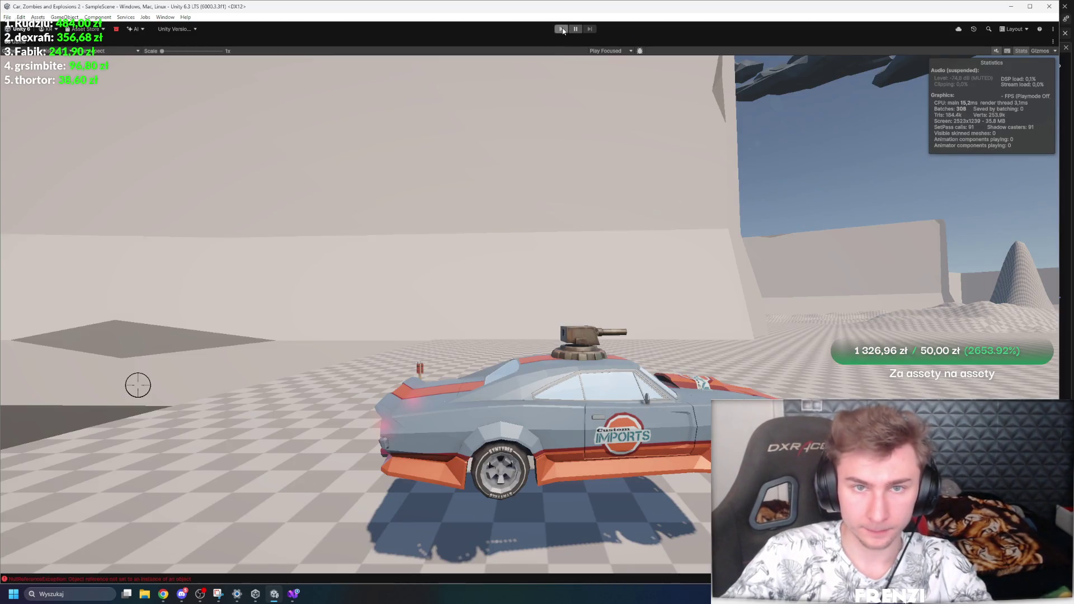
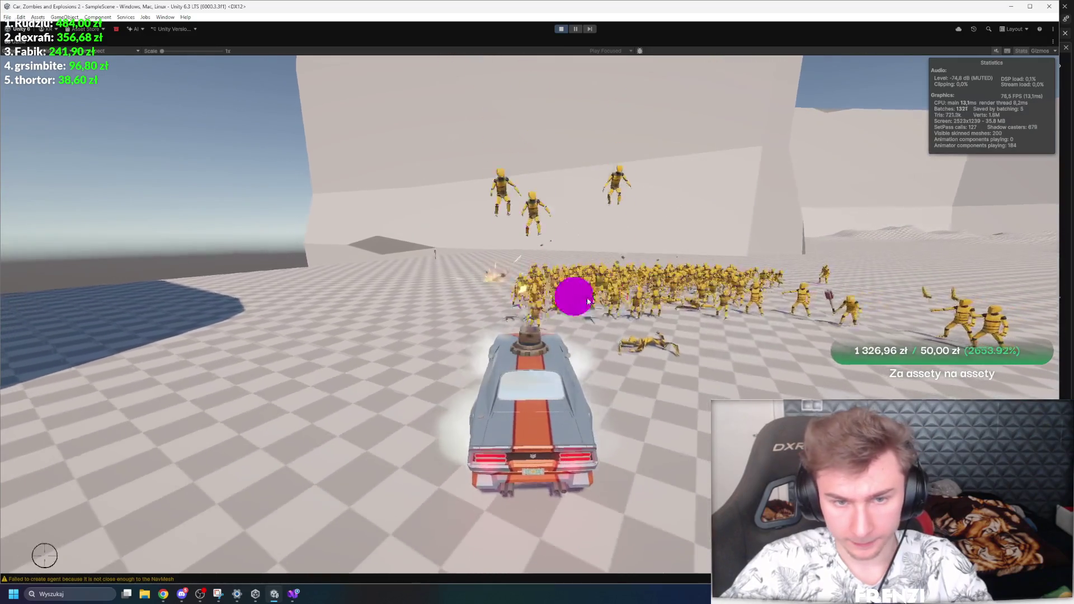
Step: Exit Play mode after the test drive to get back to the full editor
click(561, 29)
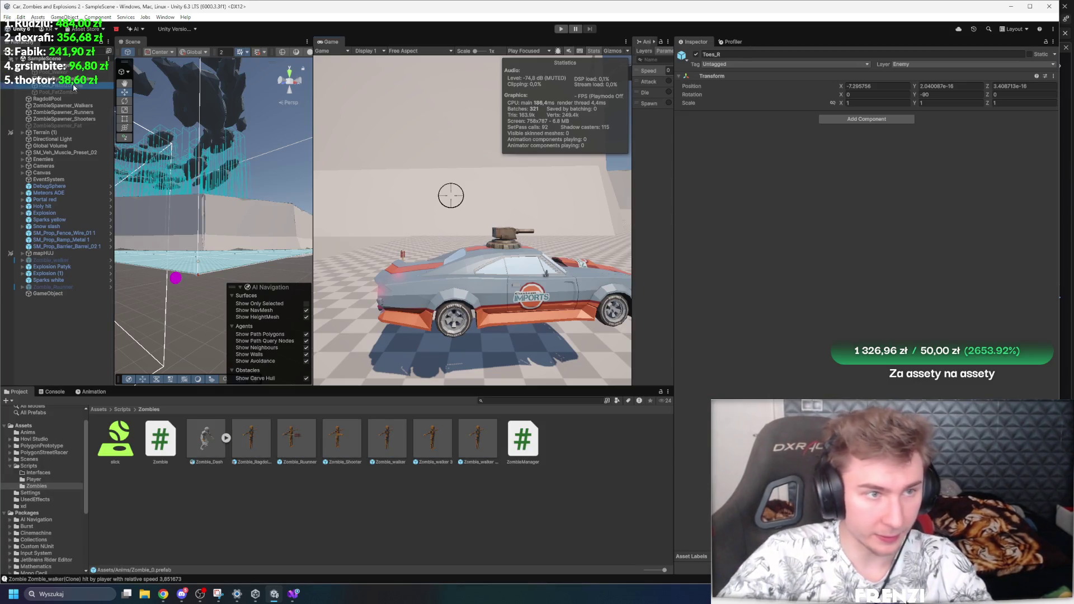
Step: Open the Zombie_Runner prefab from Pool_DynamiteRunner and its animator controller in a widened Animator panel
click(56, 79)
double_click(885, 142)
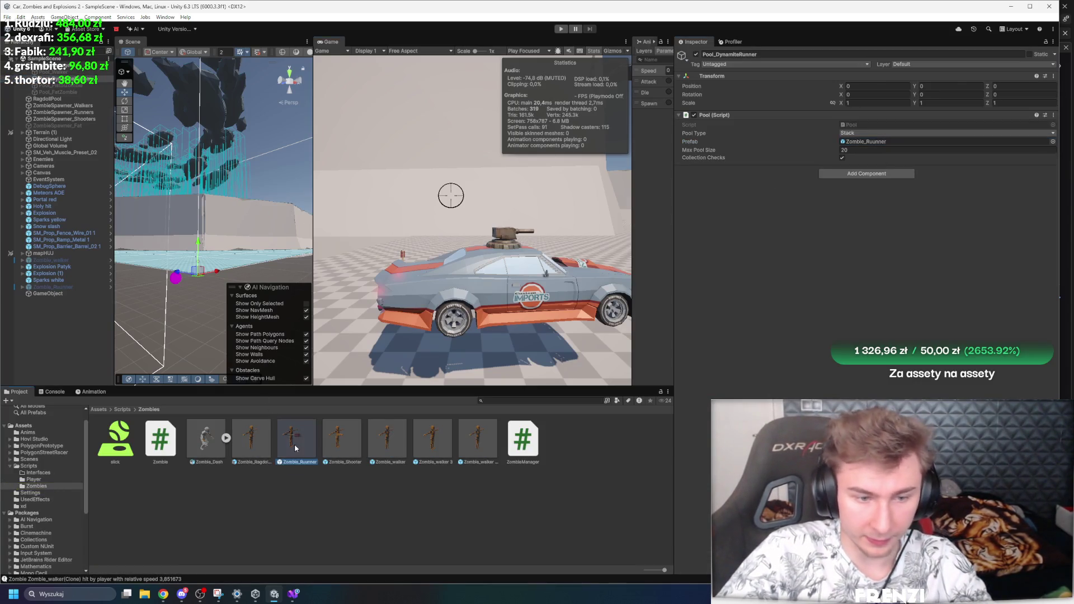
double_click(862, 126)
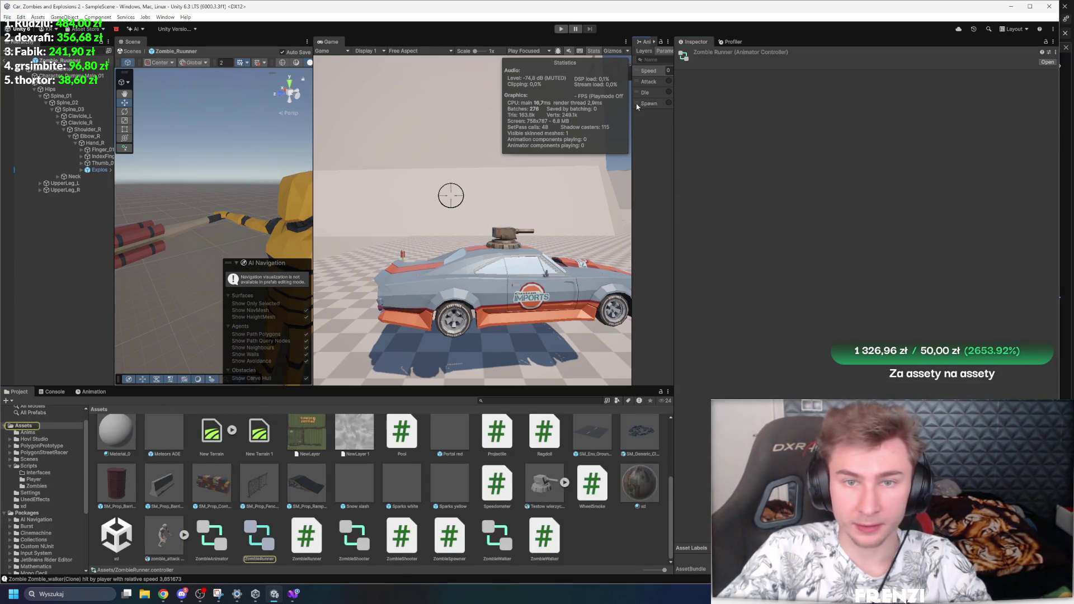
drag(634, 107, 343, 106)
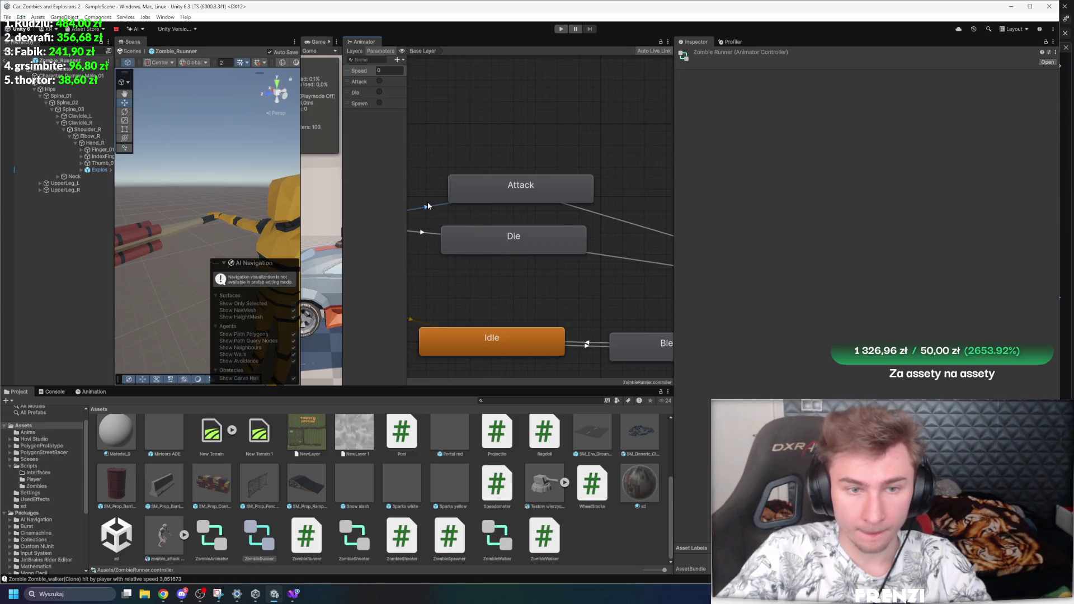
Step: Inspect the Attack state's Run_Jump_Attack motion and the Die state, then go to ZombieRunner.cs
click(427, 207)
click(654, 126)
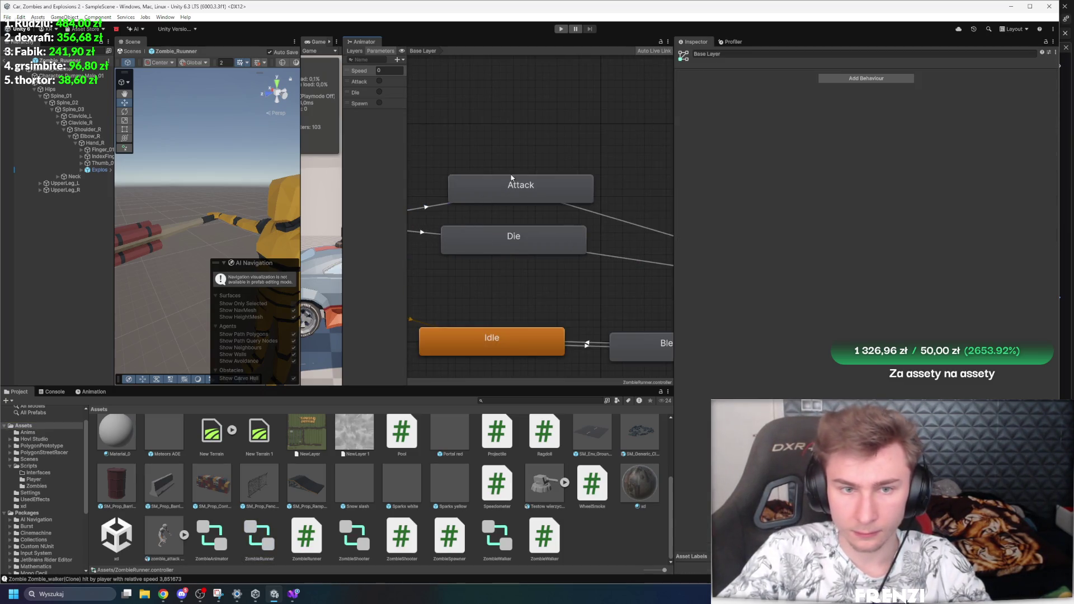
drag(521, 188, 514, 188)
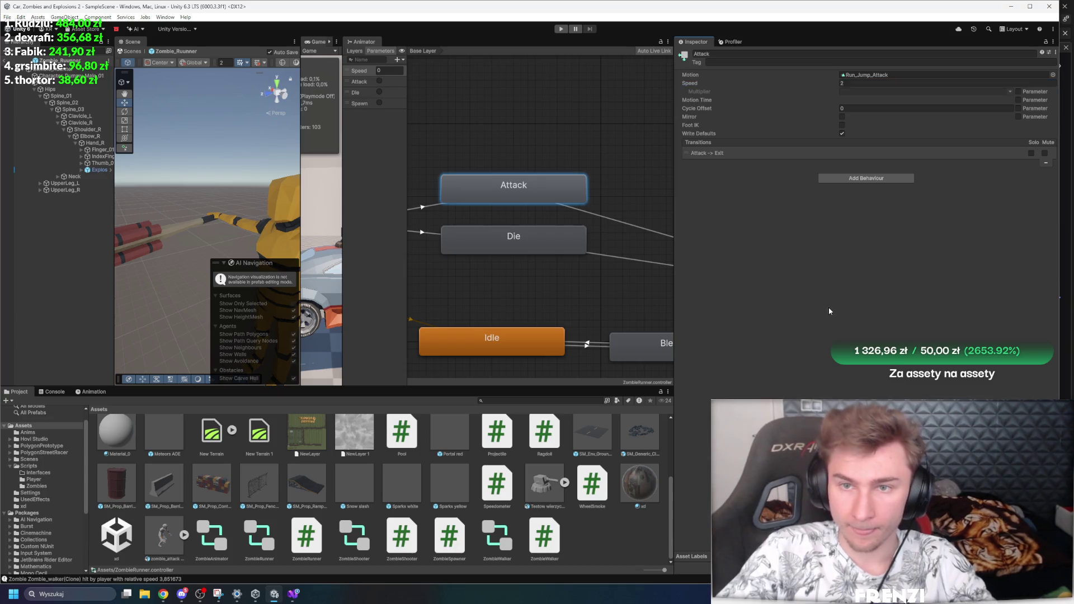
click(492, 239)
click(492, 187)
key(alt+Tab)
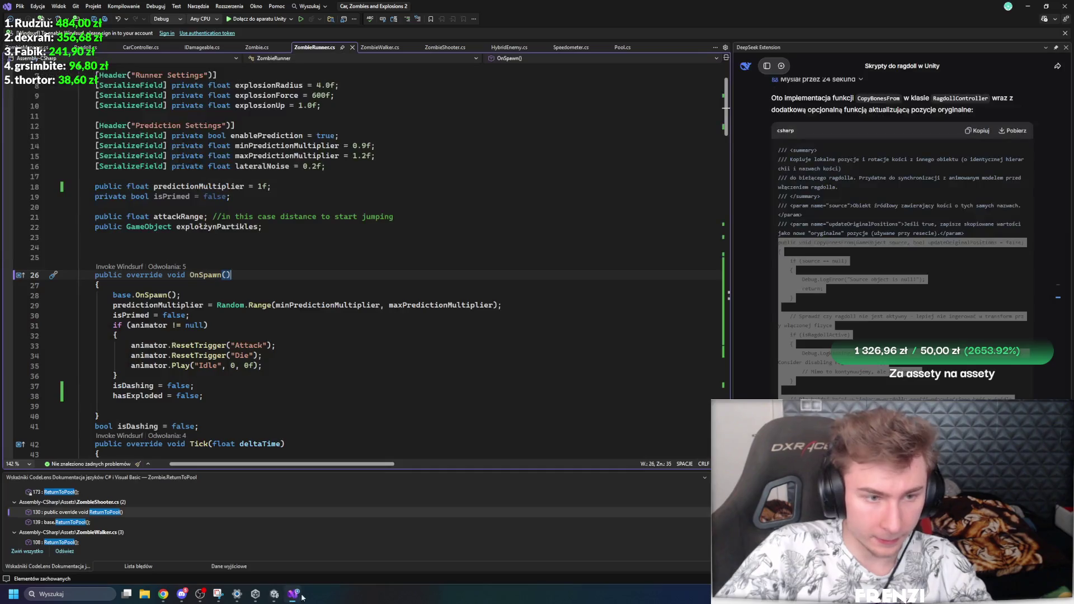
Step: Change ChangeSpeedForTime(2.5f, moveSpeed * 3f) on line 59 to moveSpeed * 2f
scroll(283, 295, down, 7)
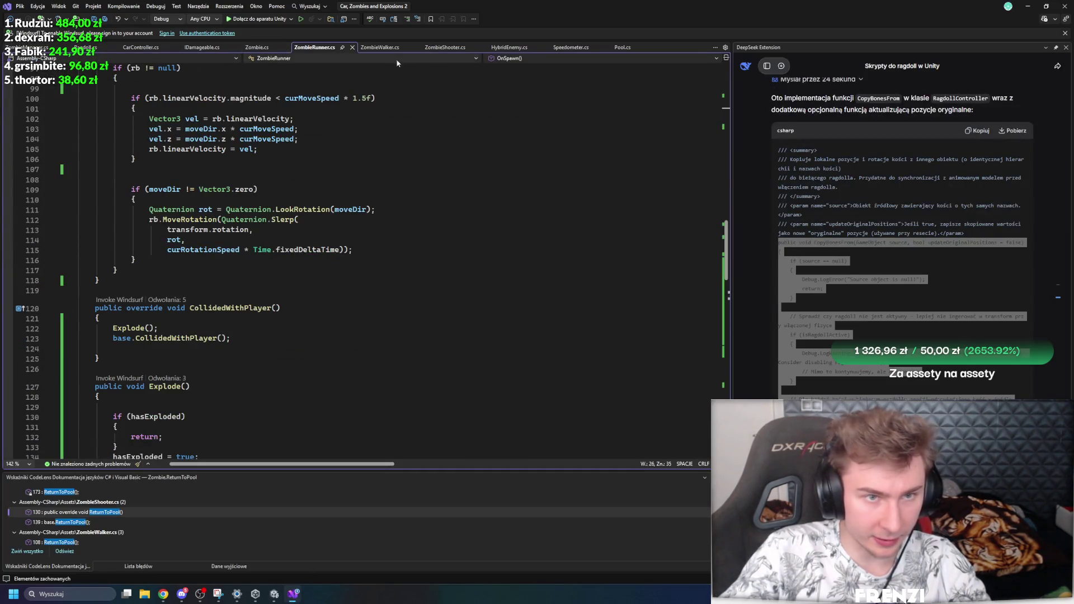
scroll(427, 282, up, 8)
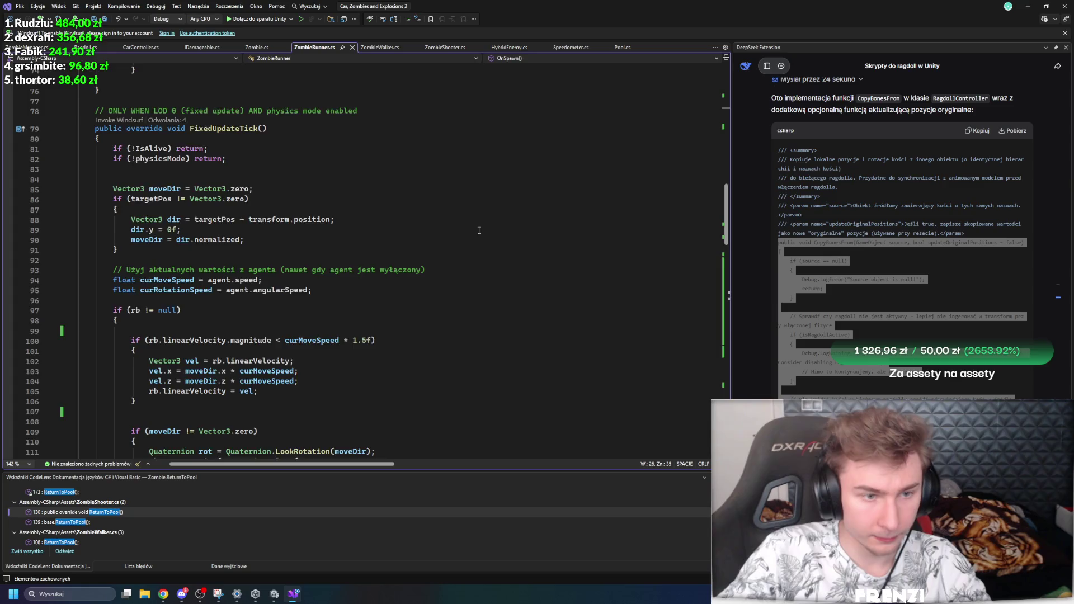
scroll(479, 230, up, 15)
drag(334, 404, 338, 404)
text(2)
Step: Review the rest of Tick, including the else branch on line 67, checking Unity briefly
click(453, 385)
scroll(326, 435, down, 5)
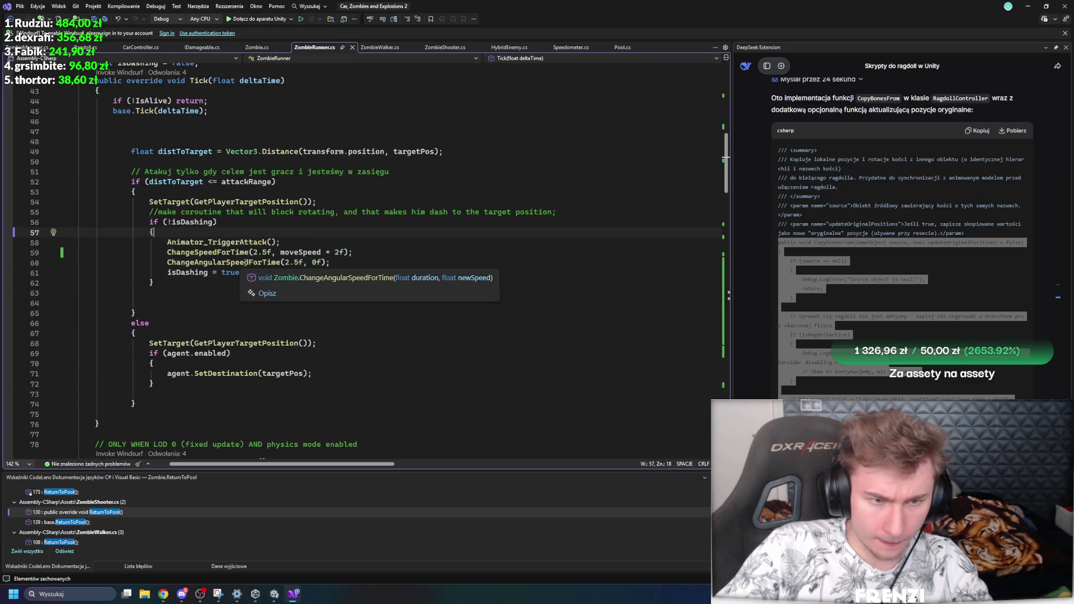
click(295, 333)
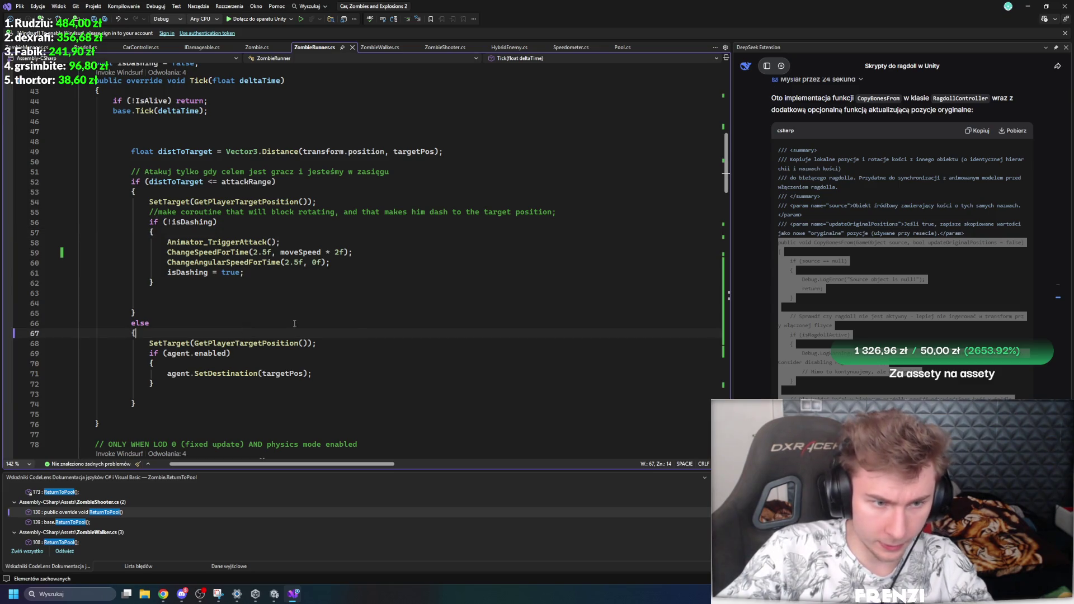
click(296, 591)
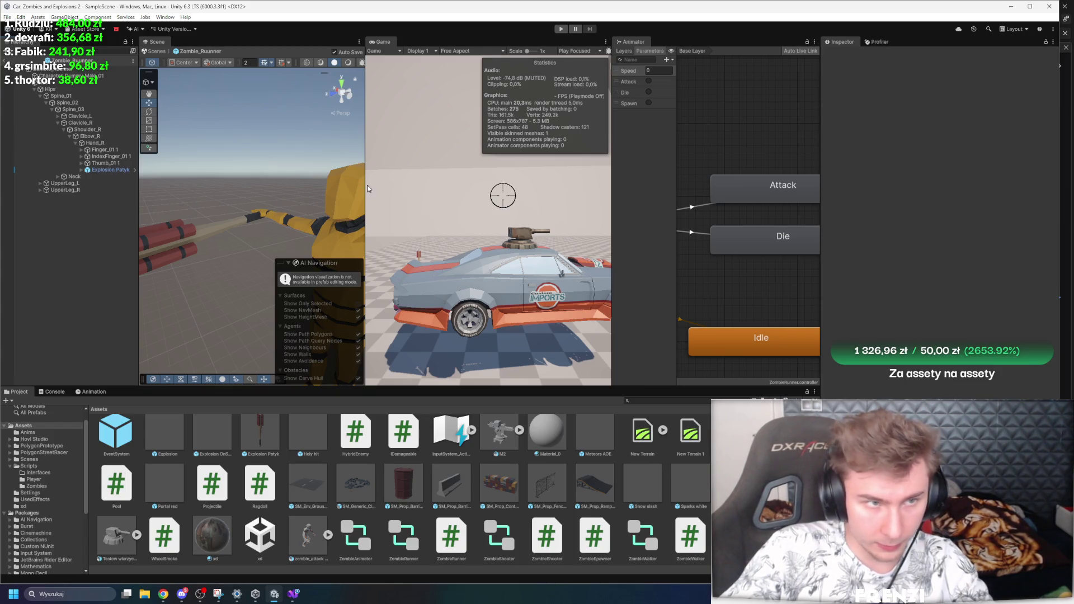
click(294, 594)
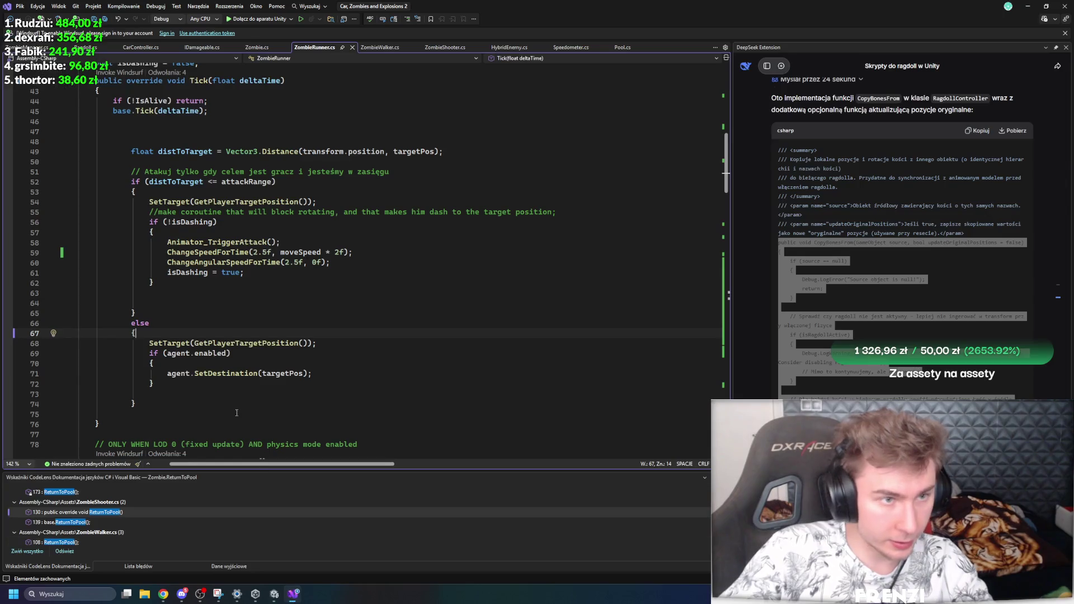
Step: Read through Zombie.cs's IDamageable_Die, ReturnToPool and OnCollisionStay methods
click(258, 47)
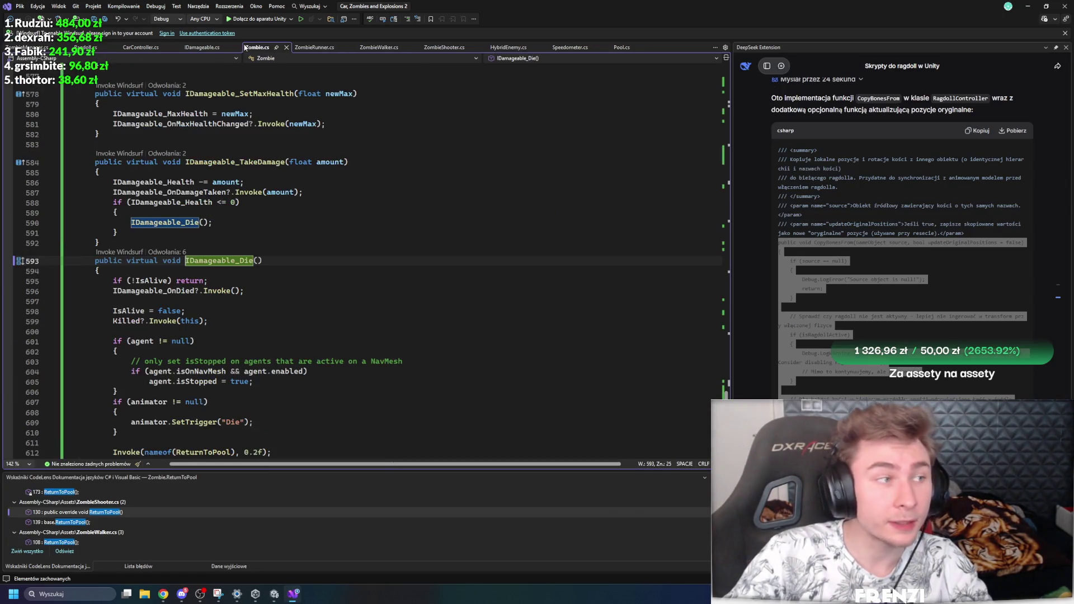
scroll(301, 217, up, 20)
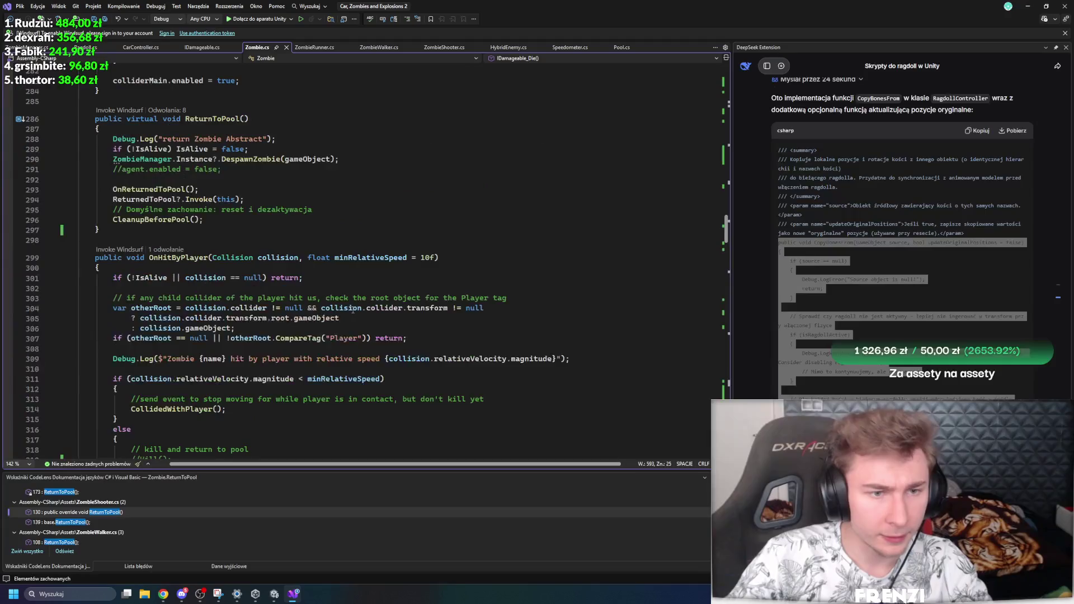
scroll(362, 287, up, 20)
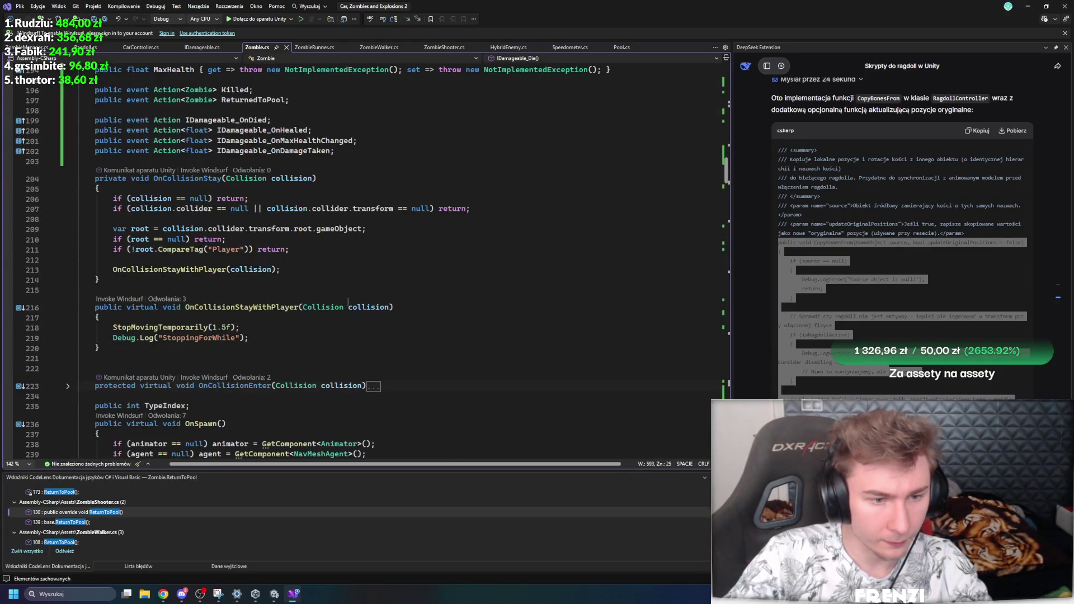
scroll(280, 314, down, 4)
scroll(247, 295, up, 6)
scroll(248, 295, down, 20)
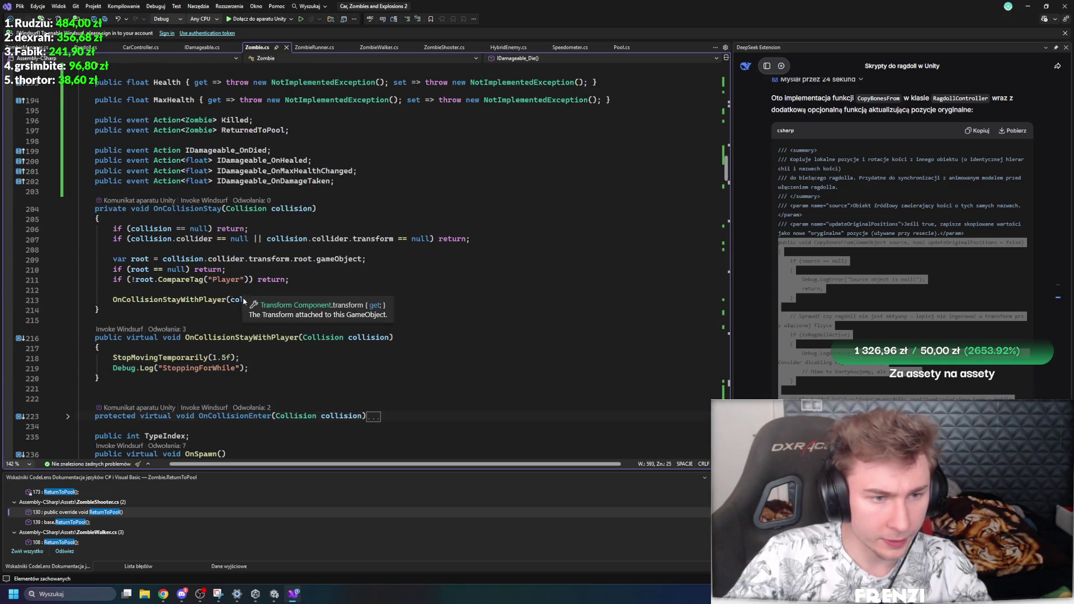